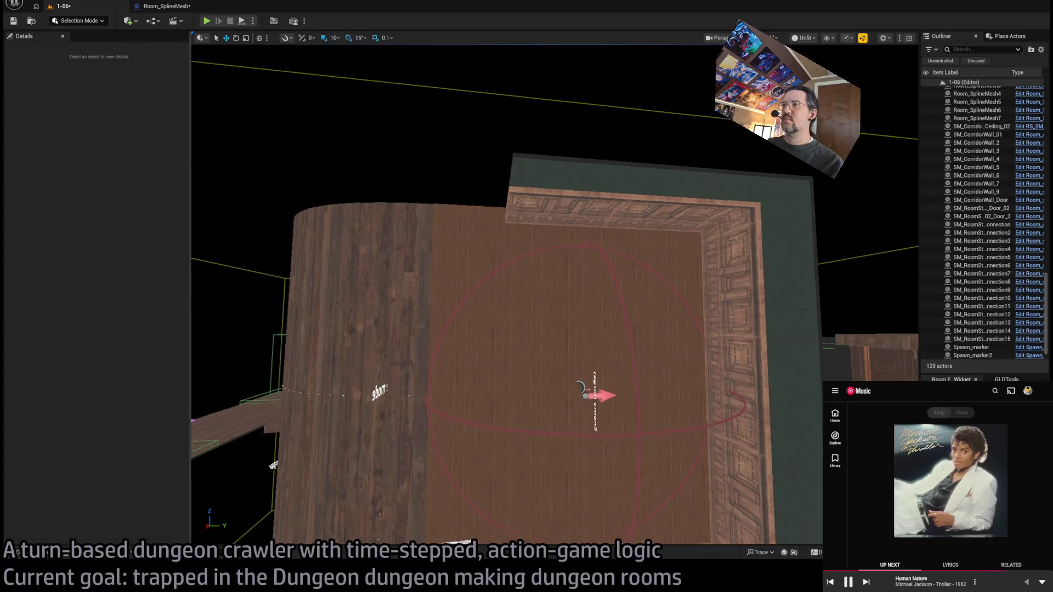
Step: Assign the SM_CorridorWall_Column mesh to corner wall piece SM_CorridorWall_8
mouse_move(724, 330)
left_mouse_down()
mouse_move(724, 267)
mouse_move(442, 279)
left_mouse_up()
left_click(678, 292)
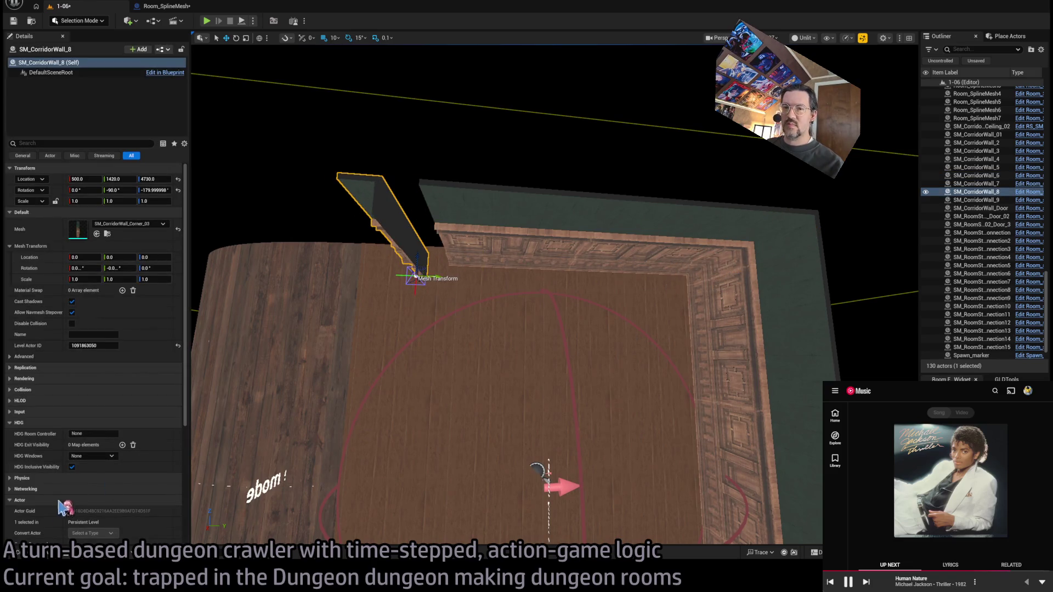
key("ctrl+space")
left_click(553, 384)
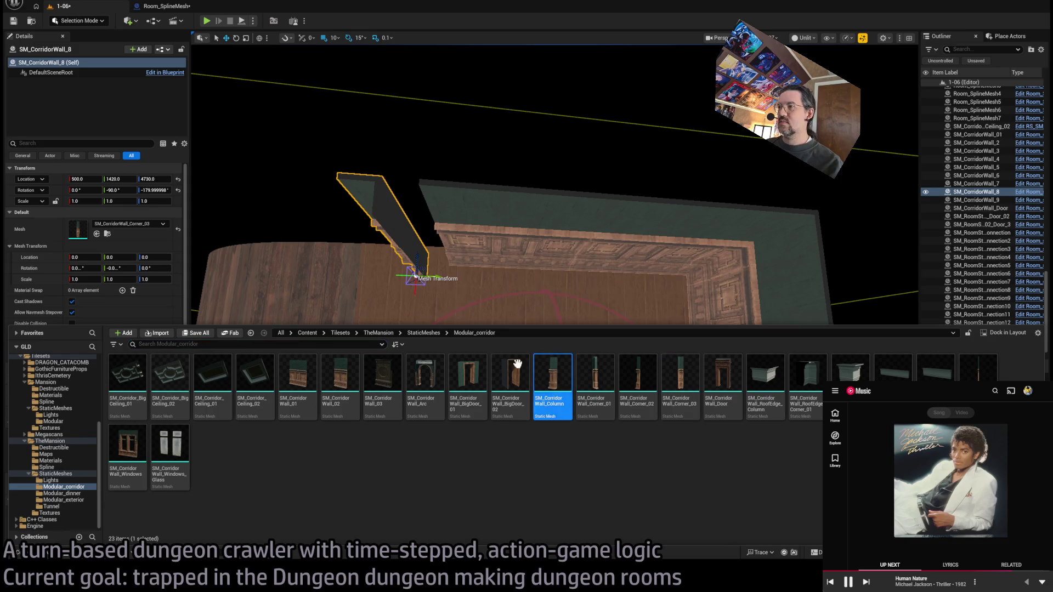
left_click(96, 234)
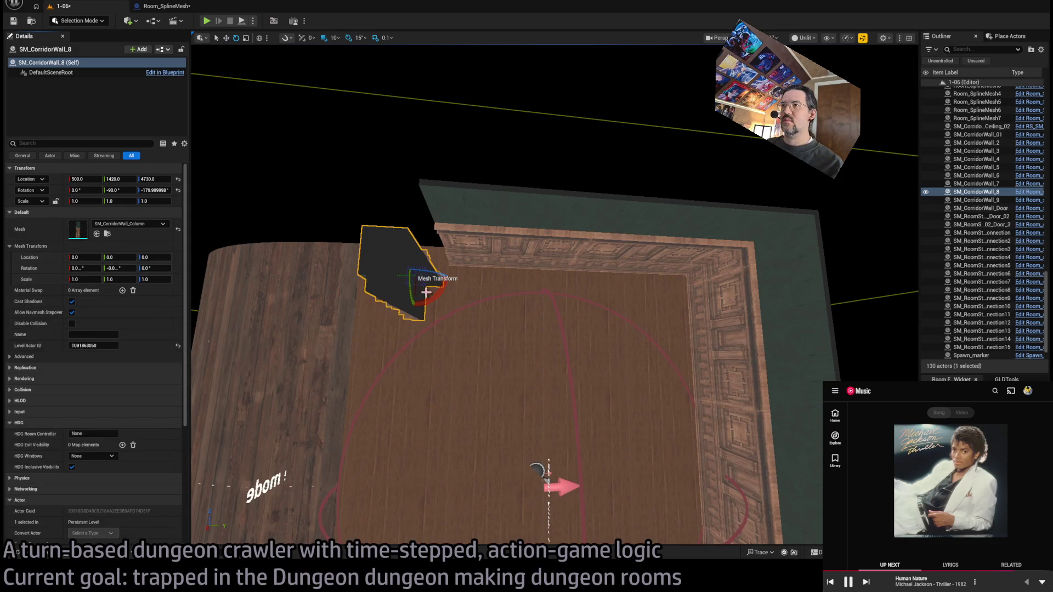
Step: Rotate the column upright, then frame and orbit around it to check it
left_click_drag(426, 292, 384, 272)
key("f")
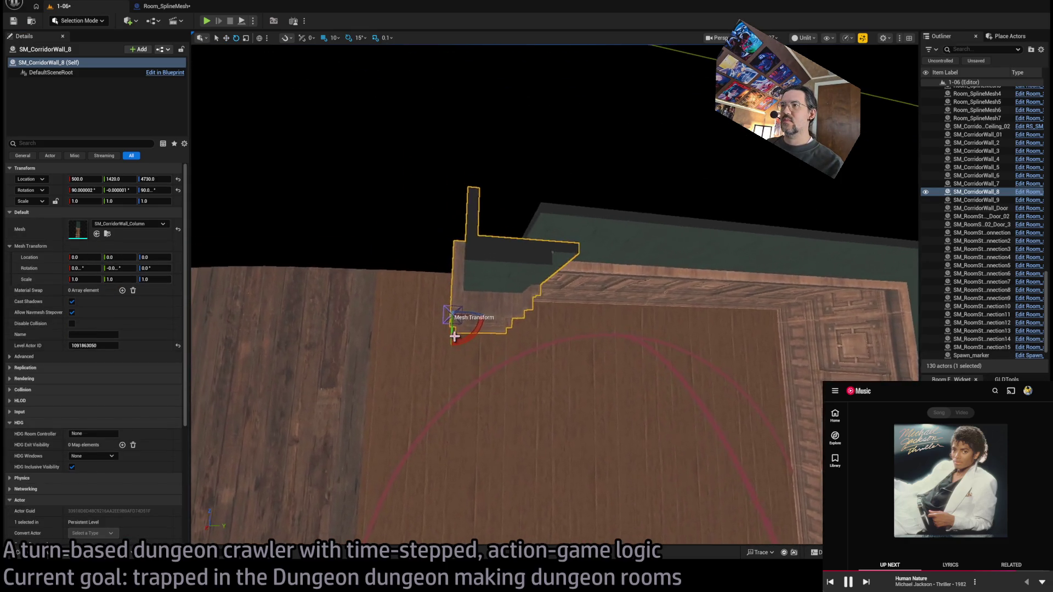
mouse_move(457, 318)
left_mouse_down()
mouse_move(532, 332)
mouse_move(473, 264)
mouse_move(499, 280)
mouse_move(484, 285)
mouse_move(606, 301)
mouse_move(546, 347)
mouse_move(496, 329)
mouse_move(506, 331)
mouse_move(468, 332)
mouse_move(513, 237)
mouse_move(607, 493)
left_mouse_up()
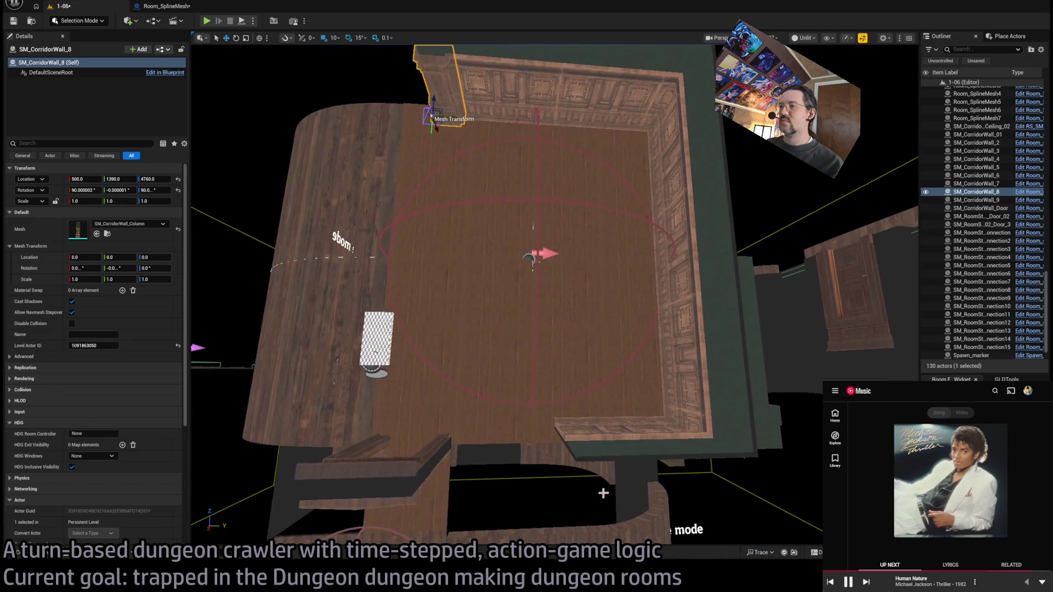
left_click(594, 488)
Step: Alt-drag a copy of corridor wall SM_CorridorWall_01, shifting the copy over
mouse_move(573, 421)
left_mouse_down("alt")
mouse_move(473, 421)
mouse_move(521, 312)
mouse_move(499, 299)
mouse_move(497, 368)
mouse_move(439, 313)
left_mouse_up("alt")
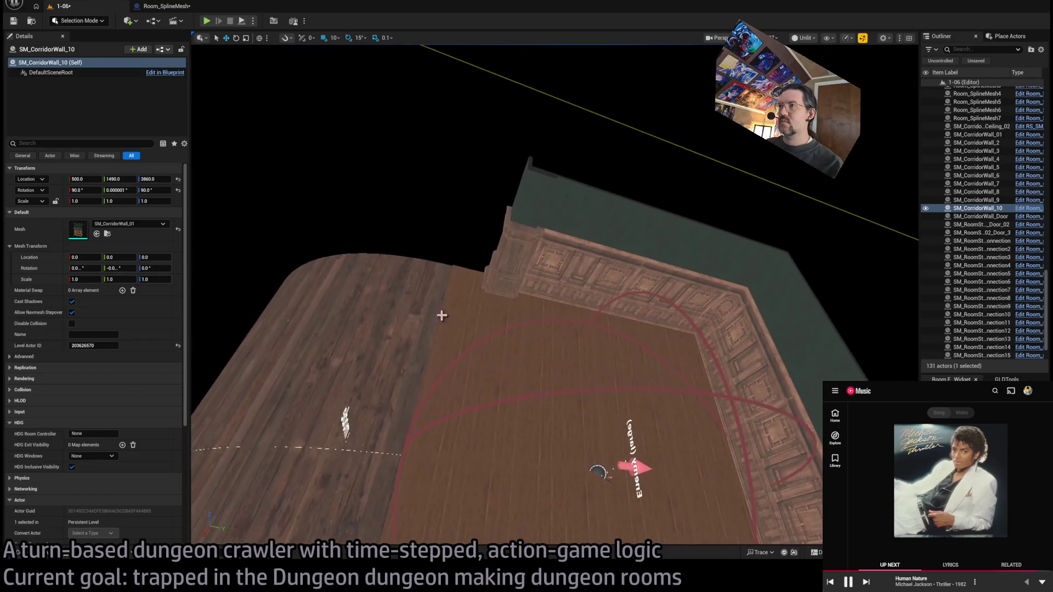
left_click(491, 263)
left_click_drag(491, 263, 537, 236)
left_click_drag(519, 371, 513, 369)
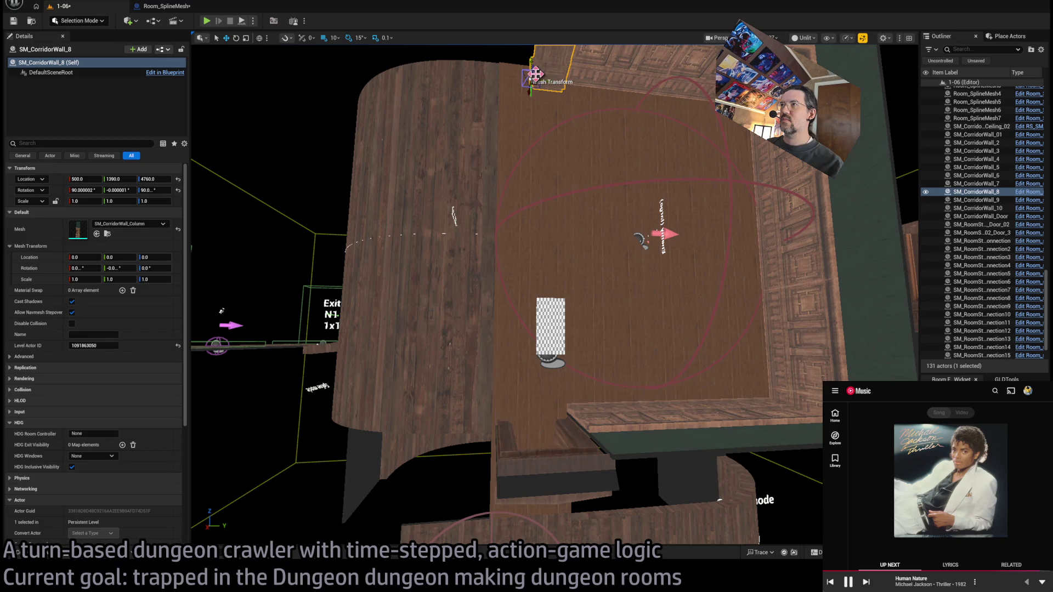
Step: Place a copy of the column at the room's lower edge, at 500, 1250, 3820
left_click_drag(535, 74, 470, 188, "alt")
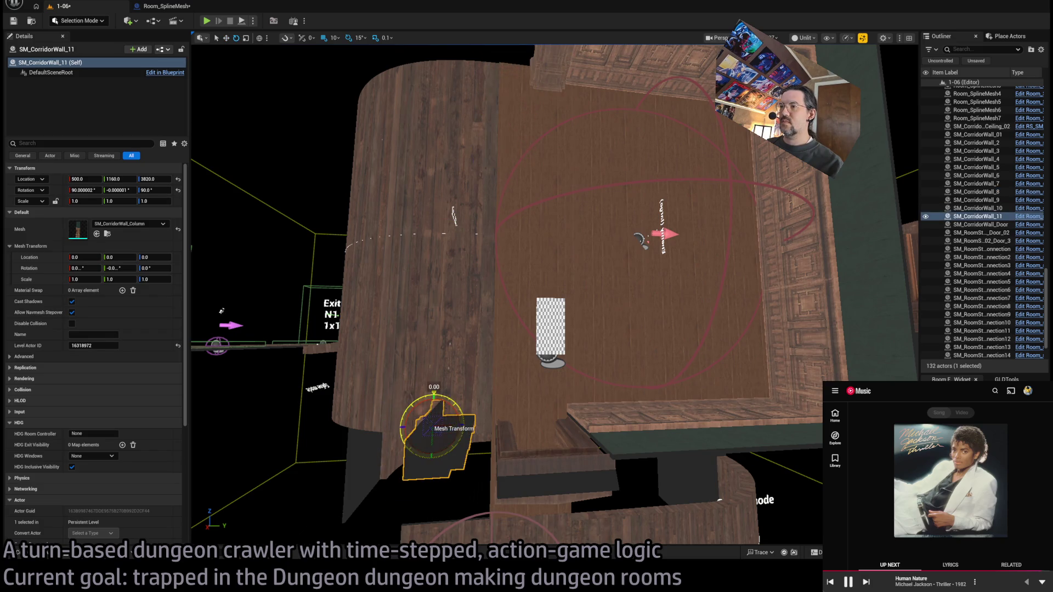
mouse_move(439, 427)
left_mouse_down()
mouse_move(453, 349)
mouse_move(498, 340)
mouse_move(499, 328)
mouse_move(521, 377)
left_mouse_up()
mouse_move(488, 311)
left_mouse_down()
mouse_move(488, 350)
mouse_move(509, 303)
left_mouse_up()
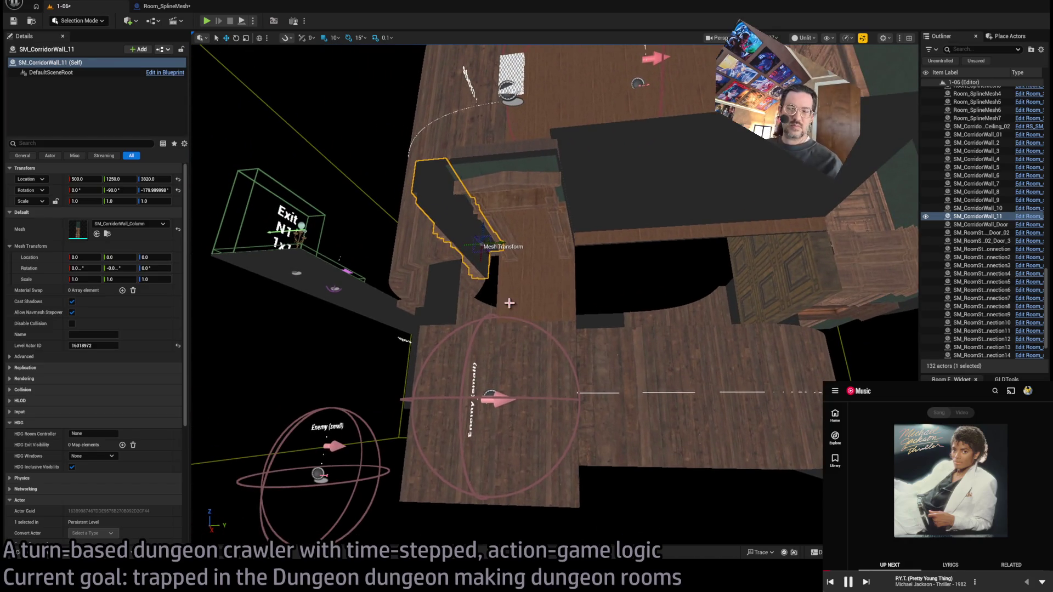
left_click_drag(633, 222, 633, 320)
double_click(978, 208)
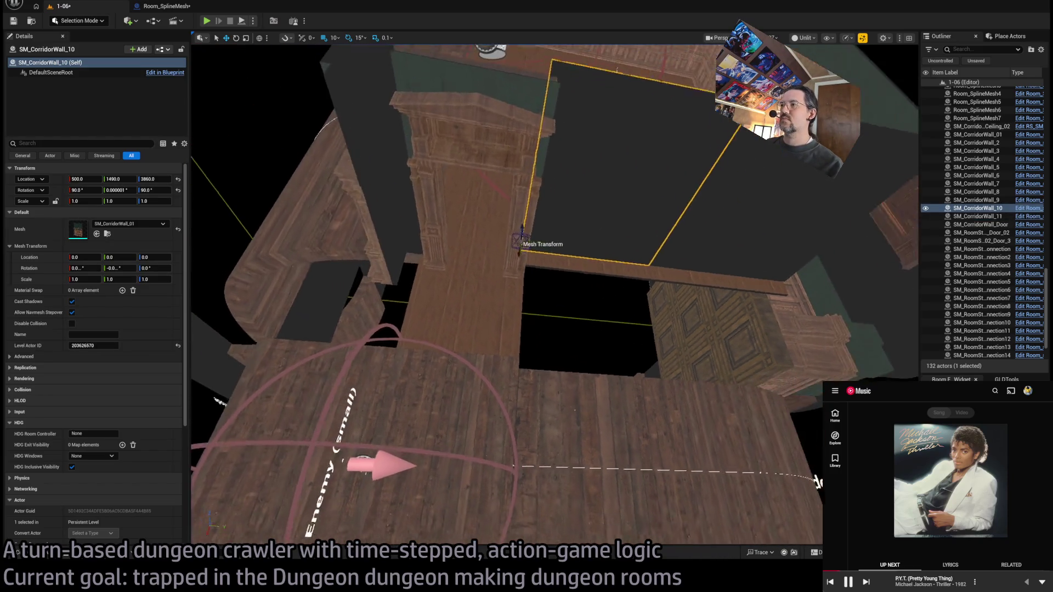
Step: Make a rotated copy of the wall, switch it to SM_CorridorWall_02, and raise it to Z 3620
mouse_move(509, 264)
left_mouse_down()
mouse_move(516, 230)
mouse_move(565, 235)
mouse_move(571, 383)
mouse_move(572, 362)
left_mouse_up()
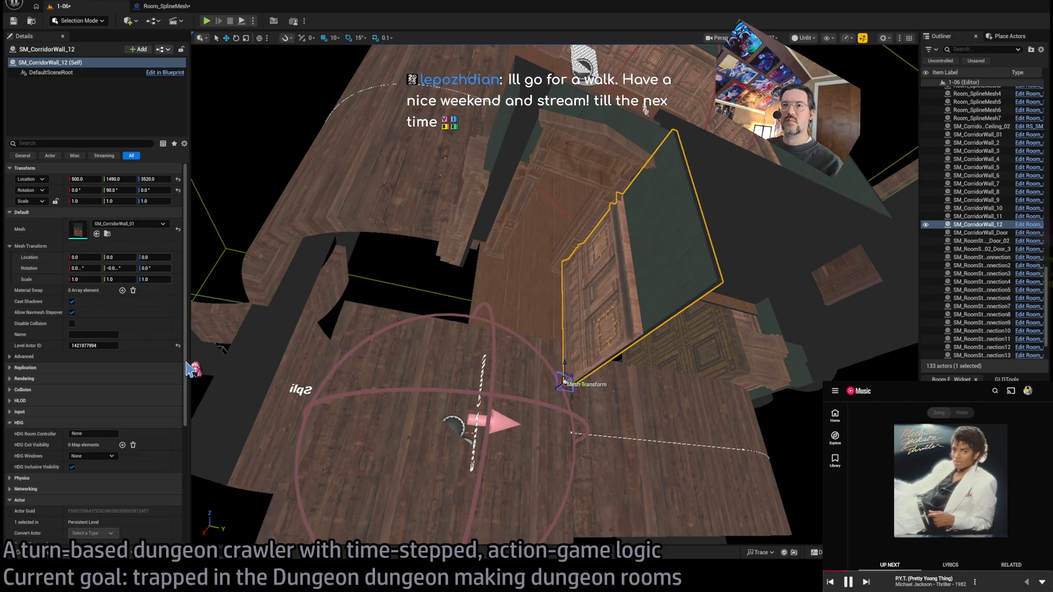
key("ctrl+z")
key("ctrl+z")
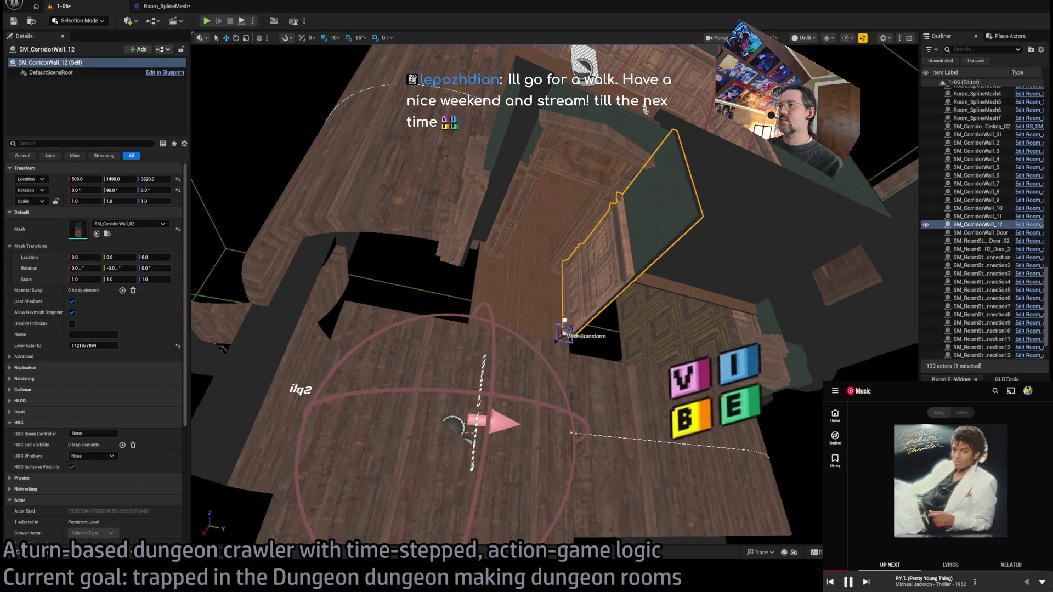
left_click_drag(564, 320, 565, 316)
left_click_drag(549, 274, 566, 246)
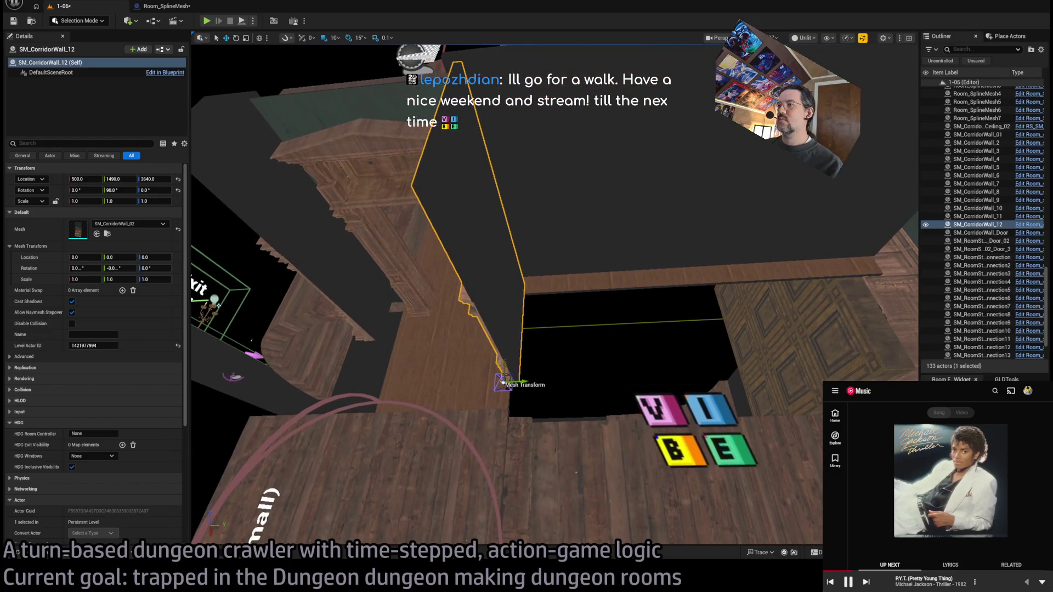
mouse_move(504, 360)
left_mouse_down()
mouse_move(494, 378)
mouse_move(549, 373)
mouse_move(546, 342)
mouse_move(513, 381)
mouse_move(509, 417)
mouse_move(517, 399)
mouse_move(482, 357)
mouse_move(453, 370)
mouse_move(480, 359)
mouse_move(348, 278)
mouse_move(382, 245)
mouse_move(368, 227)
mouse_move(340, 295)
left_mouse_up()
Step: Add a second rotated copy standing upright on the opposite side of the corridor
key("e")
key("w")
left_click(628, 398)
mouse_move(553, 455)
left_mouse_down()
mouse_move(543, 439)
mouse_move(613, 519)
mouse_move(607, 501)
mouse_move(348, 522)
mouse_move(324, 537)
mouse_move(329, 516)
mouse_move(494, 365)
left_mouse_up()
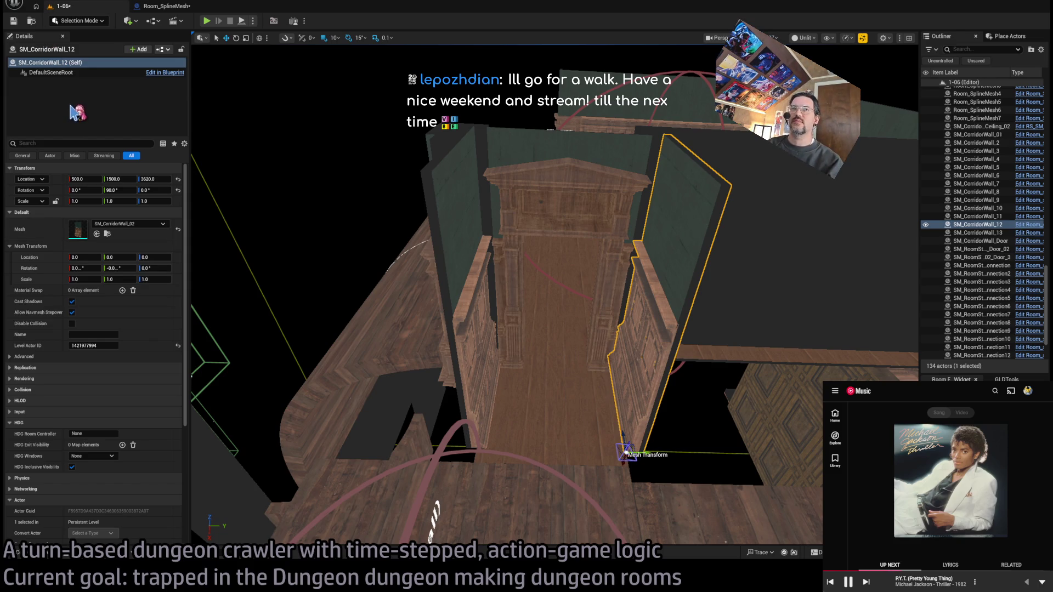
Step: Nudge the selected wall slightly, viewing the corridor and doorway from above
mouse_move(626, 451)
left_mouse_down()
mouse_move(609, 414)
mouse_move(668, 328)
left_mouse_up()
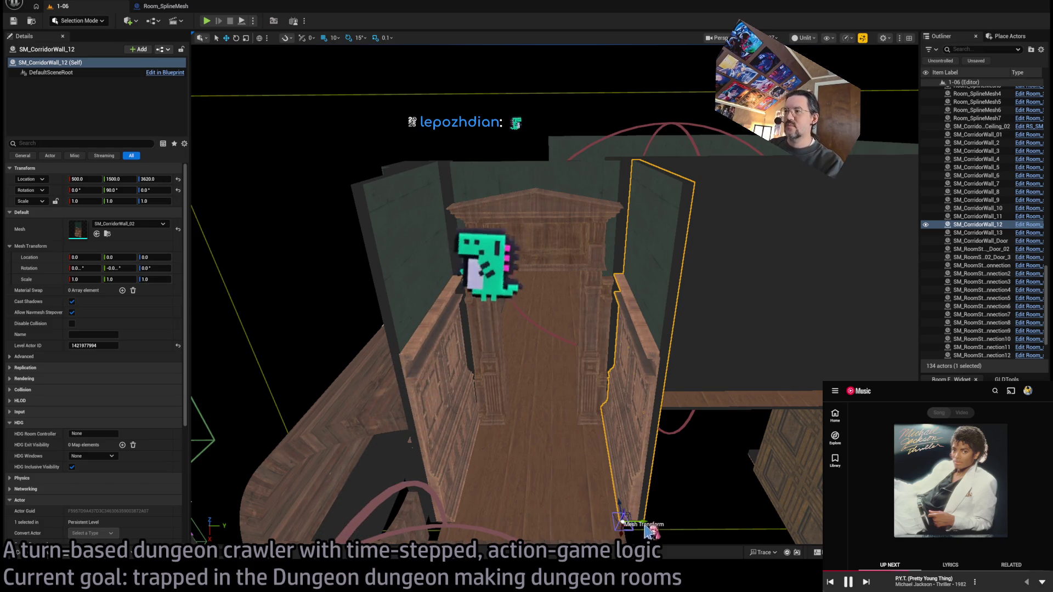
left_click_drag(642, 520, 645, 522)
left_click_drag(501, 283, 268, 502)
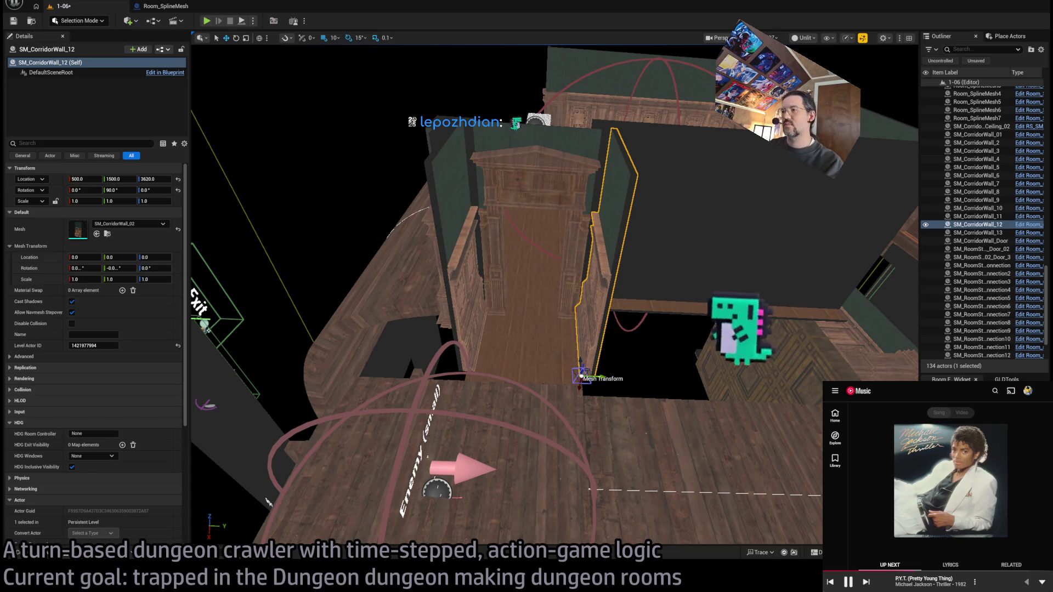
left_click_drag(268, 502, 263, 434)
left_click_drag(648, 424, 648, 472)
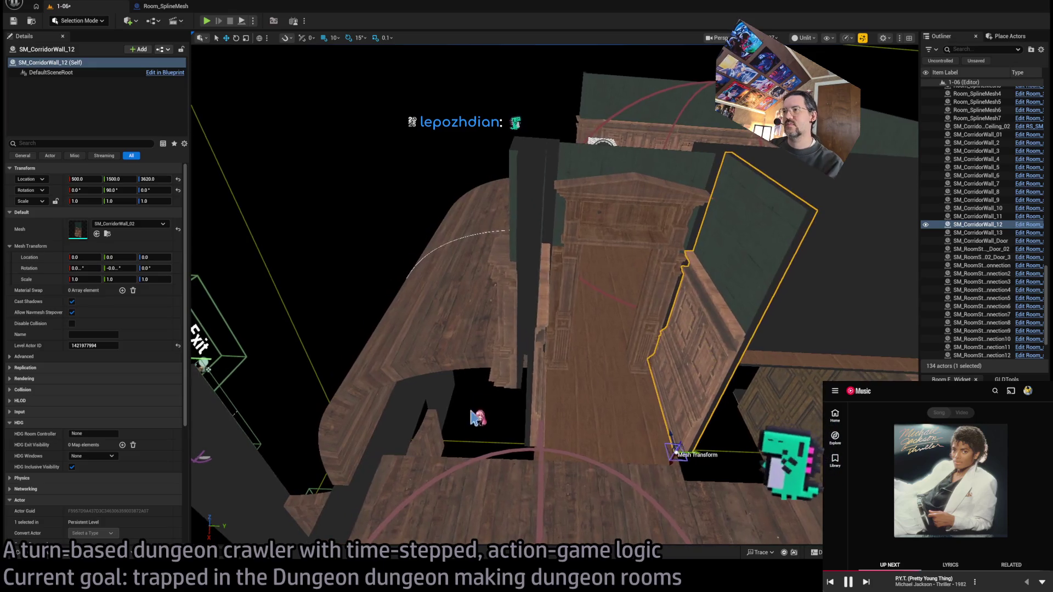
mouse_move(648, 424)
left_mouse_down()
mouse_move(541, 449)
mouse_move(567, 450)
left_mouse_up()
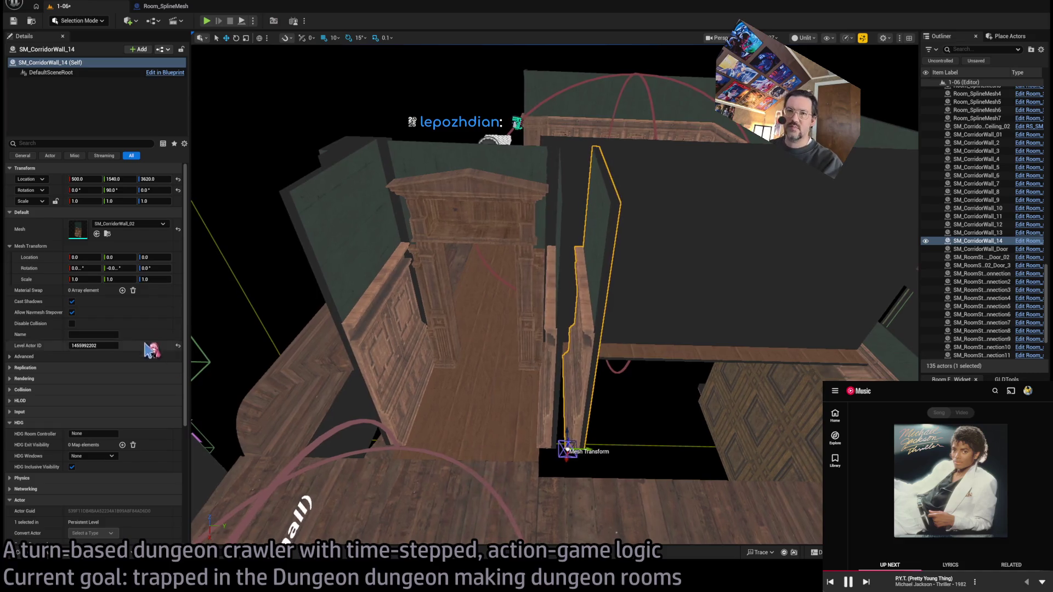
Step: Swap the wall to SM_CorridorWall_Corner_02 and rotate it upright to 90/0/90
left_click(56, 555)
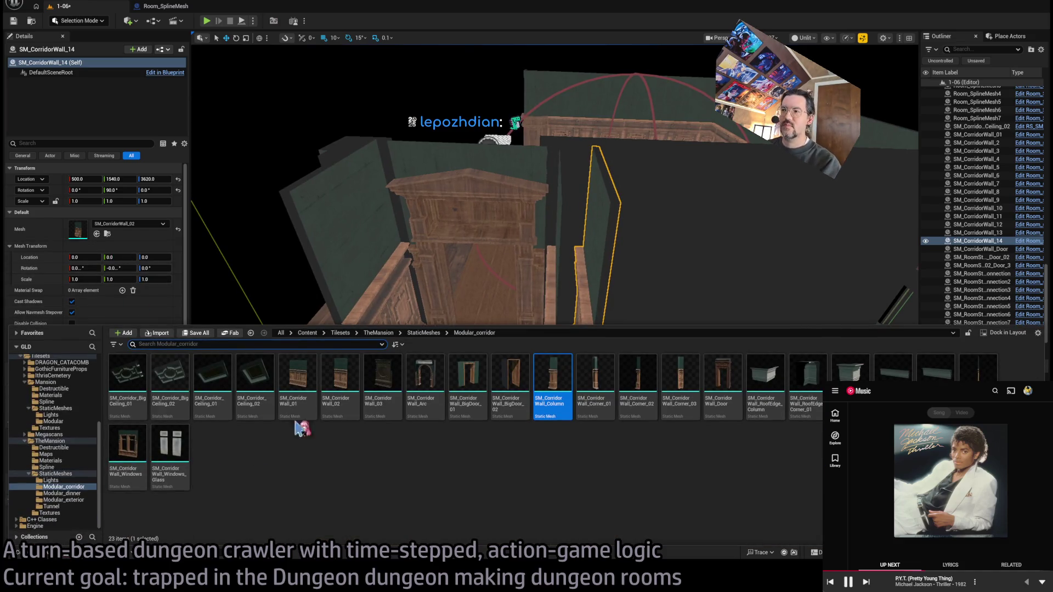
mouse_move(638, 378)
left_mouse_down()
mouse_move(41, 280)
mouse_move(109, 242)
mouse_move(118, 225)
left_mouse_up()
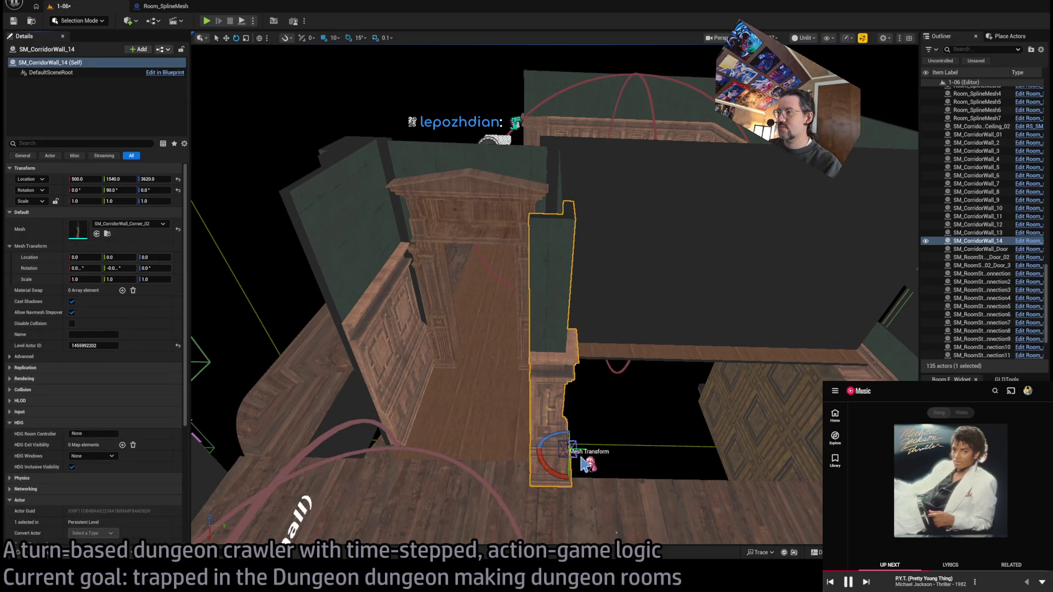
left_click_drag(558, 456, 574, 441)
scroll(562, 479, "up", 2)
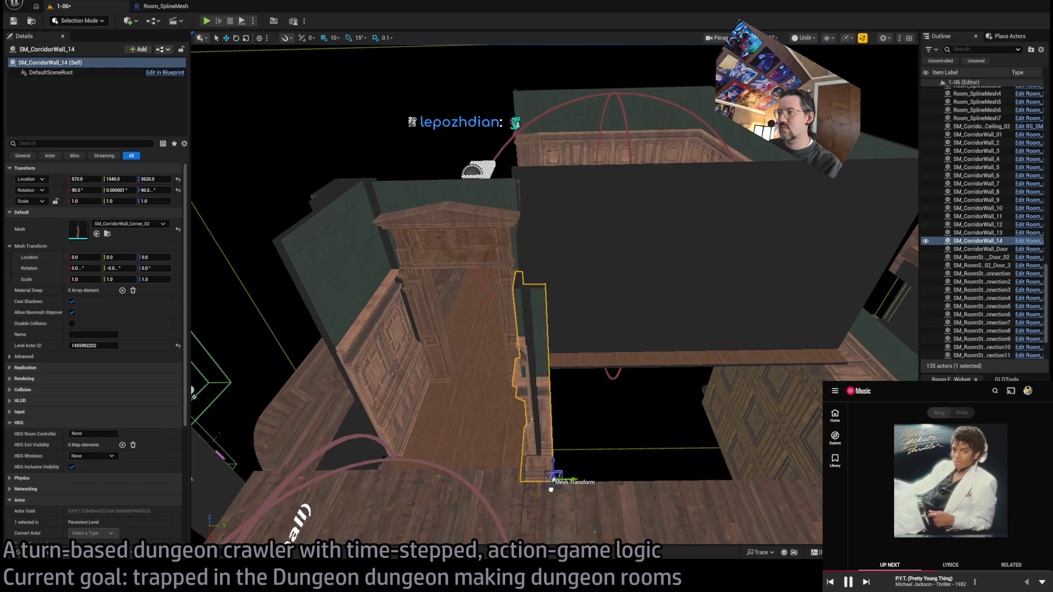
Step: Duplicate the corner piece and turn the copy around
mouse_move(552, 465)
left_mouse_down()
mouse_move(602, 396)
mouse_move(614, 415)
mouse_move(602, 403)
left_mouse_up()
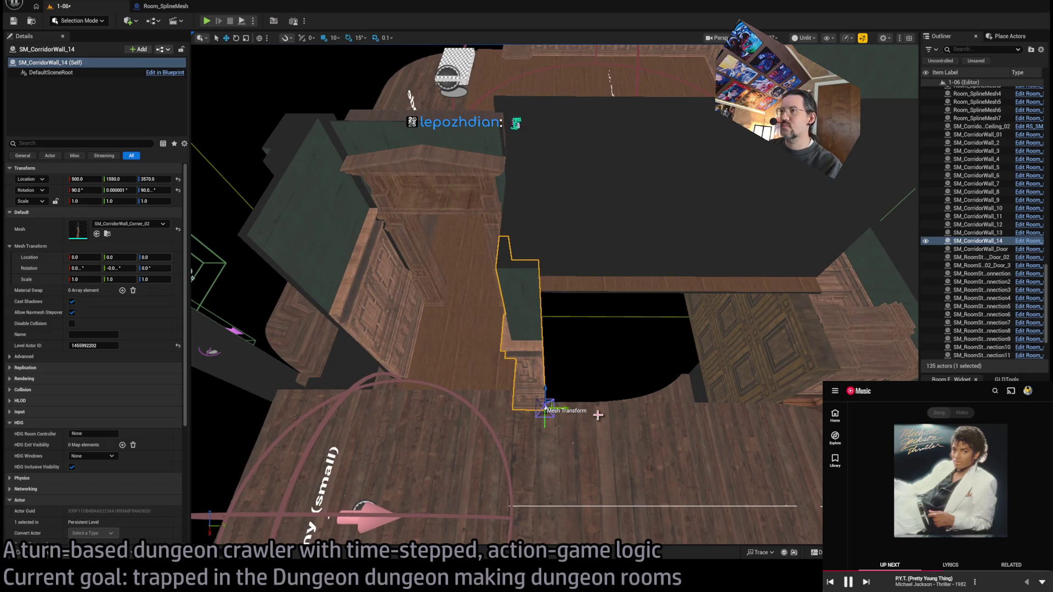
left_click_drag(508, 281, 557, 265)
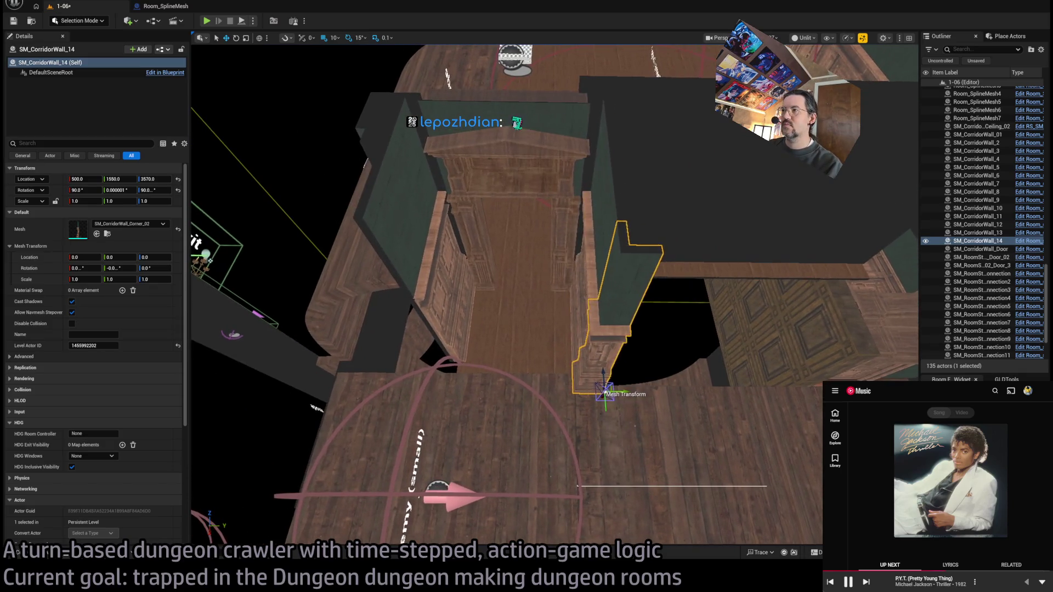
mouse_move(561, 390)
left_mouse_down()
mouse_move(571, 373)
mouse_move(547, 384)
mouse_move(499, 360)
mouse_move(630, 388)
mouse_move(382, 371)
mouse_move(416, 345)
mouse_move(355, 135)
mouse_move(573, 352)
mouse_move(587, 384)
mouse_move(573, 301)
mouse_move(583, 229)
left_mouse_up()
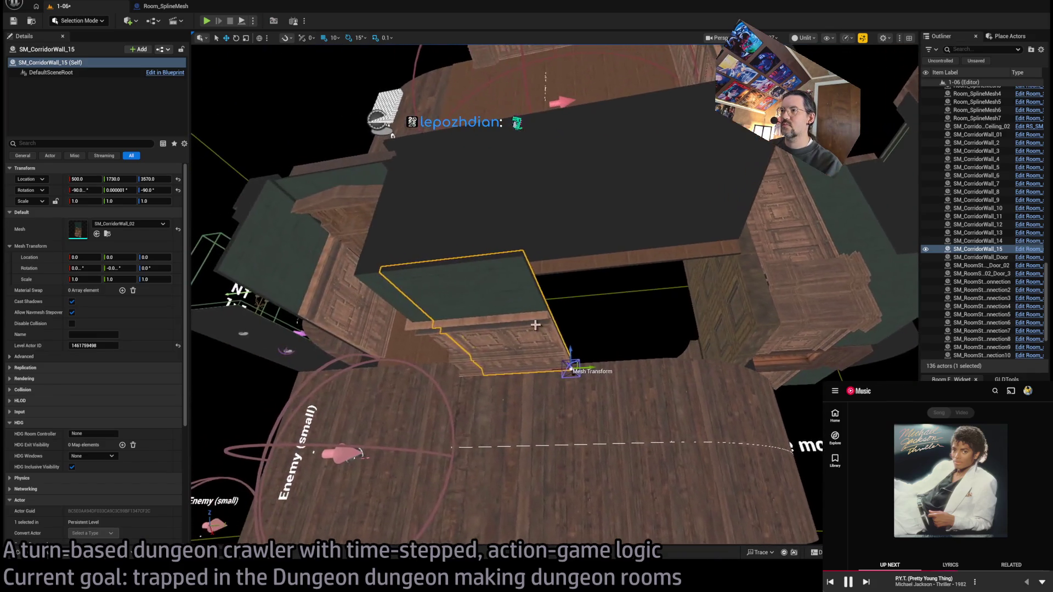
key("e")
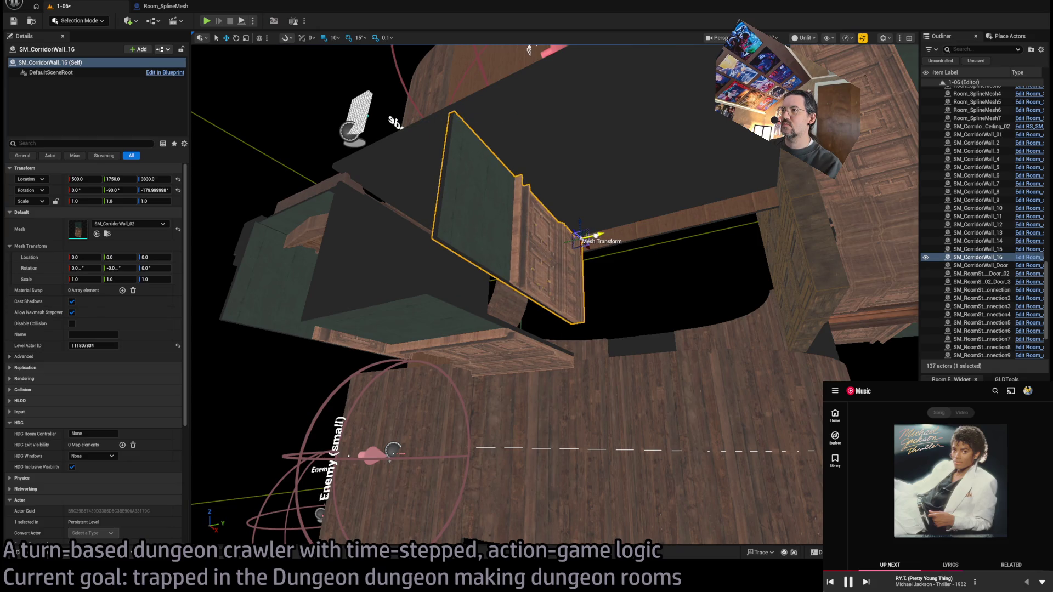
Step: Duplicate a wall piece, rotate the copy about 105°, and move it into the corridor
mouse_move(585, 233)
left_mouse_down()
mouse_move(577, 236)
mouse_move(622, 254)
left_mouse_up()
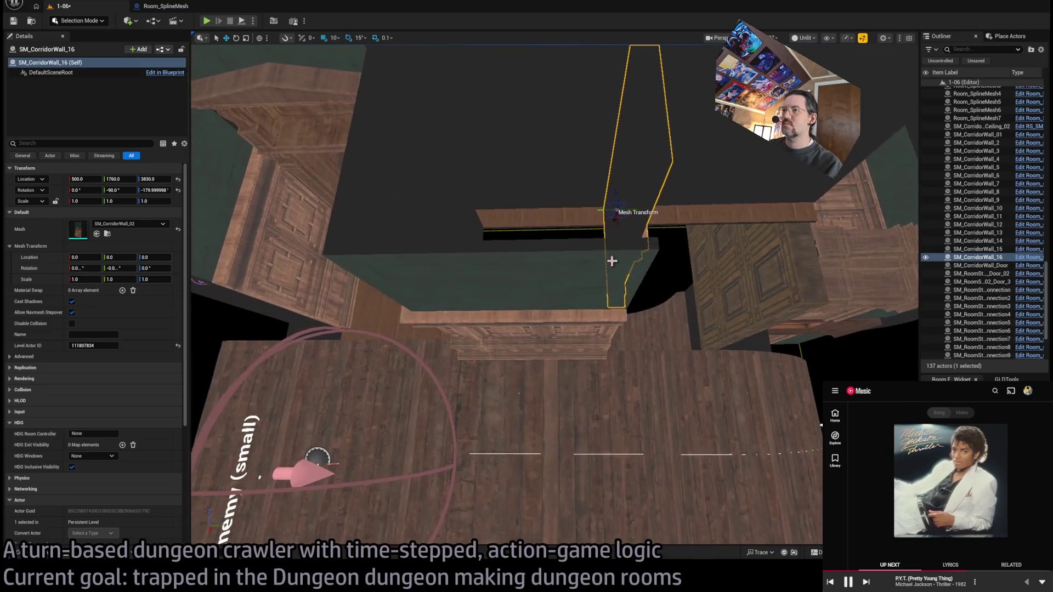
left_click(468, 354)
left_click(451, 306)
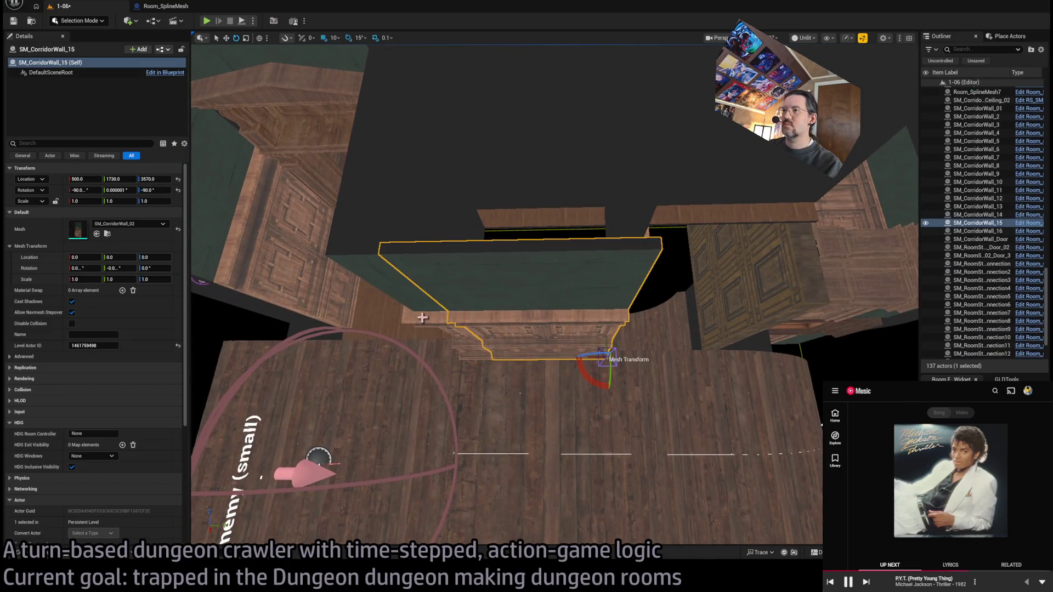
left_click_drag(467, 362, 509, 406)
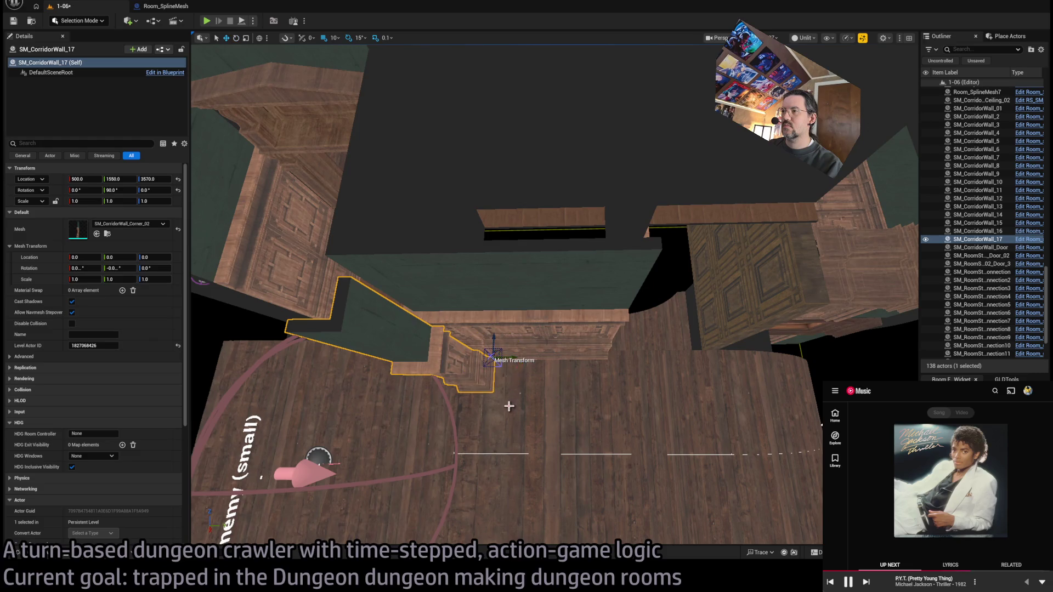
mouse_move(502, 350)
left_mouse_down()
mouse_move(637, 343)
mouse_move(639, 313)
mouse_move(623, 308)
mouse_move(594, 419)
left_mouse_up()
Step: Shift the neighbouring wall along the corridor, lower it to the floor, and scale its width to 0.8
left_click(578, 397)
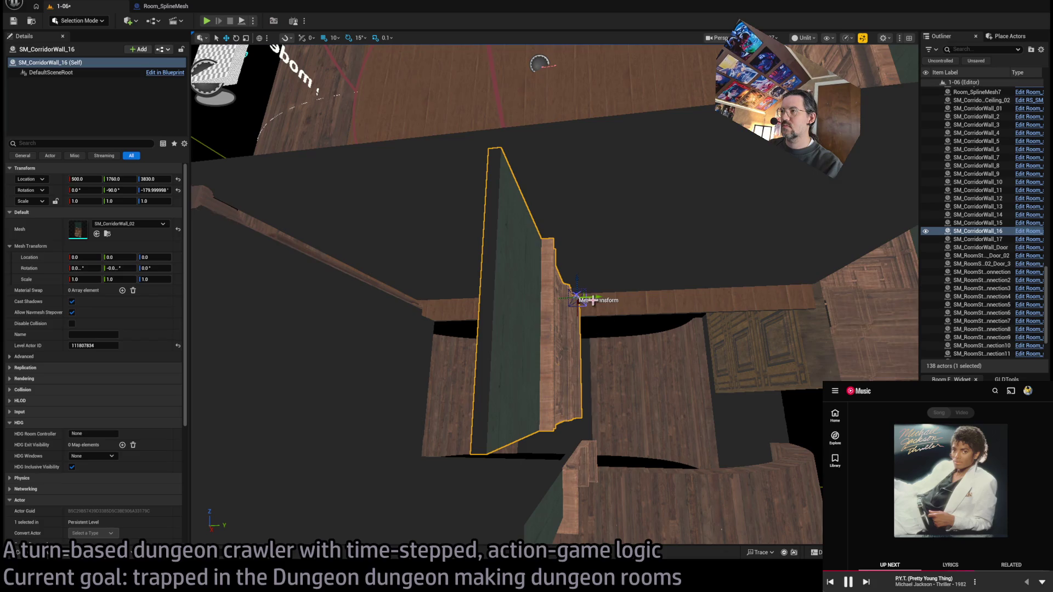
mouse_move(576, 298)
left_mouse_down()
mouse_move(600, 295)
mouse_move(615, 258)
mouse_move(616, 269)
left_mouse_up()
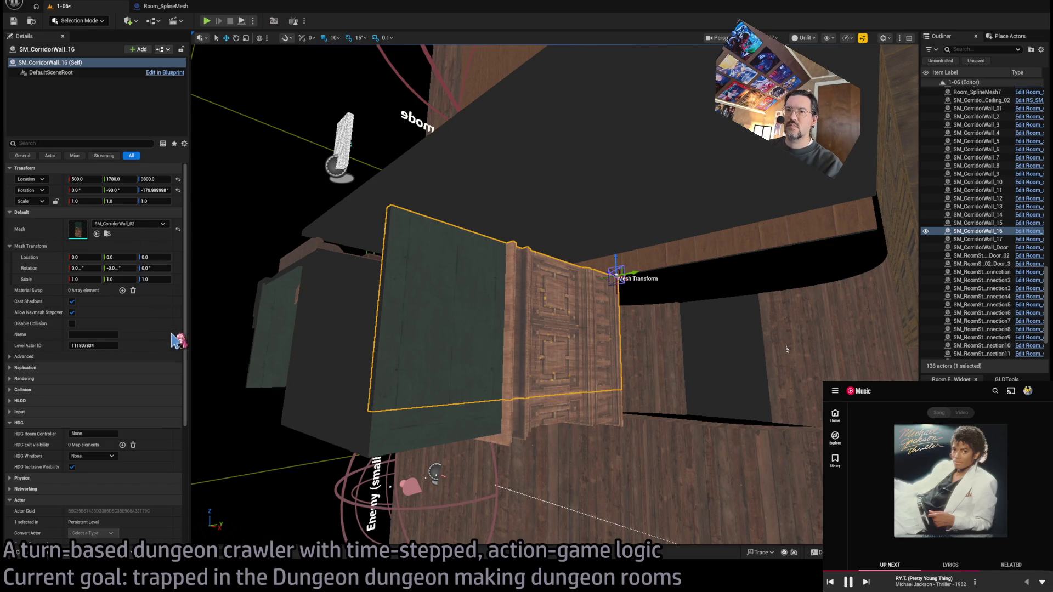
mouse_move(614, 257)
left_mouse_down()
mouse_move(614, 374)
mouse_move(576, 329)
mouse_move(543, 357)
mouse_move(645, 376)
left_mouse_up()
scroll(606, 369, "up", 5)
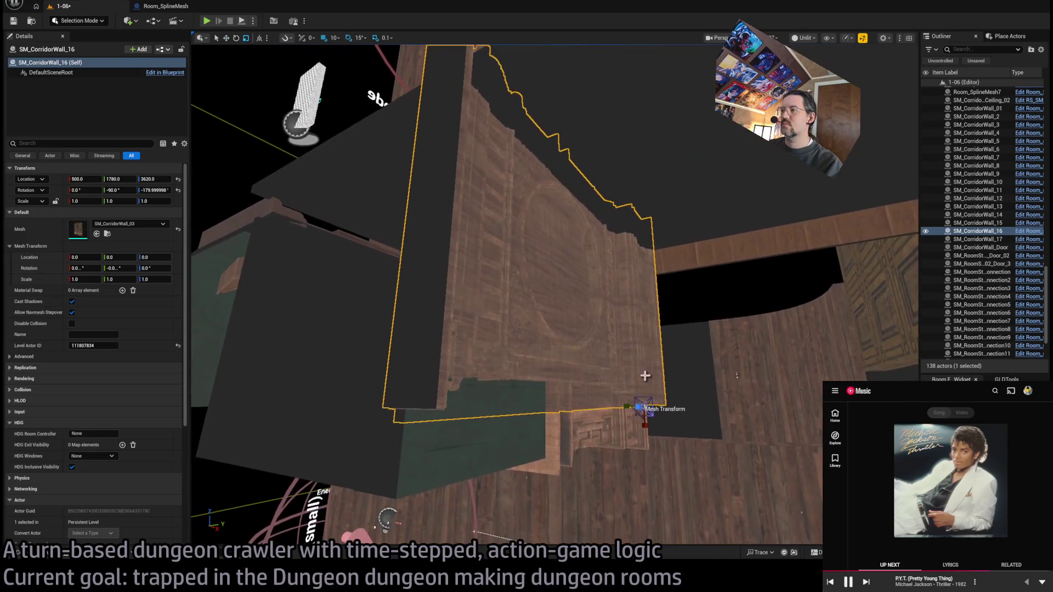
mouse_move(647, 426)
left_mouse_down()
mouse_move(609, 342)
mouse_move(461, 422)
mouse_move(439, 390)
mouse_move(482, 424)
mouse_move(616, 302)
mouse_move(647, 305)
left_mouse_up()
Step: Swap the other wall to the wider SM_CorridorWall_01 mesh and nudge it into line
left_click(461, 422)
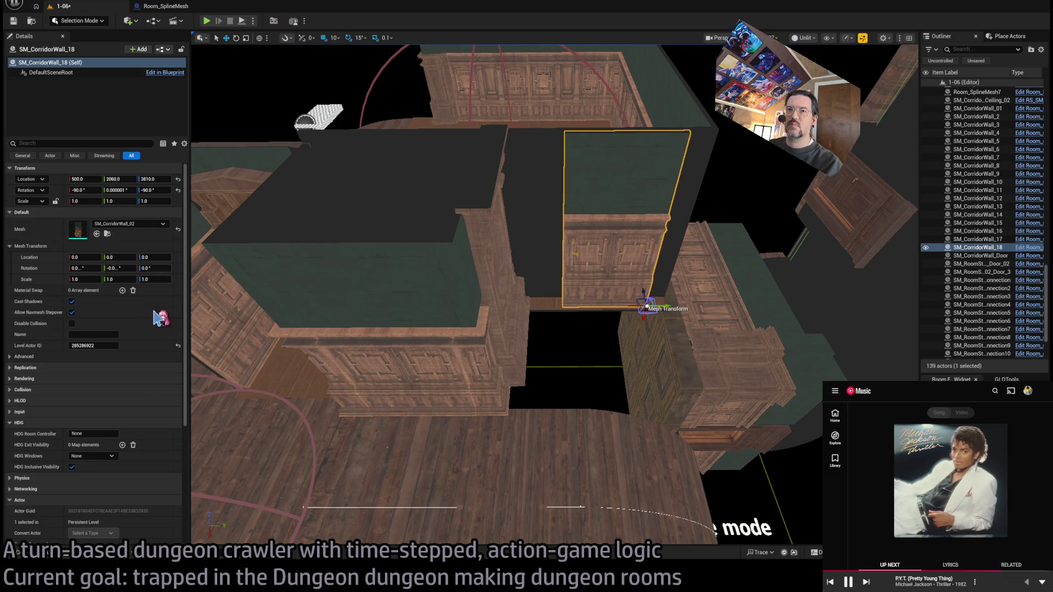
key("ctrl+z")
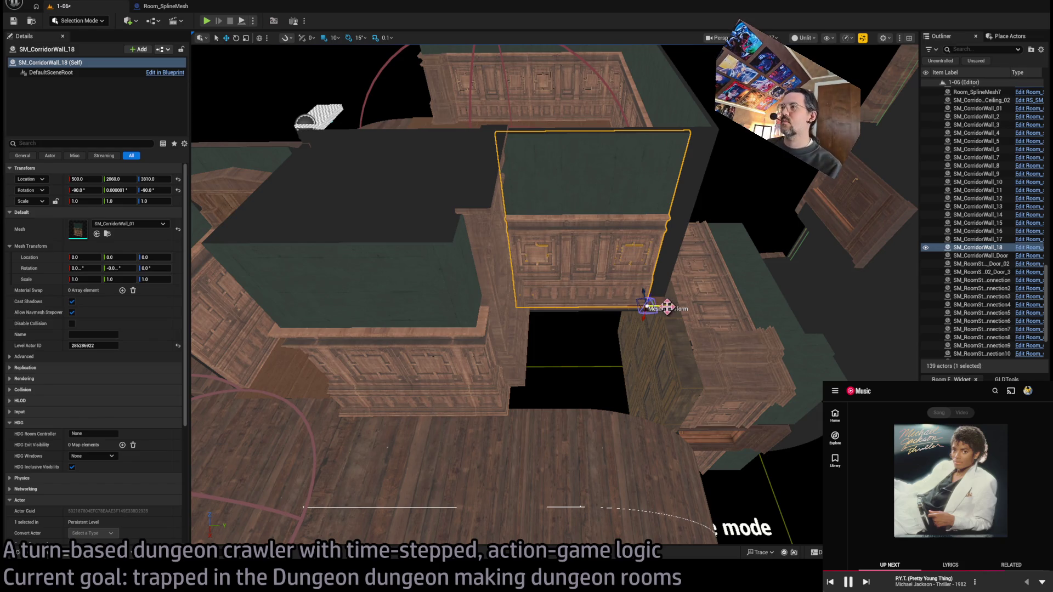
left_click_drag(644, 305, 636, 318)
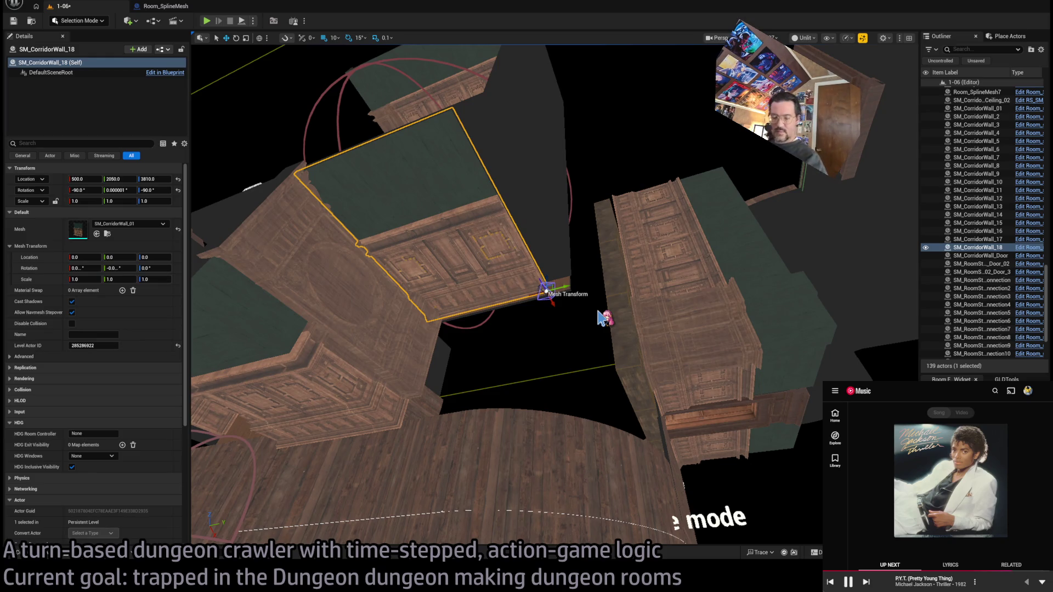
left_click(414, 361)
mouse_move(414, 360)
left_mouse_down()
mouse_move(599, 235)
mouse_move(583, 235)
left_mouse_up()
scroll(593, 252, "up", 5)
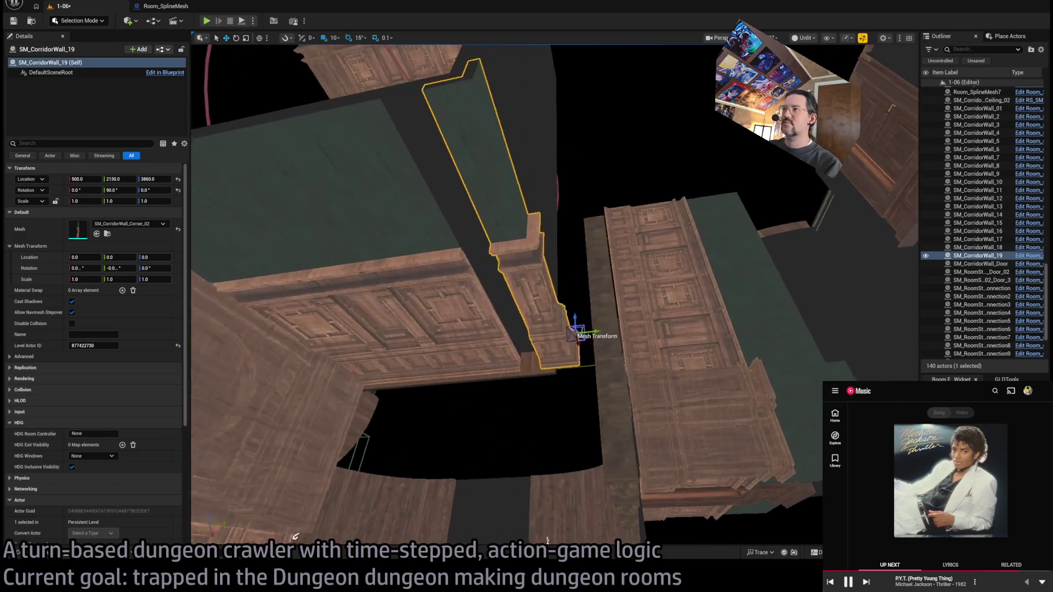
Step: Nudge wall SM_CorridorWall_18 10 units along the corridor
left_click(500, 343)
key("f")
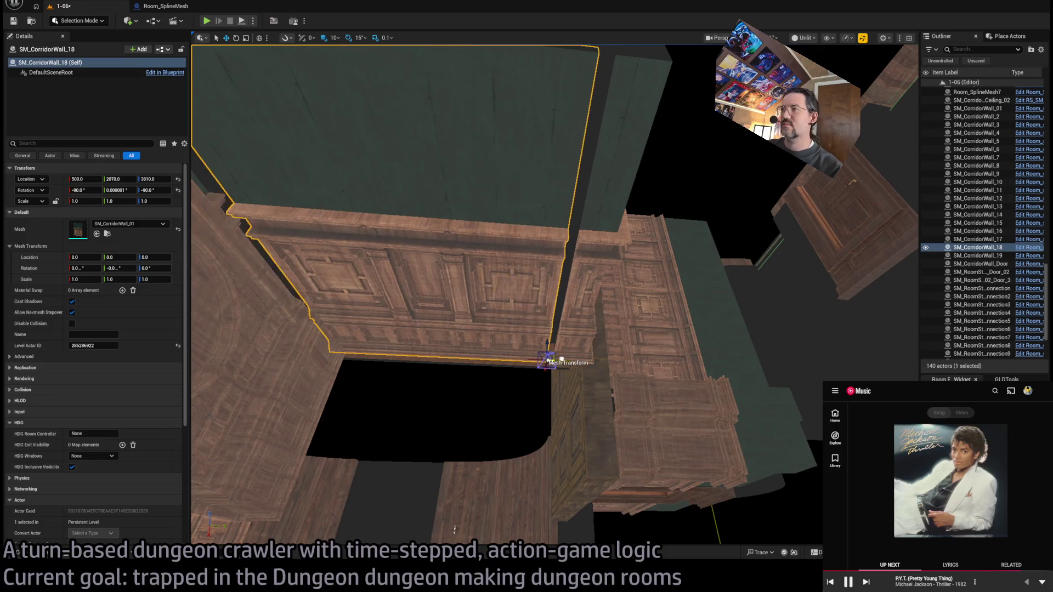
left_click_drag(566, 360, 461, 313)
left_click_drag(508, 374, 508, 373)
Step: Copy the corner piece along the corridor, then place a 75° angled copy at 500, 1130, 3800
left_click(726, 335)
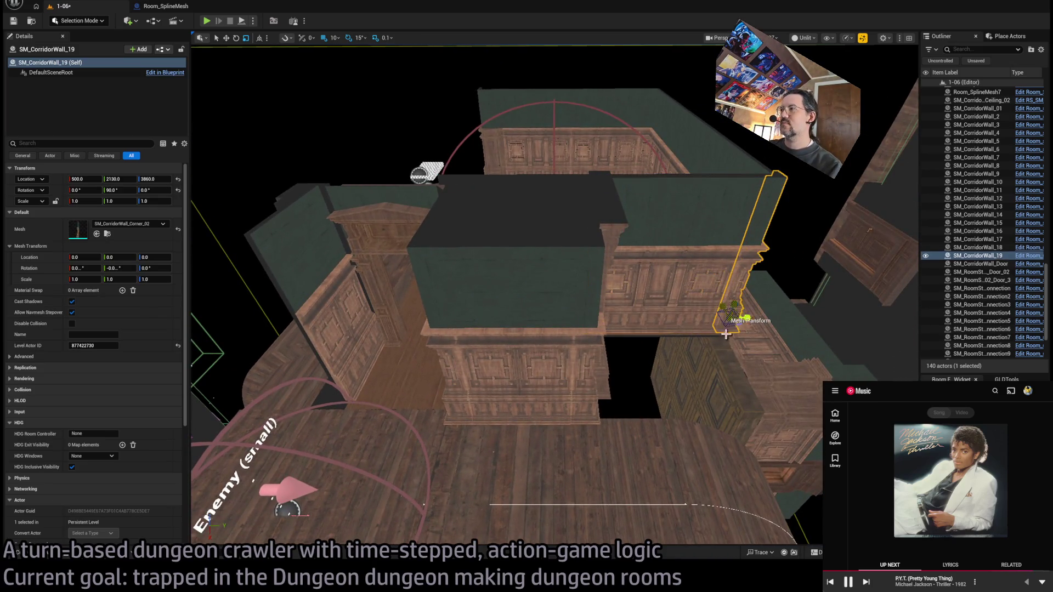
mouse_move(748, 320)
left_mouse_down("alt")
mouse_move(510, 326)
mouse_move(522, 337)
left_mouse_up("alt")
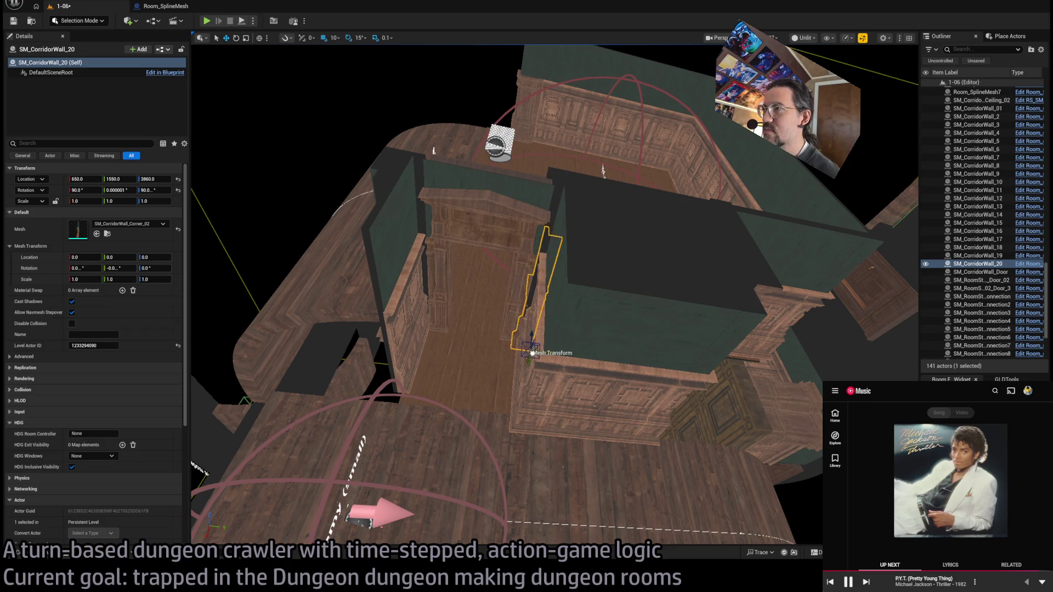
mouse_move(556, 351)
left_mouse_down()
mouse_move(564, 309)
mouse_move(565, 378)
mouse_move(570, 365)
mouse_move(618, 347)
mouse_move(639, 354)
mouse_move(604, 378)
mouse_move(586, 367)
left_mouse_up()
key("e")
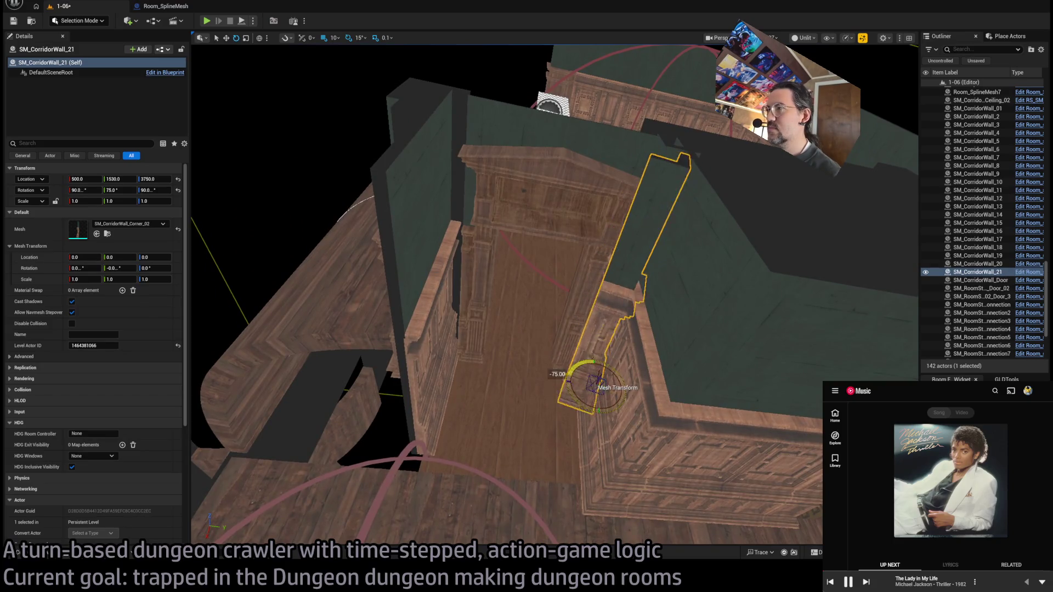
mouse_move(580, 420)
left_mouse_down()
mouse_move(578, 442)
mouse_move(576, 381)
mouse_move(554, 311)
left_mouse_up()
key("w")
mouse_move(468, 301)
left_mouse_down()
mouse_move(437, 276)
mouse_move(456, 319)
mouse_move(488, 351)
mouse_move(539, 356)
mouse_move(510, 395)
mouse_move(417, 252)
mouse_move(653, 344)
left_mouse_up()
Step: Make a 75° angled copy of corner wall SM_CorridorWall_14
left_click(652, 344)
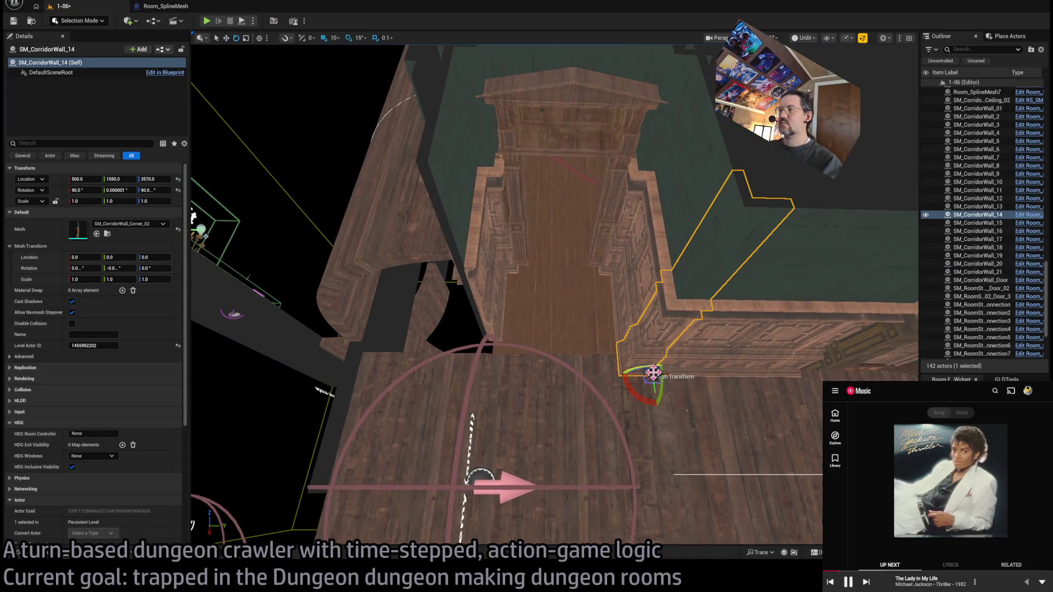
left_click_drag(640, 396, 625, 379, "alt")
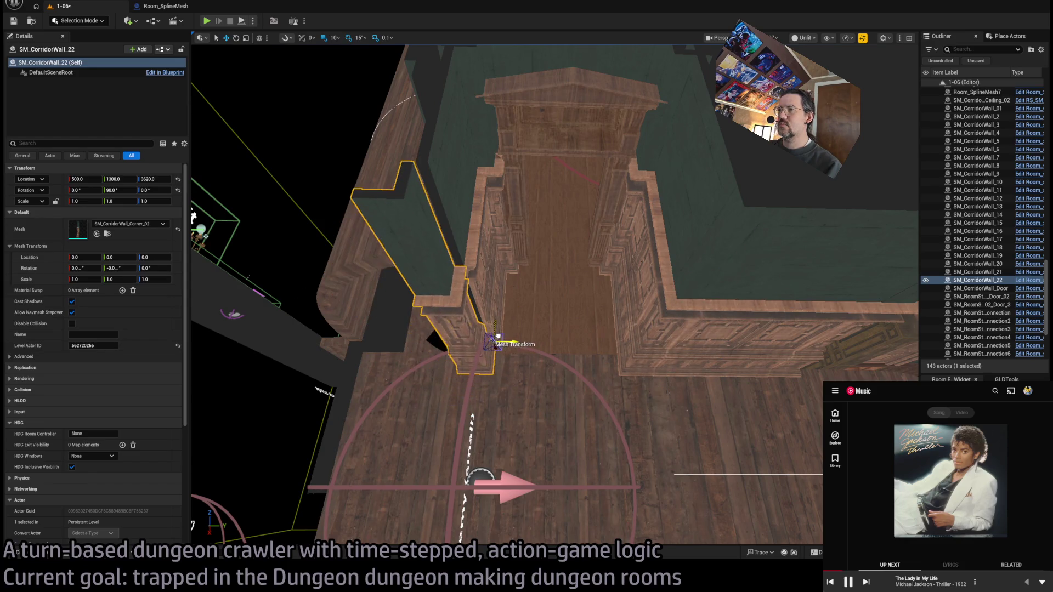
left_click(680, 363)
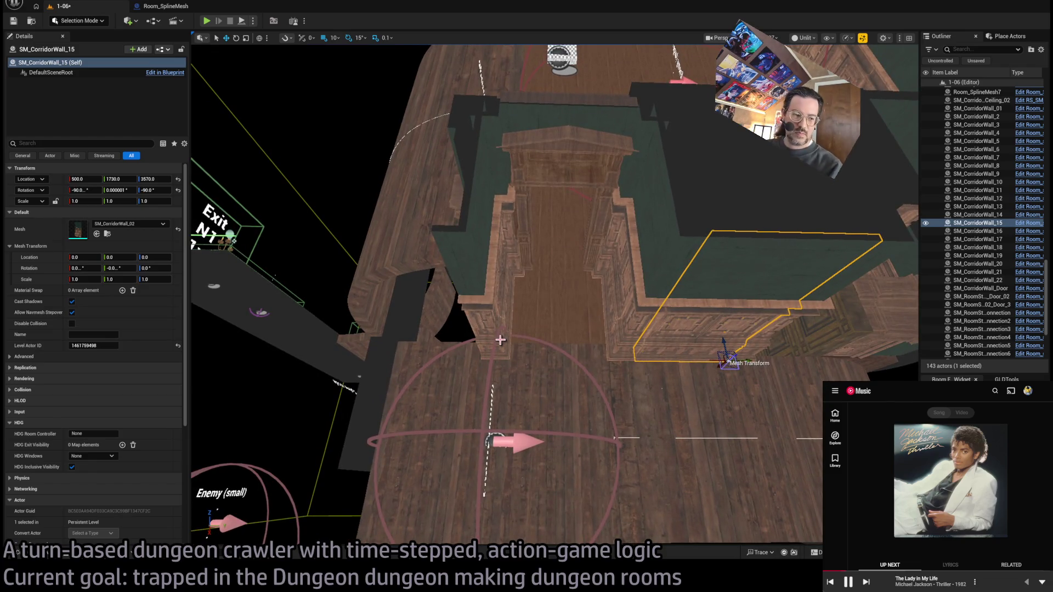
mouse_move(501, 359)
left_mouse_down()
mouse_move(364, 276)
mouse_move(501, 357)
left_mouse_up()
Step: Swap far wall SM_CorridorWall_9 to the SM_Corridor_Wall_Windows mesh and turn it 180°
left_click(574, 258)
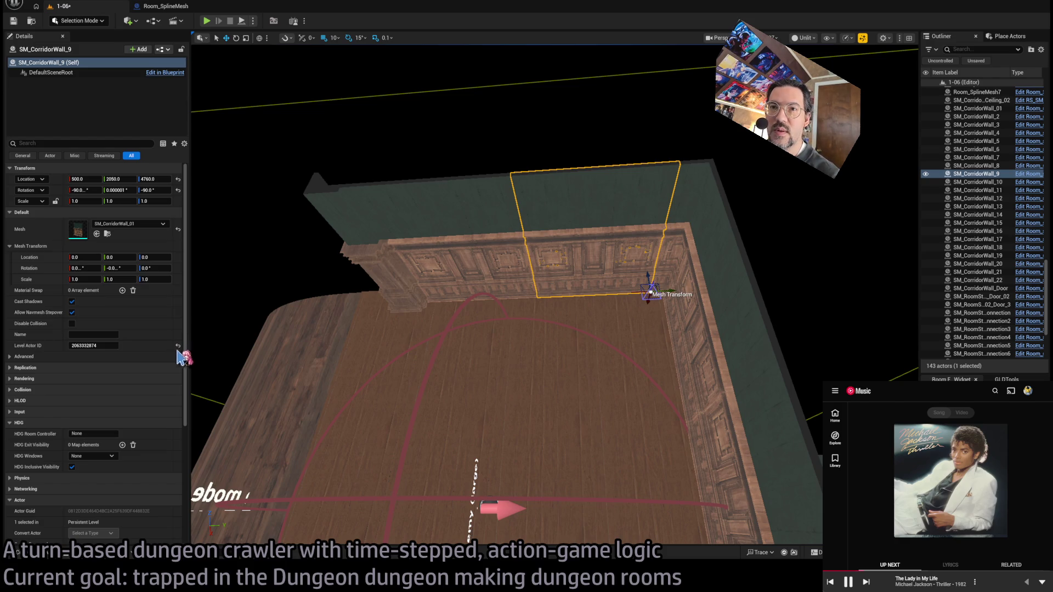
left_click(42, 558)
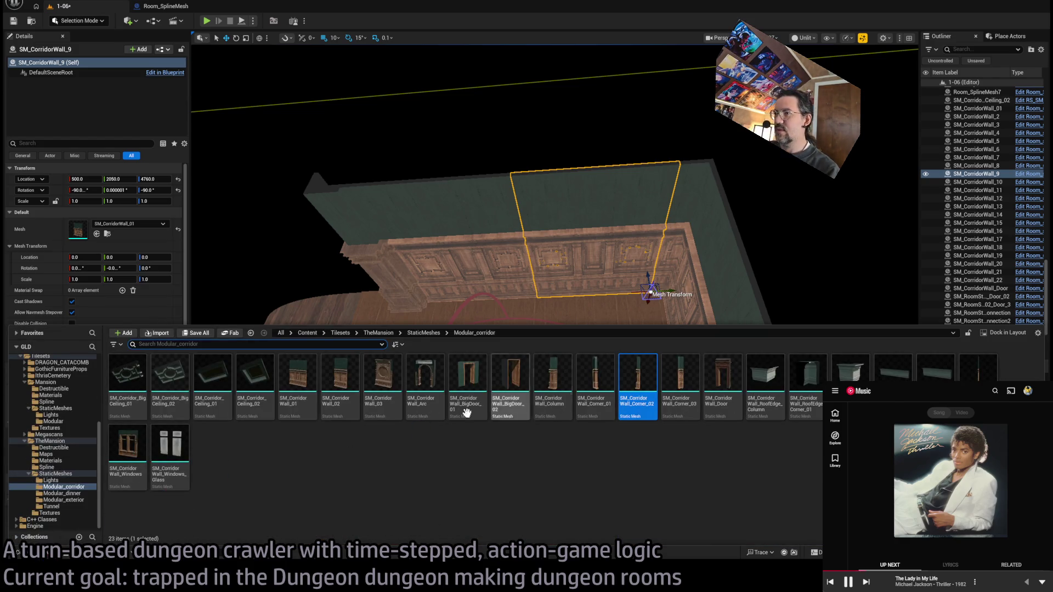
left_click(132, 444)
left_click_drag(273, 317, 274, 346)
left_click(98, 235)
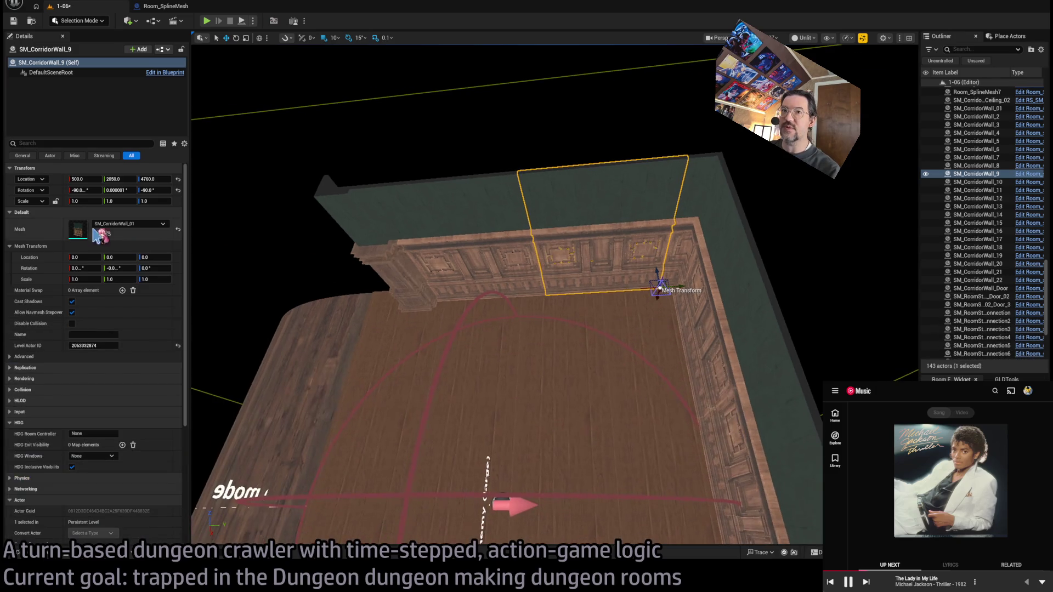
mouse_move(683, 303)
left_mouse_down()
mouse_move(667, 324)
mouse_move(565, 303)
left_mouse_up()
Step: Delete a back-wall section and fill the gap with a copy of the window wall
scroll(367, 539, "up", 3)
left_click_drag(367, 539, 551, 278)
left_click(552, 278)
left_click_drag(639, 314, 581, 286)
left_click(583, 286)
left_click(616, 301)
left_click(583, 283)
key("Delete")
left_click(609, 299)
mouse_move(606, 308)
left_mouse_down()
mouse_move(483, 306)
mouse_move(504, 303)
mouse_move(532, 351)
mouse_move(554, 359)
mouse_move(582, 329)
left_mouse_up()
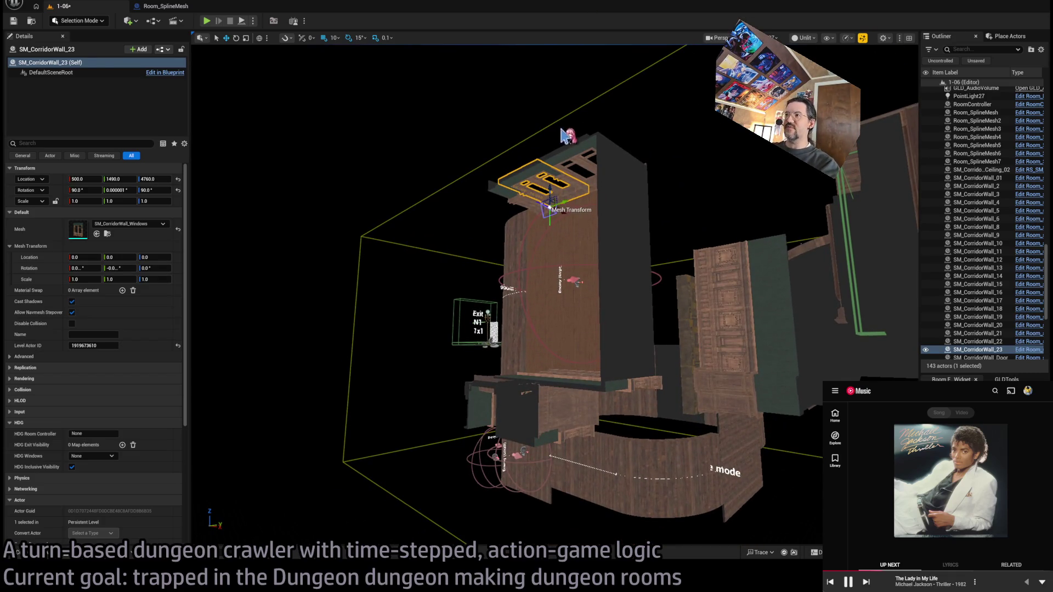
mouse_move(587, 242)
left_mouse_down()
mouse_move(597, 203)
mouse_move(514, 354)
left_mouse_up()
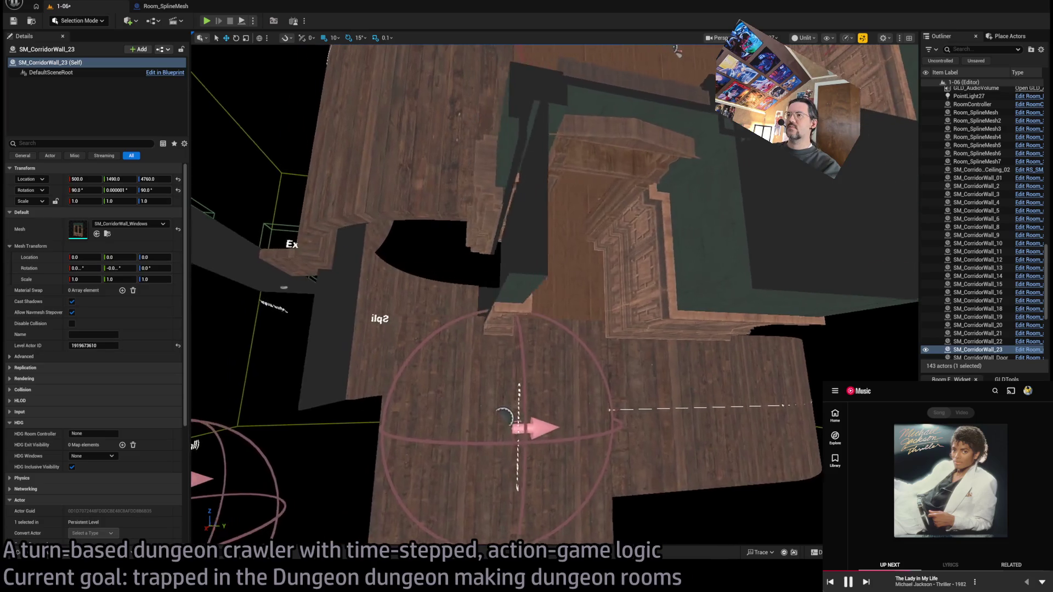
Step: Make a 75° angled copy of corner wall SM_CorridorWall_22
left_click(525, 300)
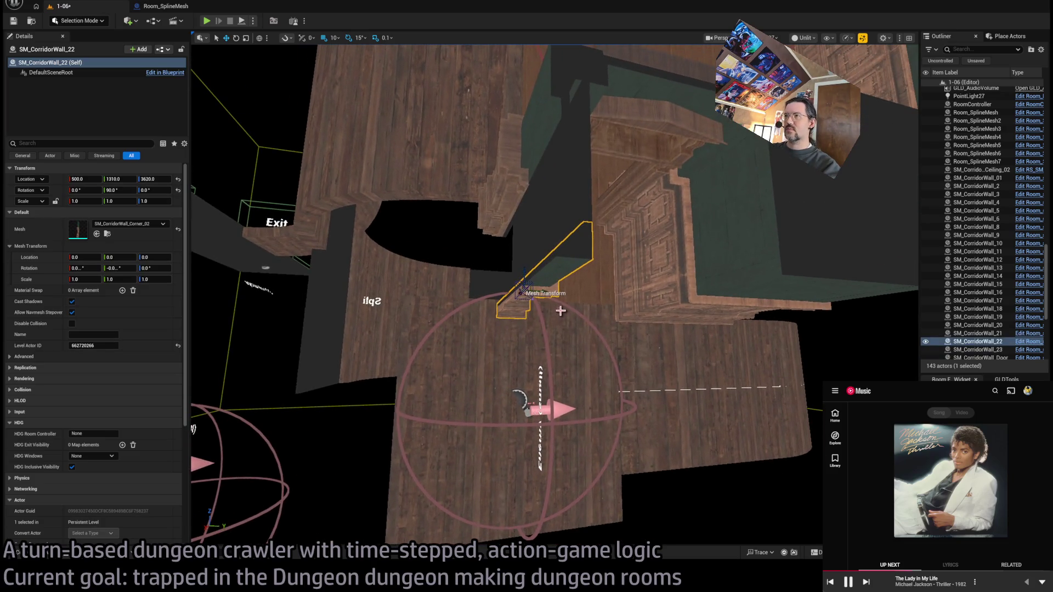
mouse_move(525, 262)
left_mouse_down()
mouse_move(551, 281)
mouse_move(504, 304)
left_mouse_up()
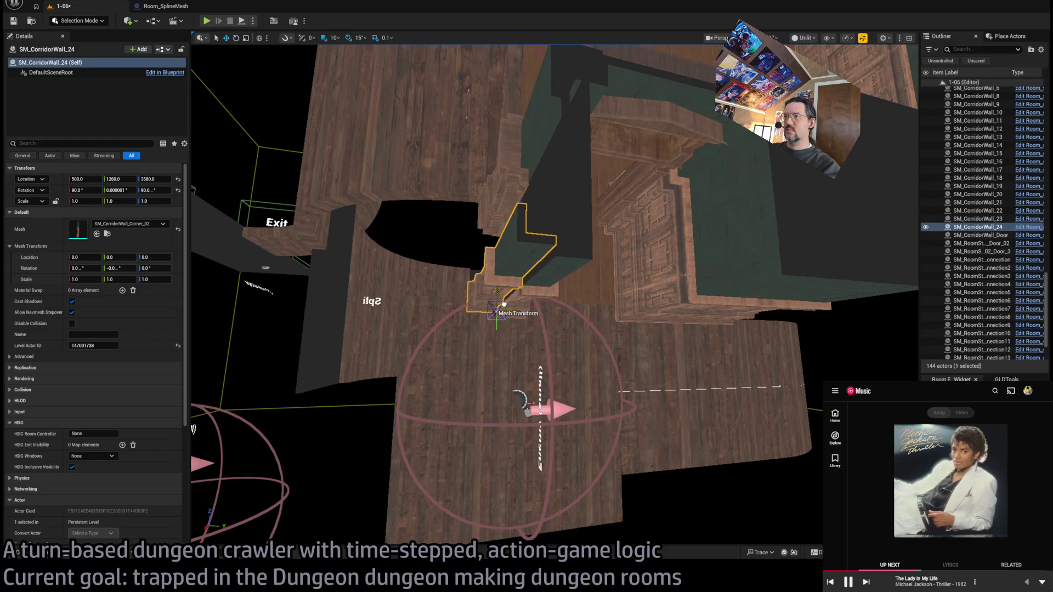
left_click_drag(547, 338, 540, 346)
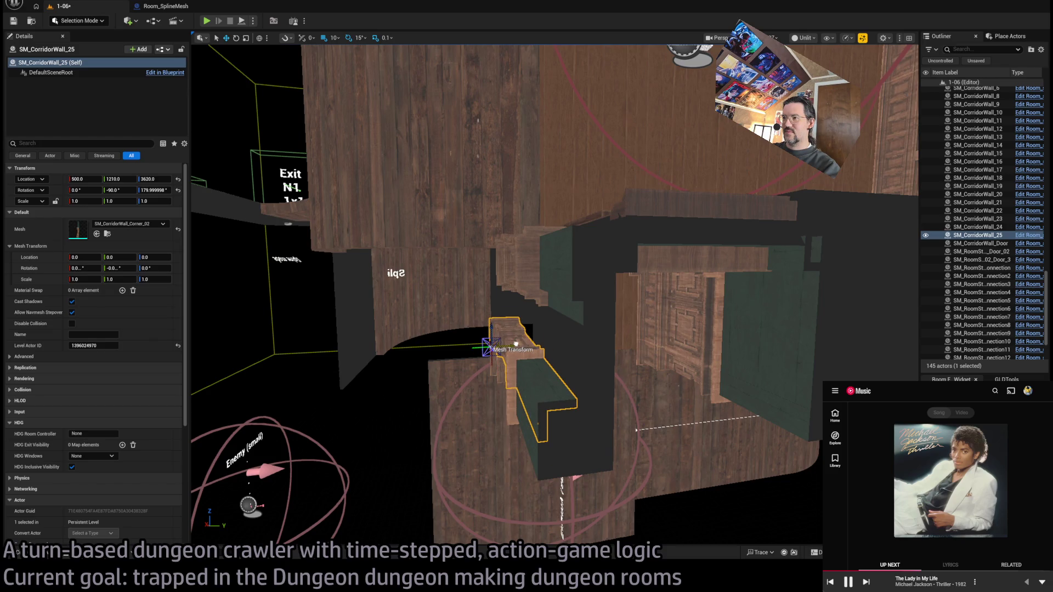
Step: Make a rotated copy of wall SM_CorridorWall_13
mouse_move(520, 338)
left_mouse_down()
mouse_move(570, 323)
mouse_move(503, 277)
left_mouse_up()
left_click(503, 277)
key("e")
left_click_drag(547, 234, 530, 247, "alt")
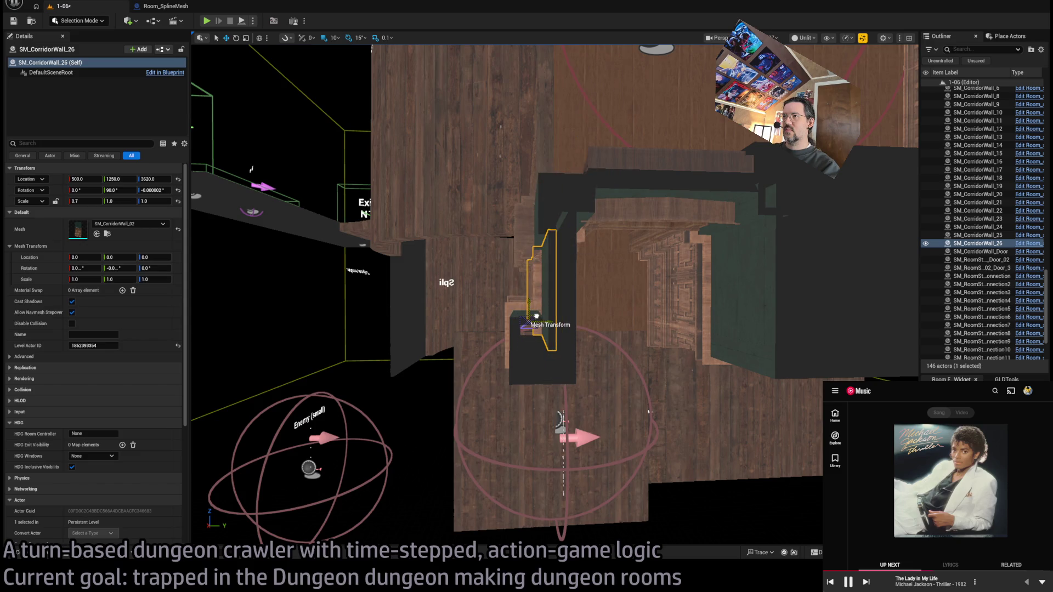
Step: Fly down the wooden corridor to the next gap and select corner wall SM_CorridorWall_20
mouse_move(649, 411)
left_mouse_down()
mouse_move(296, 435)
mouse_move(329, 384)
mouse_move(428, 297)
left_mouse_up()
mouse_move(589, 292)
left_mouse_down()
mouse_move(574, 238)
mouse_move(587, 265)
mouse_move(524, 274)
left_mouse_up()
left_click(574, 237)
left_click_drag(514, 439, 566, 435)
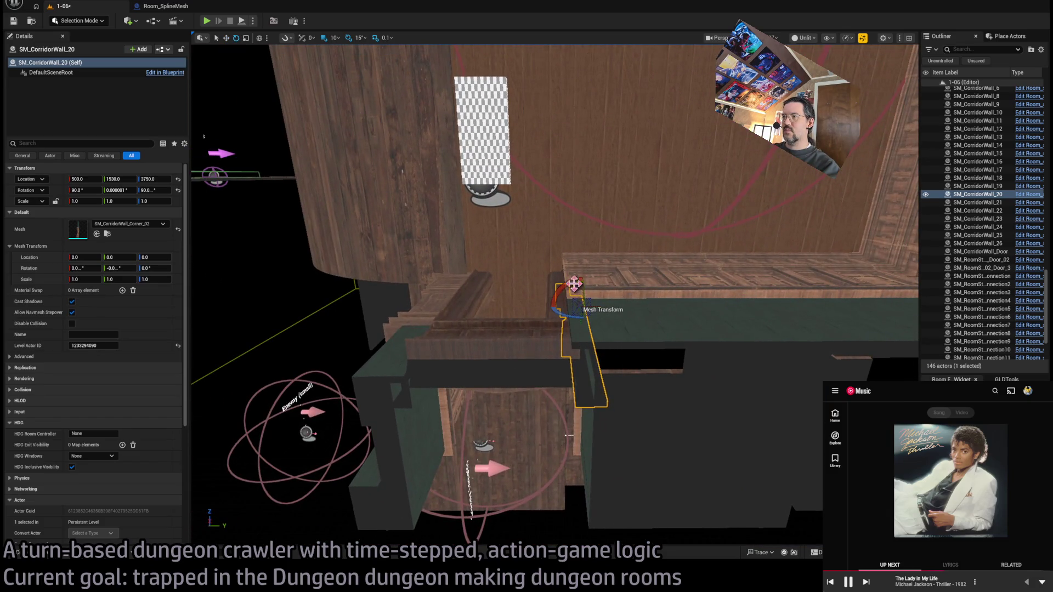
Step: Copy the corner wall at -75°, creating SM_CorridorWall_27
left_click_drag(574, 284, 603, 294)
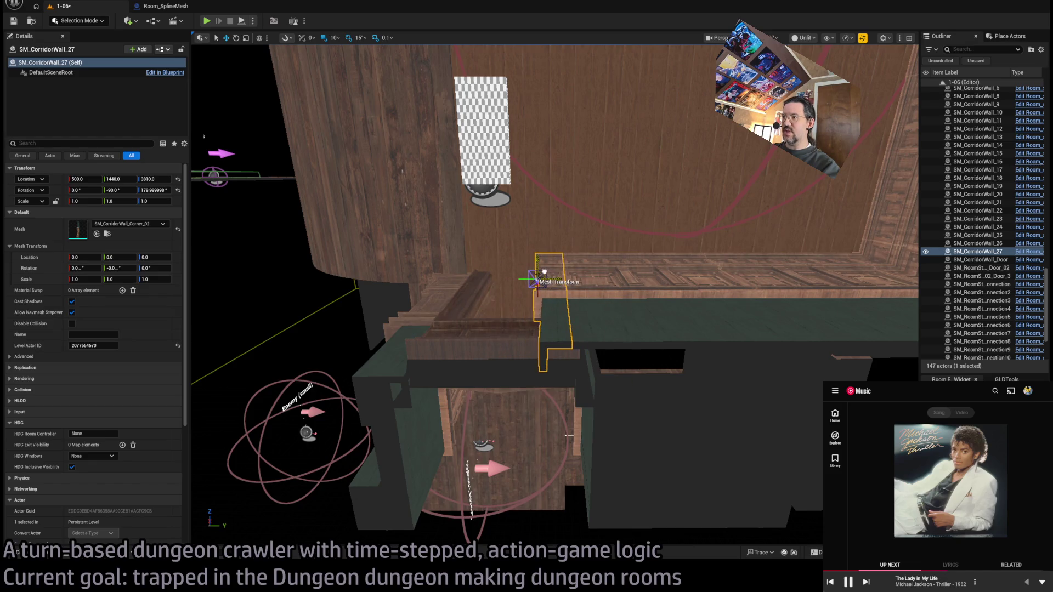
mouse_move(544, 271)
left_mouse_down()
mouse_move(559, 296)
mouse_move(591, 282)
left_mouse_up()
left_click(564, 302)
left_click(591, 283)
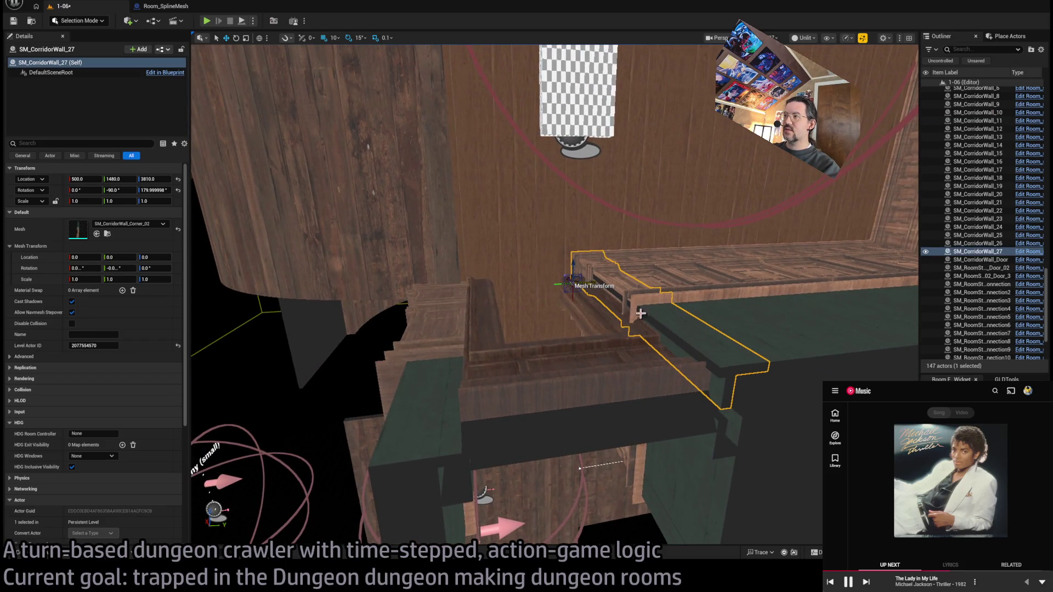
Step: Tune SM_CorridorWall_10's width scale to 0.825, shifting it sideways with the corner piece
left_click_drag(640, 313, 625, 319)
left_click(609, 321)
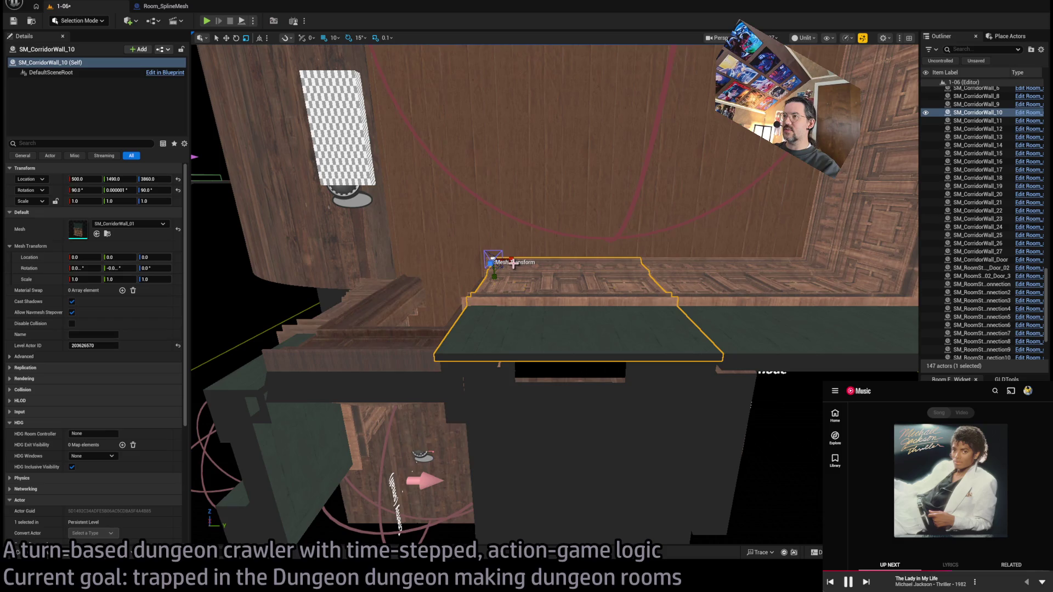
left_click_drag(512, 263, 509, 259)
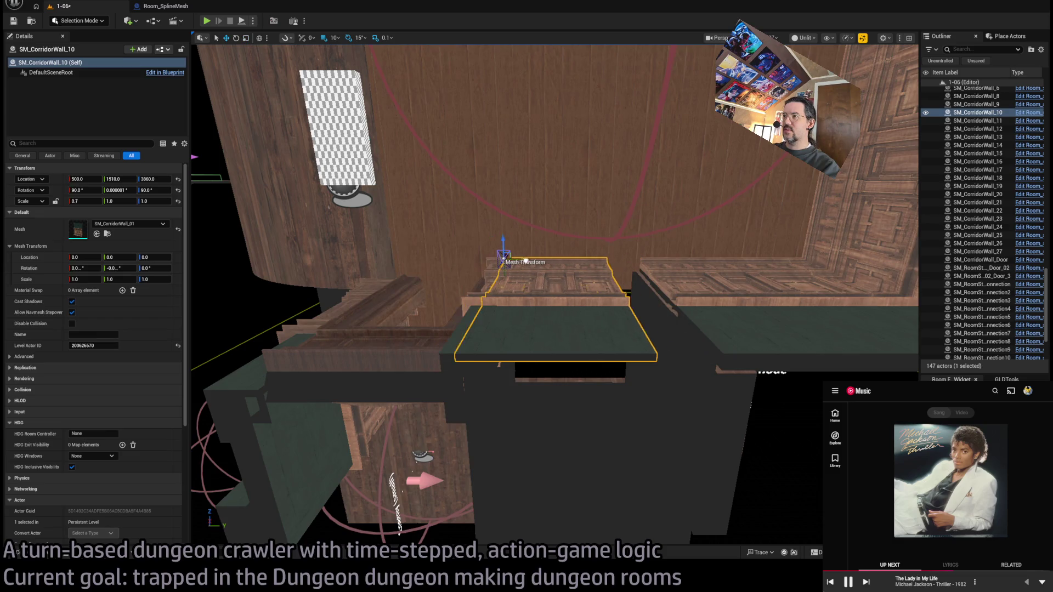
left_click_drag(539, 259, 533, 258)
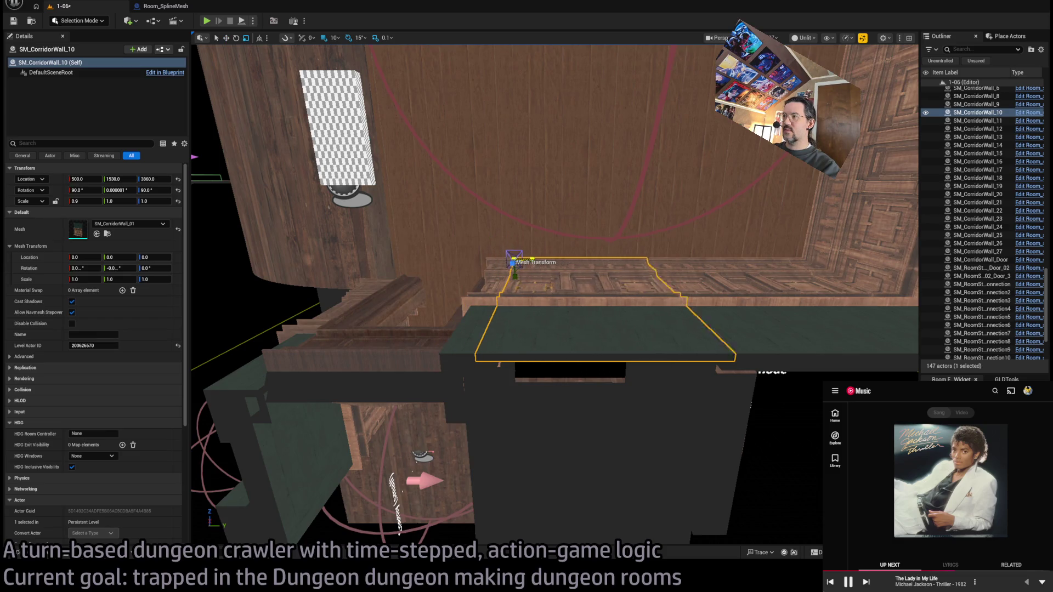
left_click(495, 292, "ctrl")
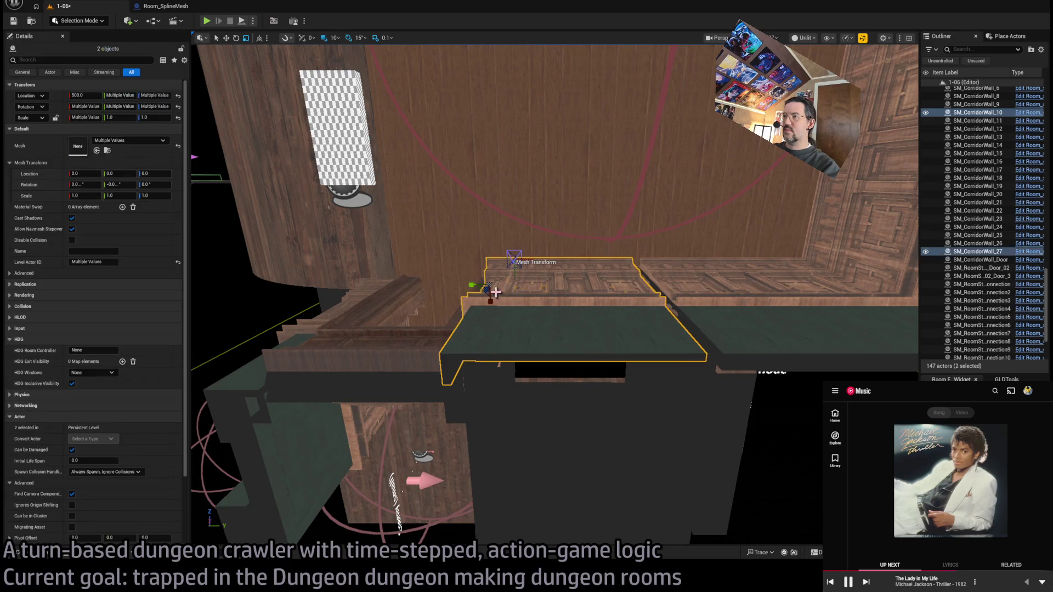
left_click_drag(508, 283, 517, 283)
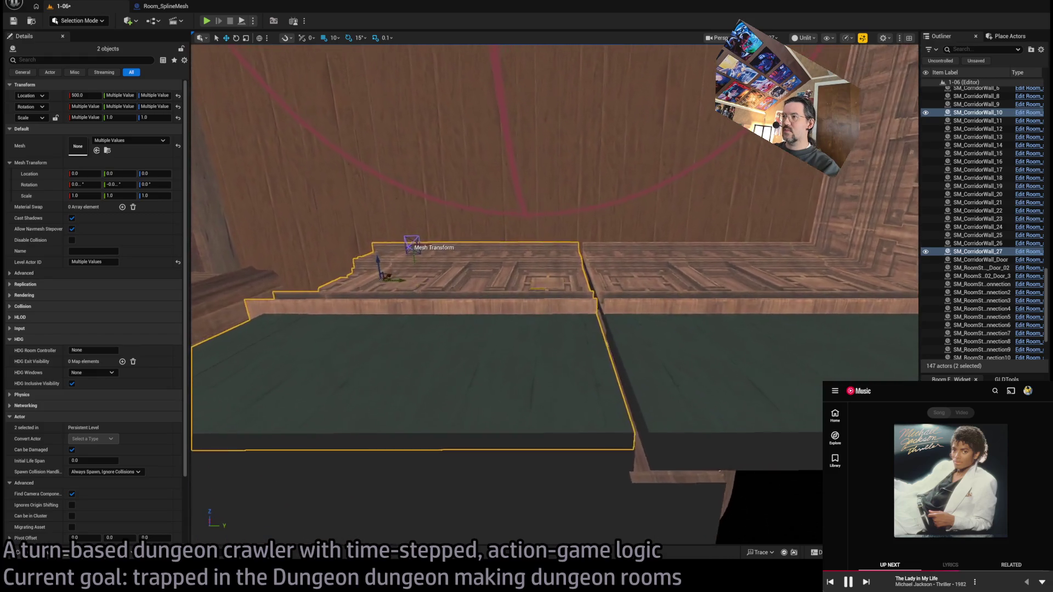
left_click(397, 284)
type("0.85")
key("Return")
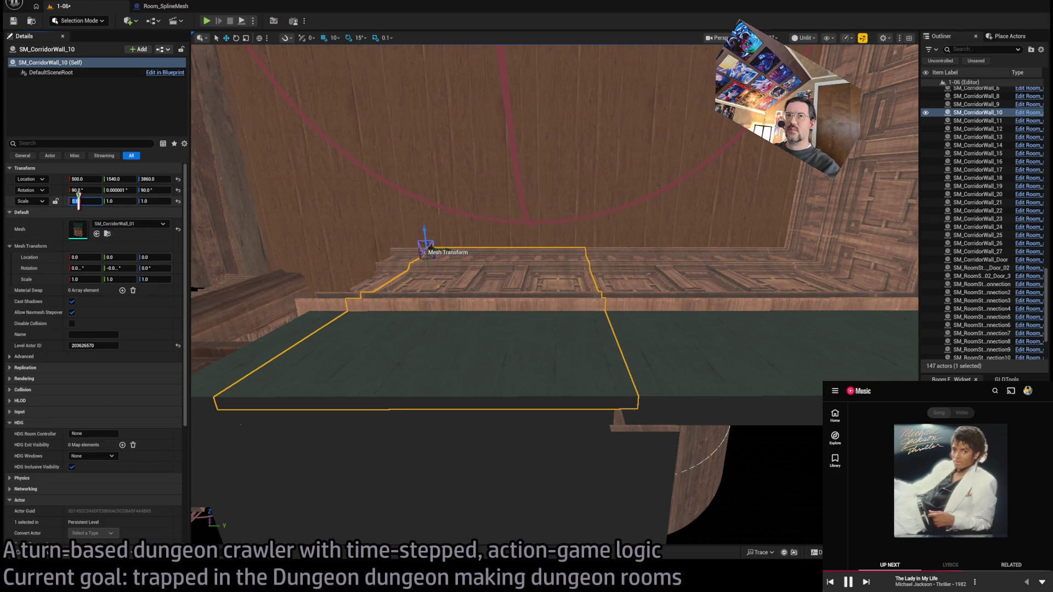
left_click_drag(493, 274, 446, 244)
Step: Copy corner piece SM_CorridorWall_27 along the corridor and at 75°, then slide both sideways
left_click(615, 356)
mouse_move(602, 349)
left_mouse_down("alt")
mouse_move(388, 357)
mouse_move(448, 367)
left_mouse_up("alt")
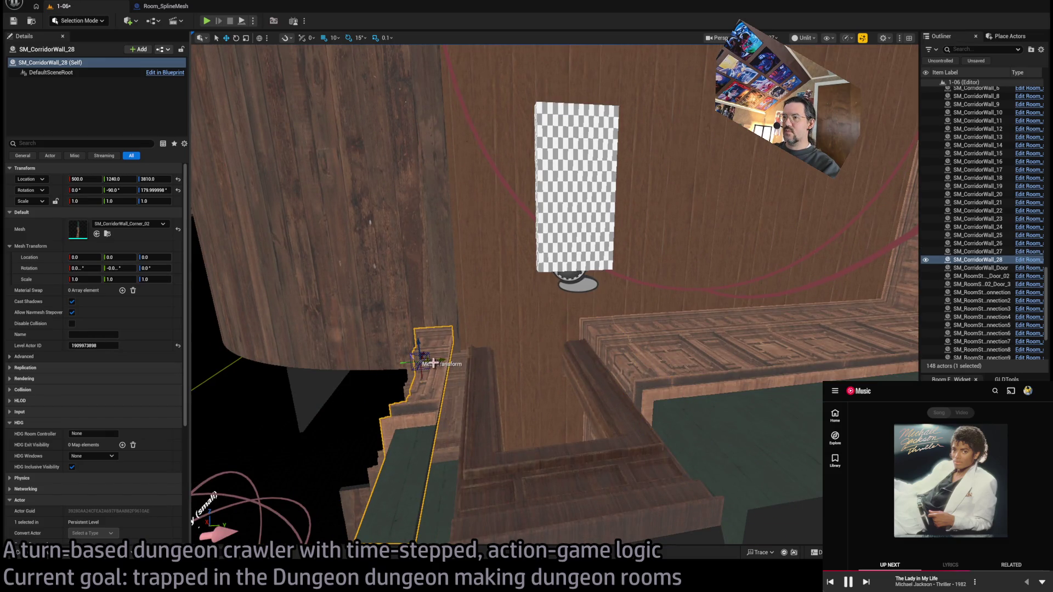
left_click_drag(417, 332, 453, 351, "alt")
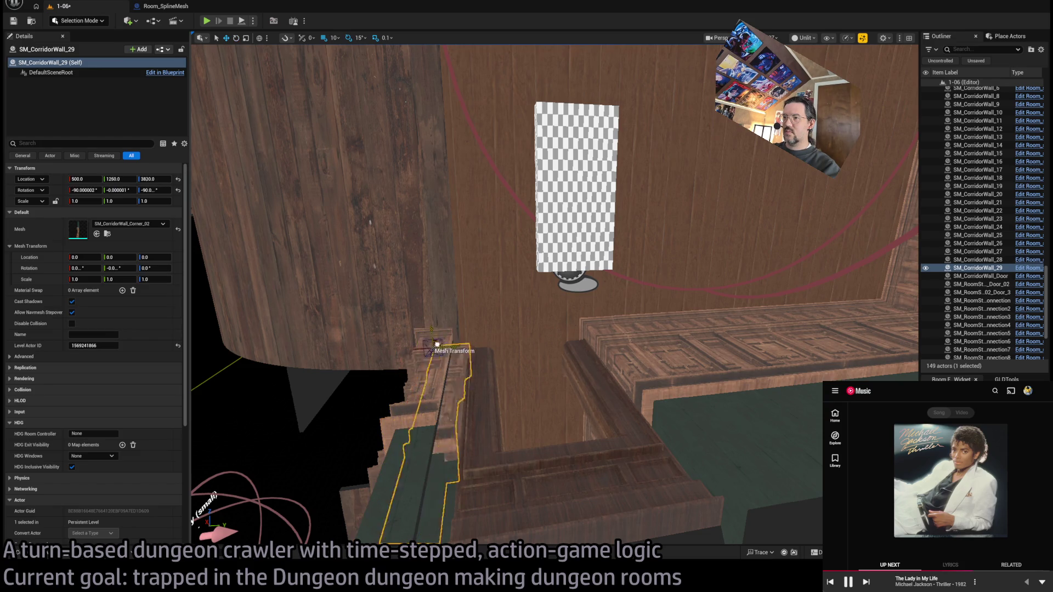
left_click(438, 346, "ctrl")
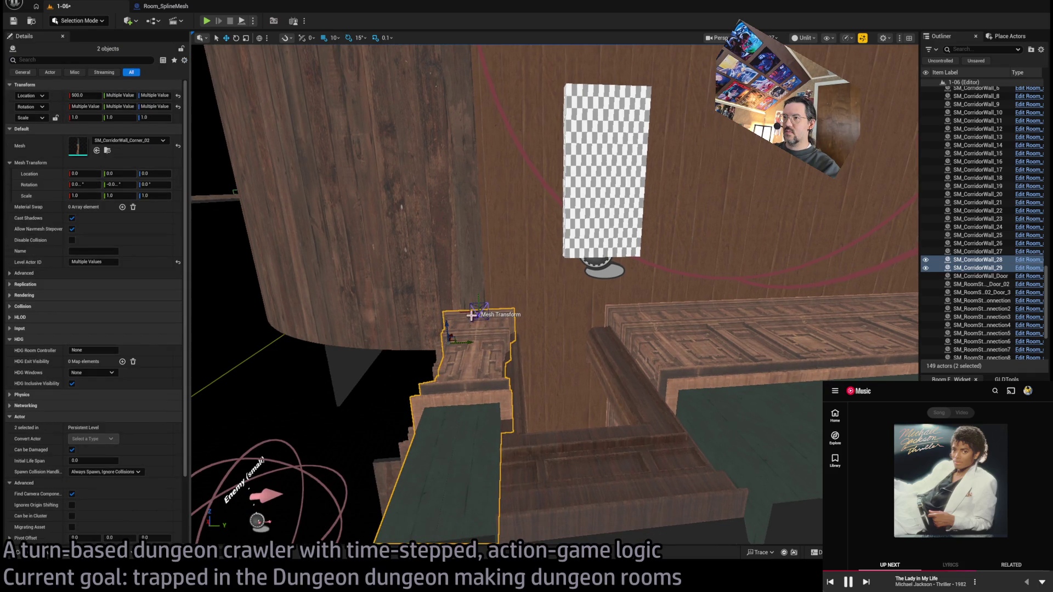
mouse_move(460, 342)
left_mouse_down()
mouse_move(521, 430)
mouse_move(301, 216)
mouse_move(321, 184)
mouse_move(310, 184)
mouse_move(541, 416)
left_mouse_up()
Step: Delete the stray wall piece and reselect the two corner walls
left_click(525, 428)
key("Delete")
left_click(566, 355)
left_click(546, 297, "ctrl")
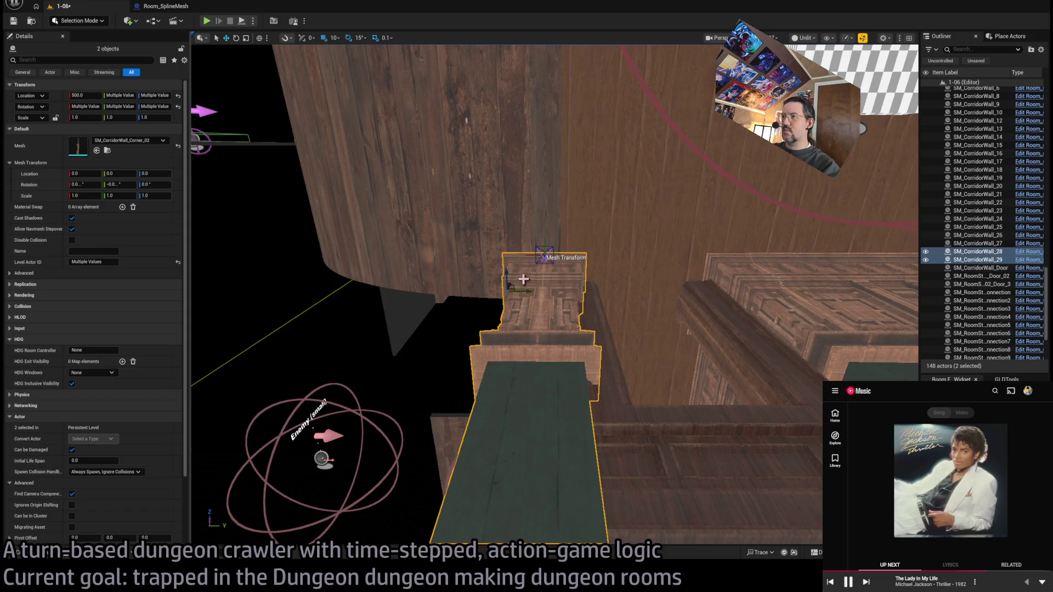
Step: Shift both corner walls further sideways and copy SM_CorridorWall_28 turned -90°
mouse_move(531, 291)
left_mouse_down()
mouse_move(535, 308)
mouse_move(598, 276)
left_mouse_up()
left_click(598, 276)
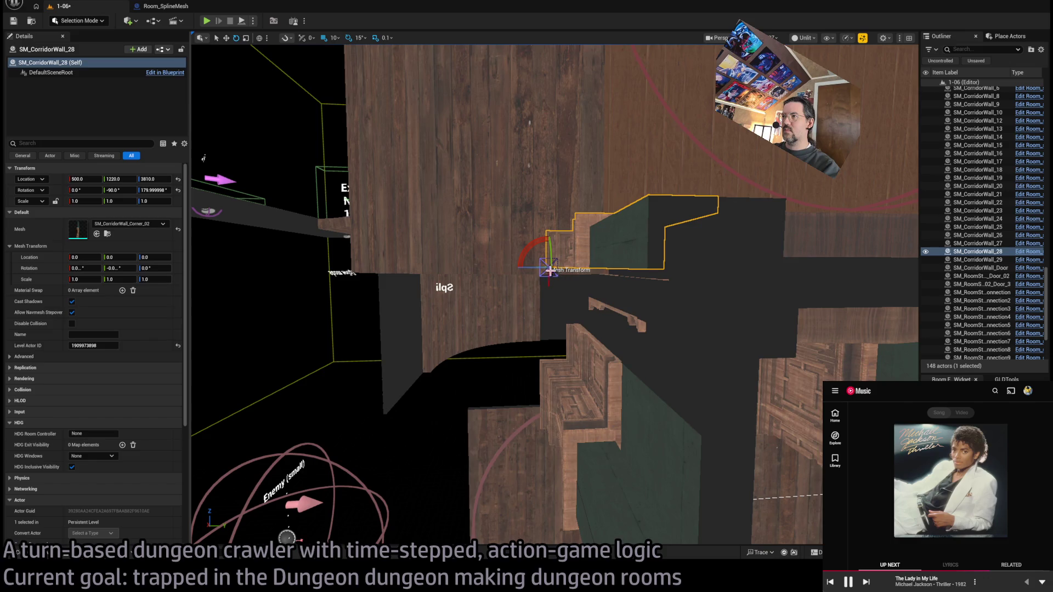
left_click_drag(548, 237, 520, 269, "alt")
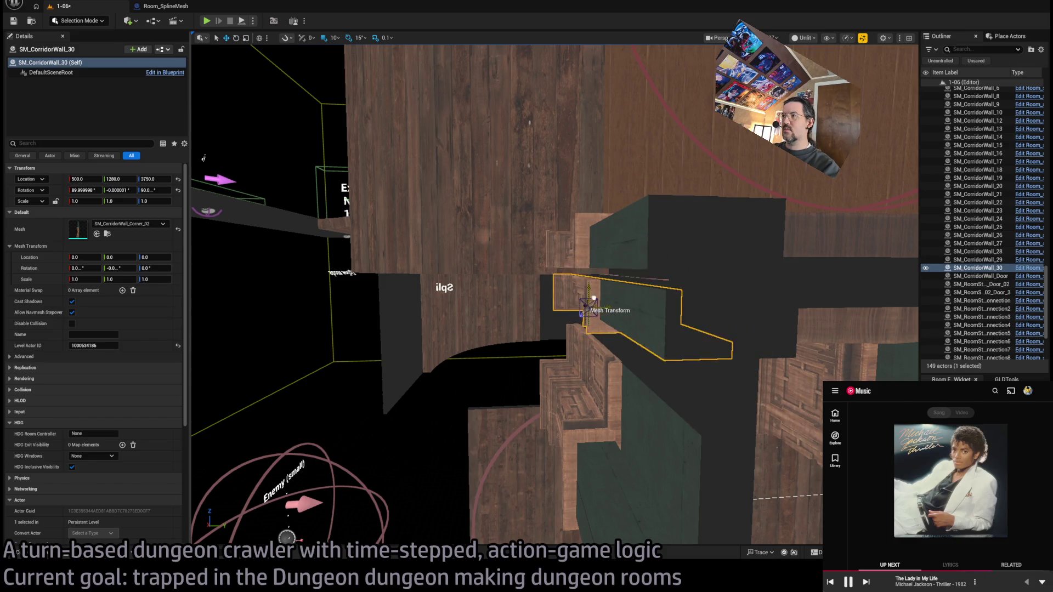
Step: Raise straight wall SM_CorridorWall_26 to 500, 1250, 3630
left_click_drag(589, 295, 682, 313, "alt")
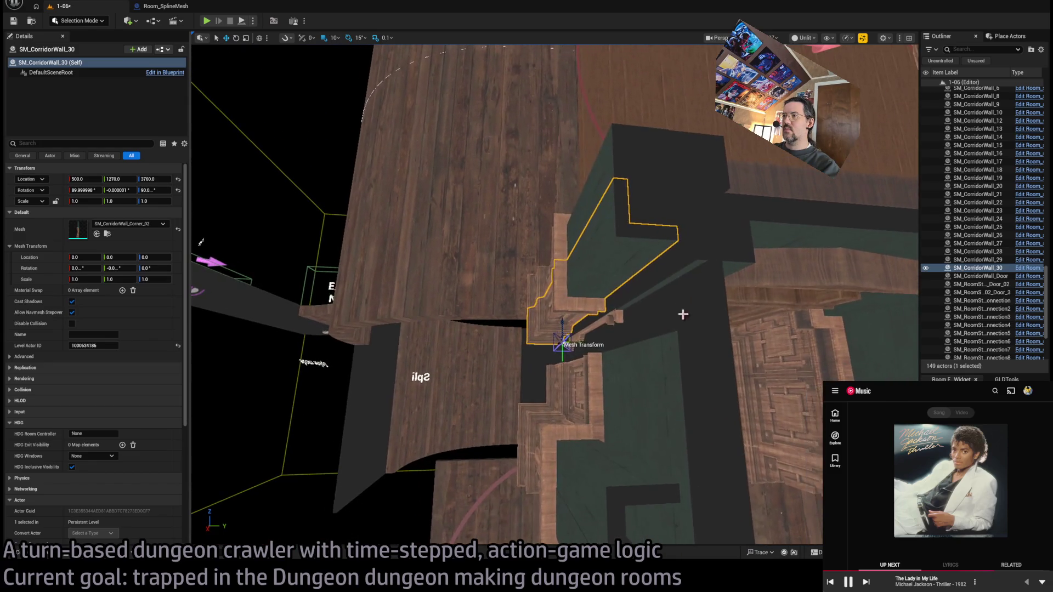
left_click(632, 397)
left_click_drag(632, 397, 628, 402, "alt")
mouse_move(540, 438)
left_mouse_down()
mouse_move(540, 376)
mouse_move(540, 389)
left_mouse_up()
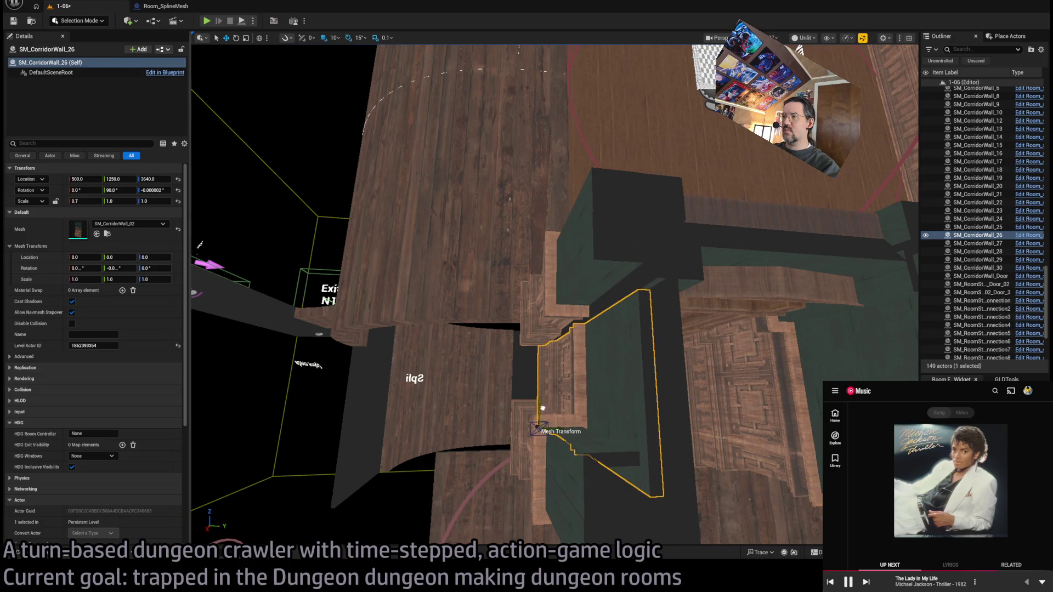
mouse_move(540, 390)
left_mouse_down("alt")
mouse_move(428, 203)
mouse_move(384, 154)
left_mouse_up("alt")
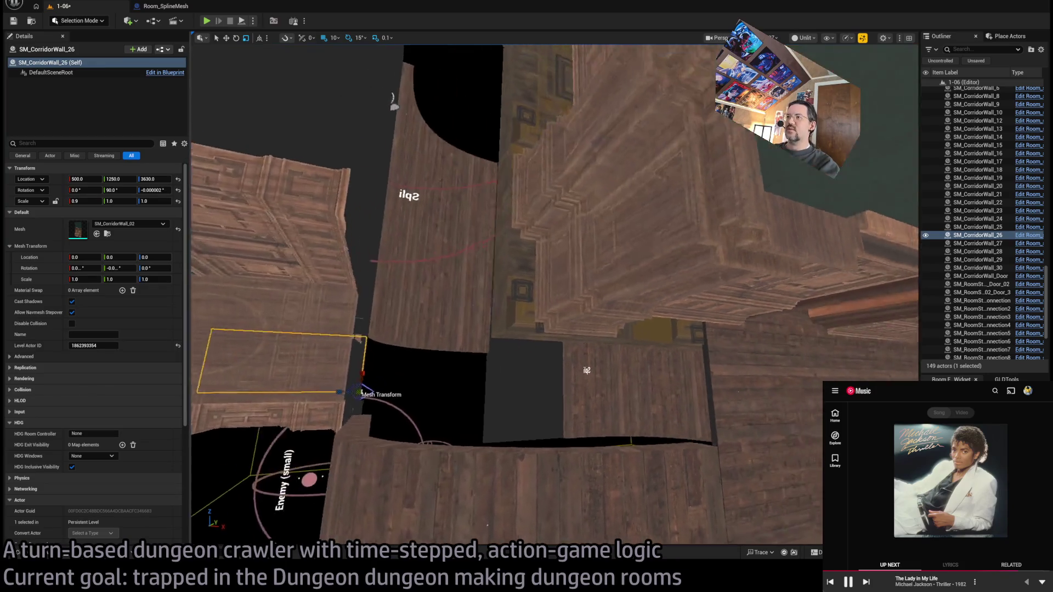
Step: Rotate SM_Corridor_BigCeiling_02 by 15°, then Alt-drag copies along the corridor and raise them on Z
left_click(604, 286)
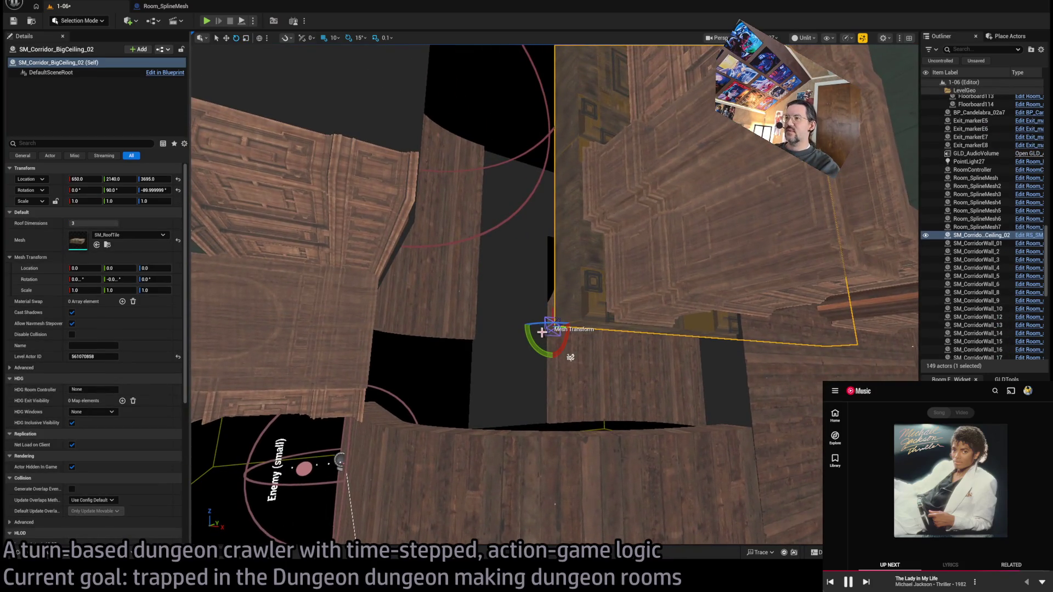
left_click_drag(571, 357, 570, 357)
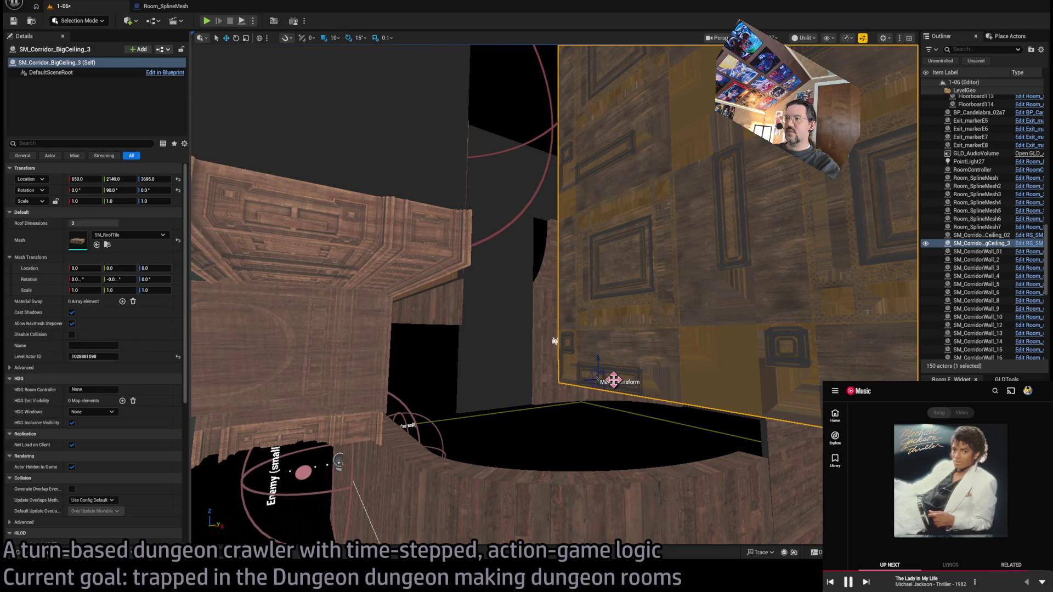
mouse_move(550, 387)
left_mouse_down()
mouse_move(501, 287)
mouse_move(527, 404)
mouse_move(476, 328)
mouse_move(384, 241)
mouse_move(362, 277)
mouse_move(404, 297)
mouse_move(296, 442)
mouse_move(444, 491)
mouse_move(447, 466)
mouse_move(717, 482)
mouse_move(740, 505)
mouse_move(631, 493)
mouse_move(528, 439)
mouse_move(592, 442)
mouse_move(529, 412)
mouse_move(529, 360)
mouse_move(552, 369)
mouse_move(534, 340)
mouse_move(386, 272)
left_mouse_up()
mouse_move(454, 353)
left_mouse_down()
mouse_move(455, 307)
mouse_move(504, 367)
mouse_move(527, 357)
mouse_move(511, 335)
left_mouse_up()
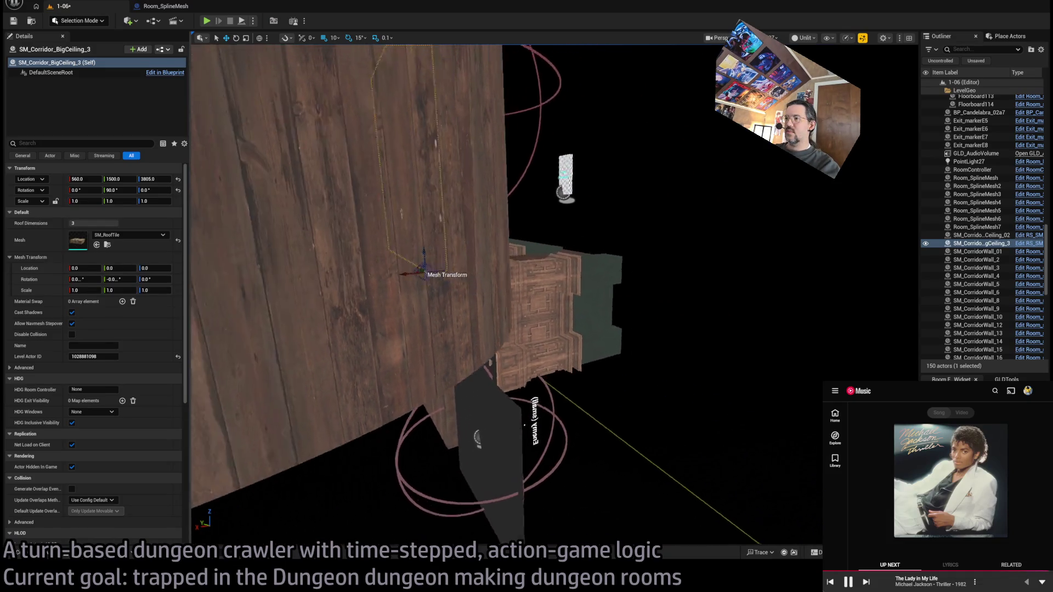
mouse_move(510, 335)
left_mouse_down()
mouse_move(430, 294)
mouse_move(520, 313)
mouse_move(566, 358)
left_mouse_up()
mouse_move(502, 255)
left_mouse_down()
mouse_move(457, 224)
mouse_move(596, 512)
mouse_move(472, 271)
mouse_move(518, 209)
left_mouse_up()
left_click_drag(488, 468, 674, 483)
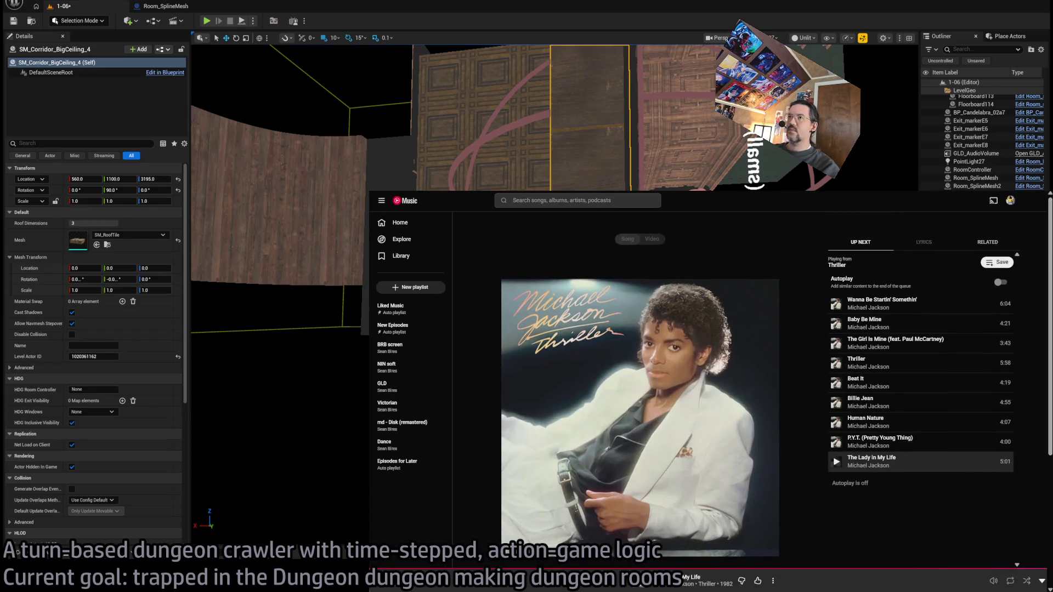
Step: Play Lone's Miracle Mile from the third page of Listen again suggestions
key("Escape")
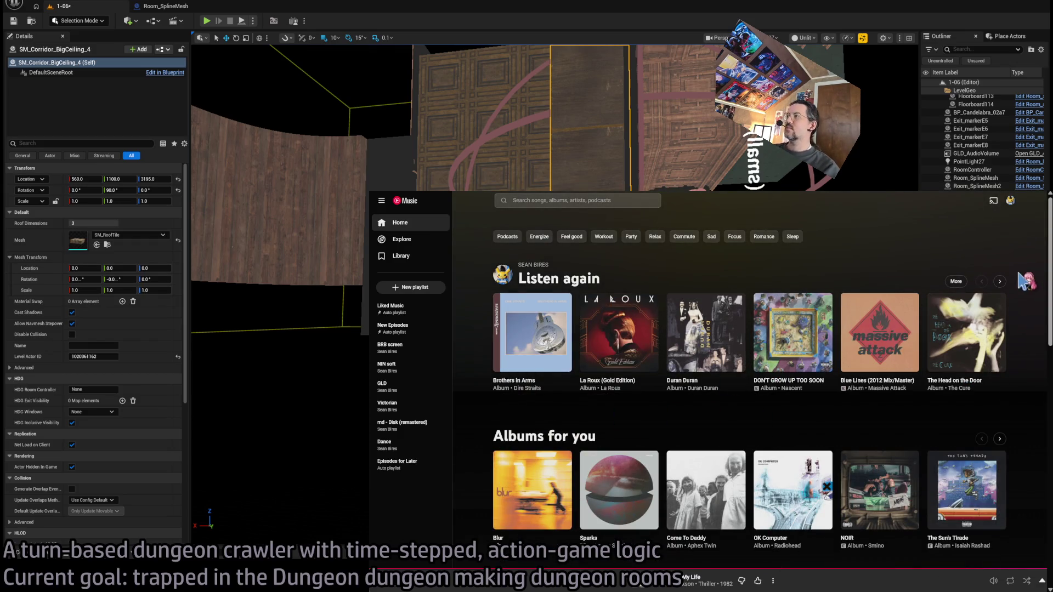
left_click(1001, 282)
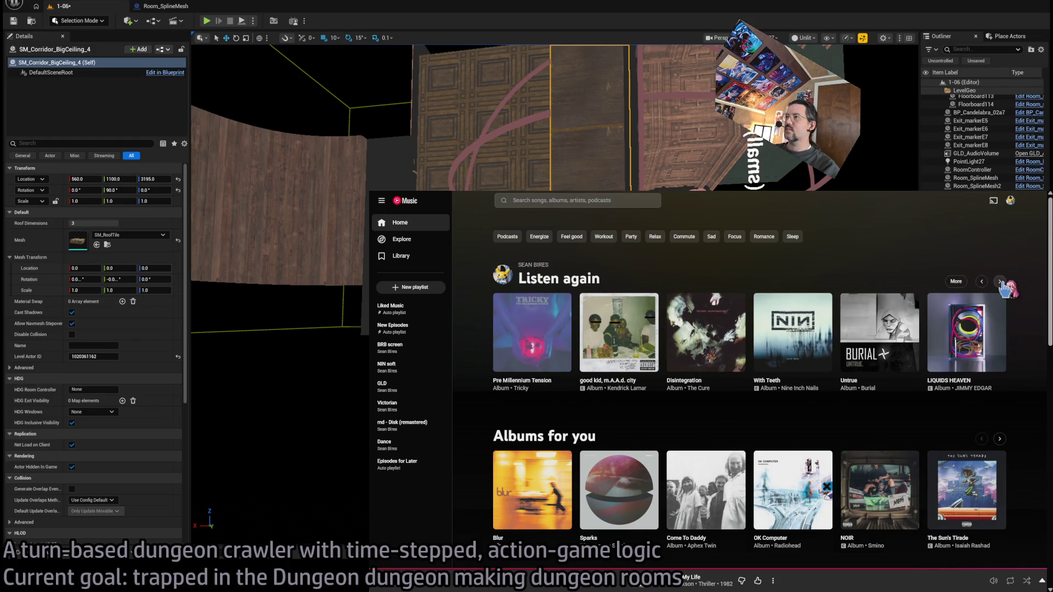
left_click(1001, 282)
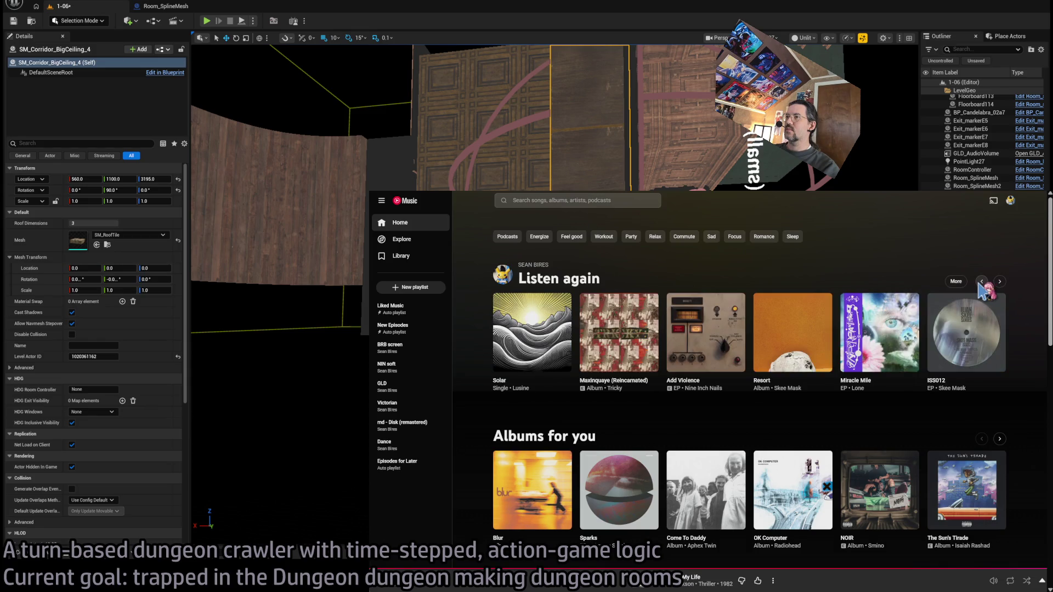
left_click(908, 362)
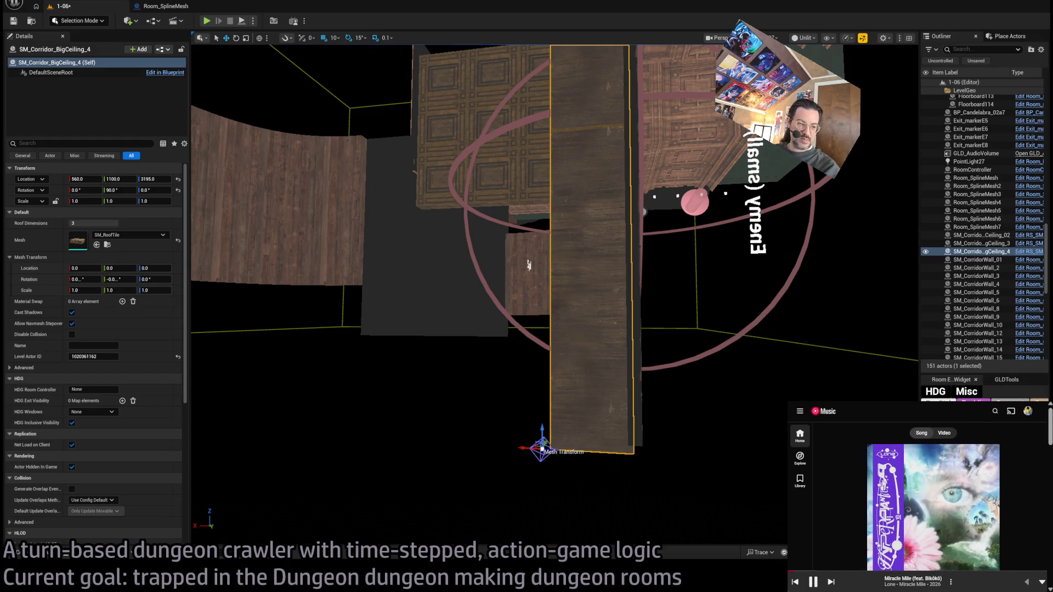
mouse_move(573, 211)
left_mouse_down()
mouse_move(433, 285)
mouse_move(238, 486)
mouse_move(230, 436)
mouse_move(315, 359)
left_mouse_up()
Step: Duplicate corner piece SM_CorridorWall_27 and set the copy on the wall top at 500, 1190, 4820
left_click(686, 384)
left_click_drag(516, 326, 501, 369)
left_click(589, 380)
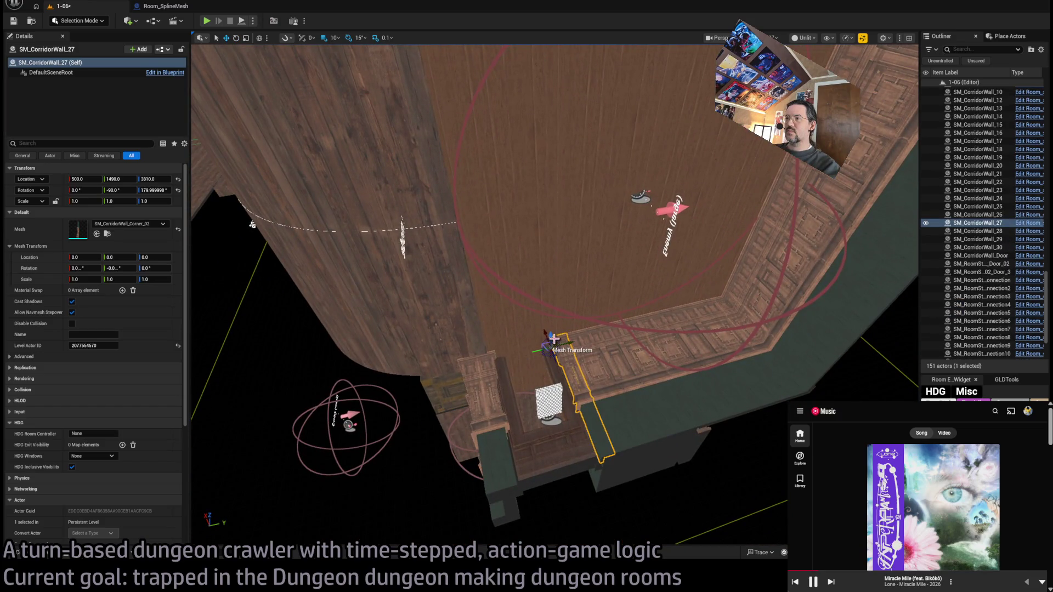
left_click_drag(551, 336, 549, 289, "alt")
key("f")
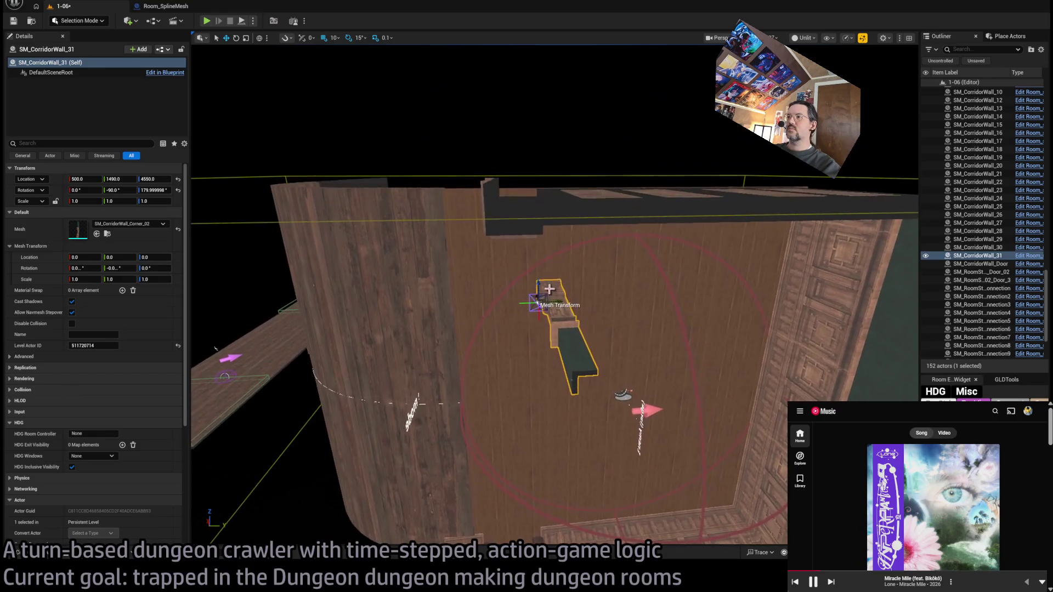
left_click_drag(511, 144, 494, 140)
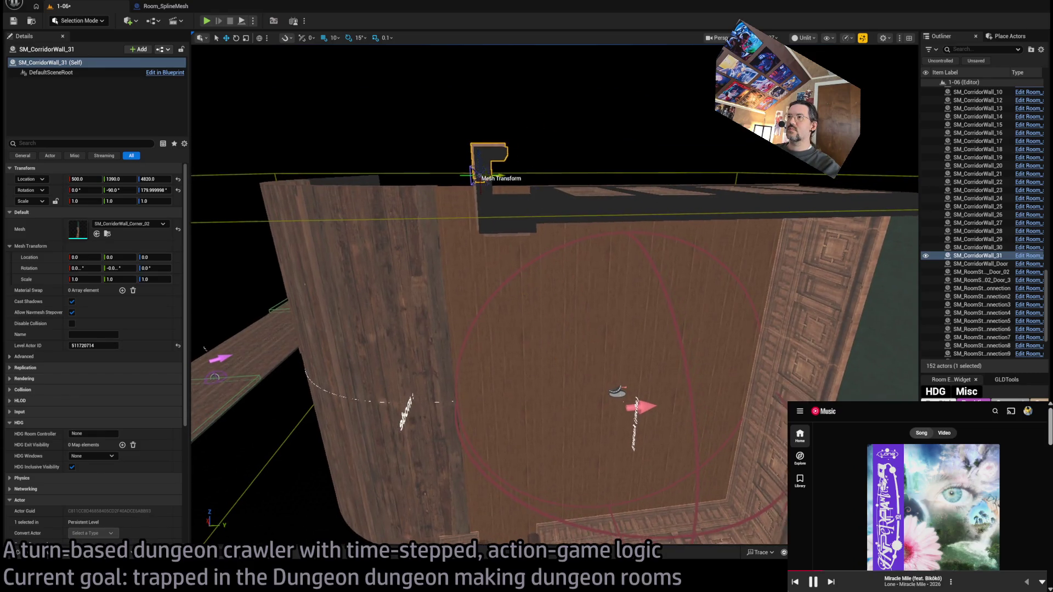
key("f")
mouse_move(572, 536)
left_mouse_down("alt")
mouse_move(538, 532)
mouse_move(560, 505)
mouse_move(505, 449)
mouse_move(549, 395)
mouse_move(611, 351)
left_mouse_up("alt")
left_click(610, 351)
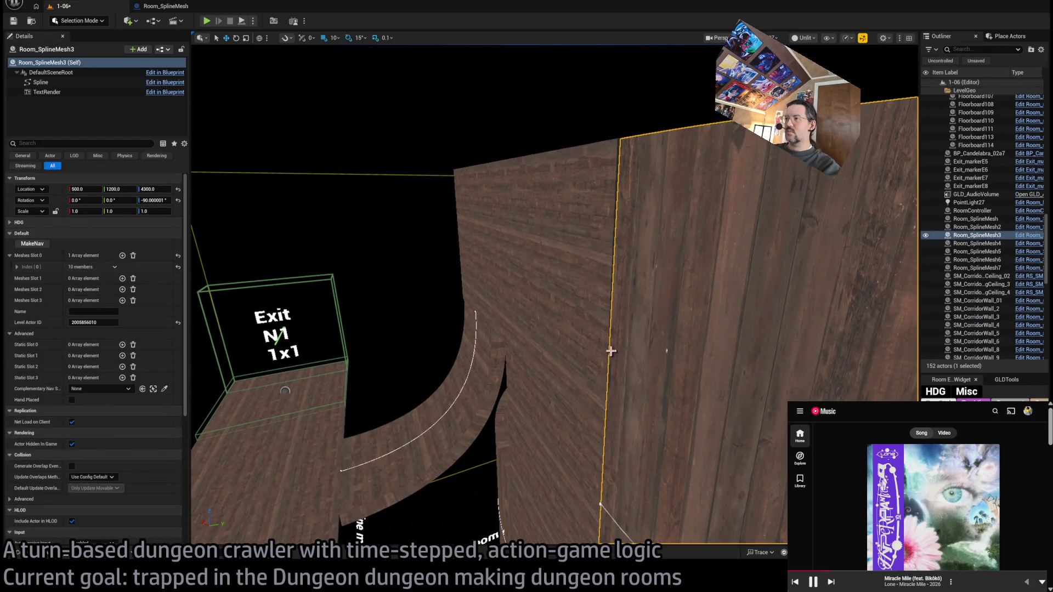
Step: Tilt both spline points of Room_SplineMesh3 to -6.28° X rotation (-12.56/2)
left_click_drag(263, 271, 597, 409, "alt")
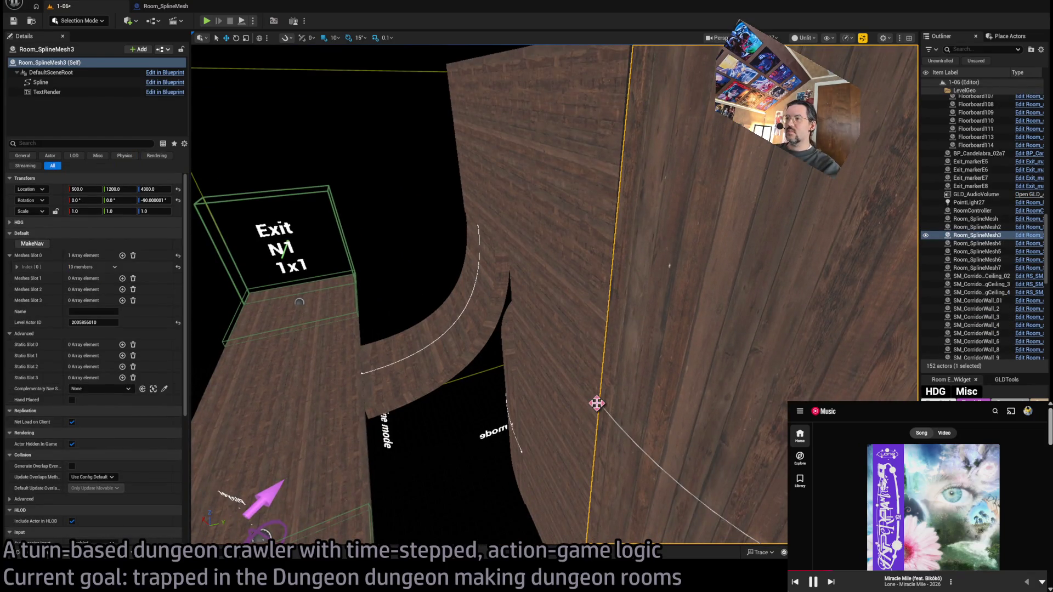
left_click(597, 404)
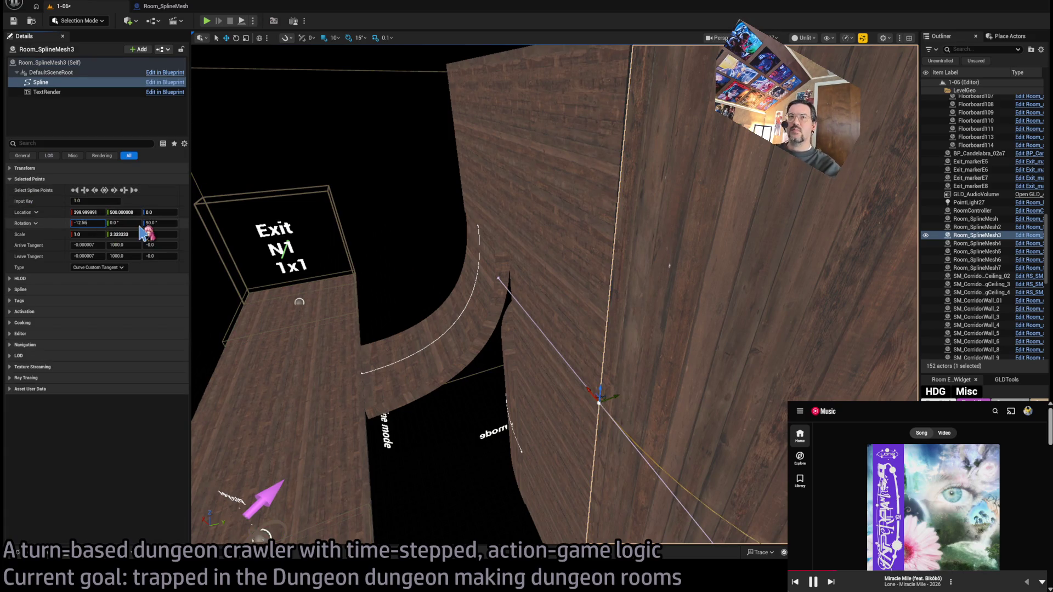
key("Return")
left_click_drag(354, 201, 550, 390, "alt")
left_click(553, 391)
left_click(82, 223)
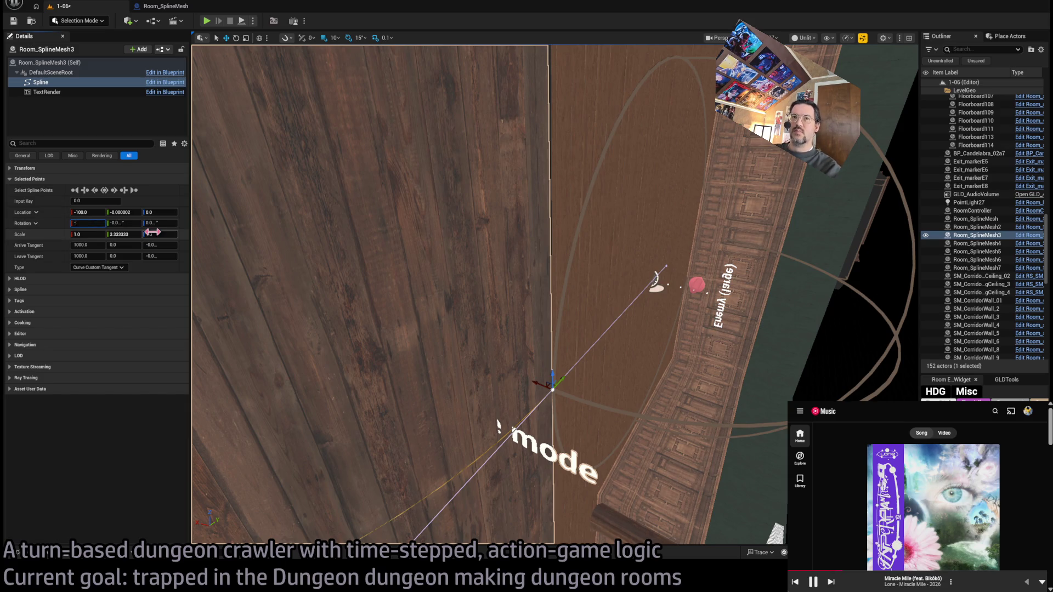
type("12.56/2")
type("-6.28")
key("Return")
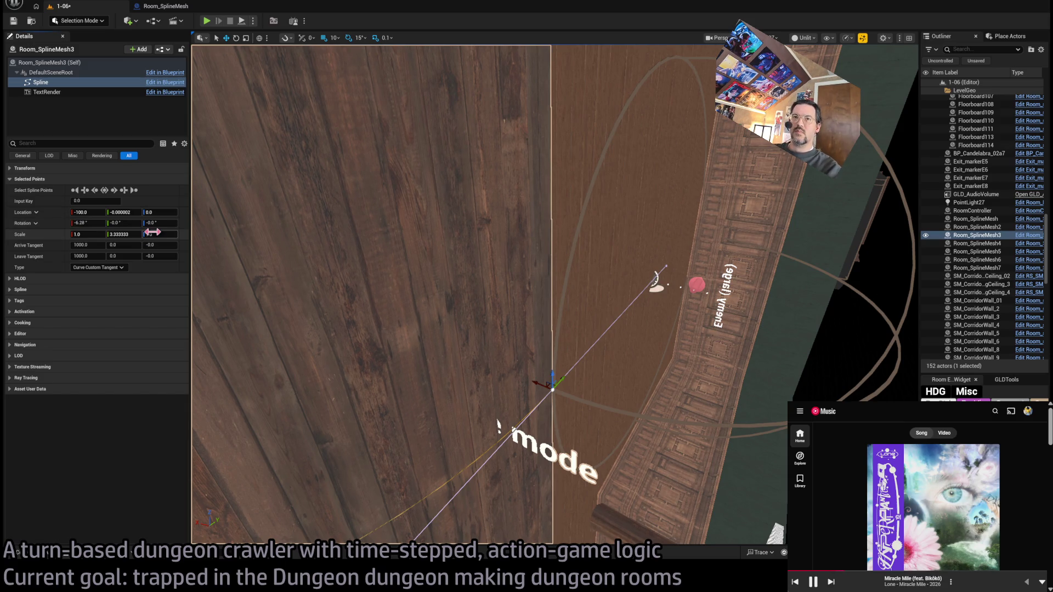
Step: Tilt a Room_SplineMesh2 spline point to -6.28° and look over the room
mouse_move(475, 247)
left_mouse_down("alt")
mouse_move(565, 307)
mouse_move(410, 285)
left_mouse_up("alt")
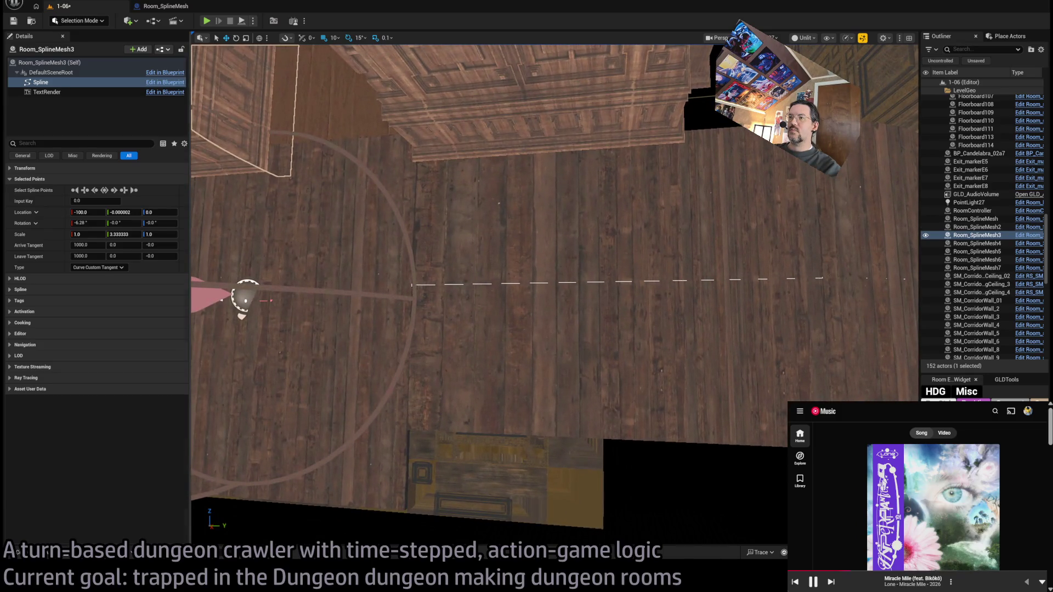
left_click(455, 275)
left_click(411, 285)
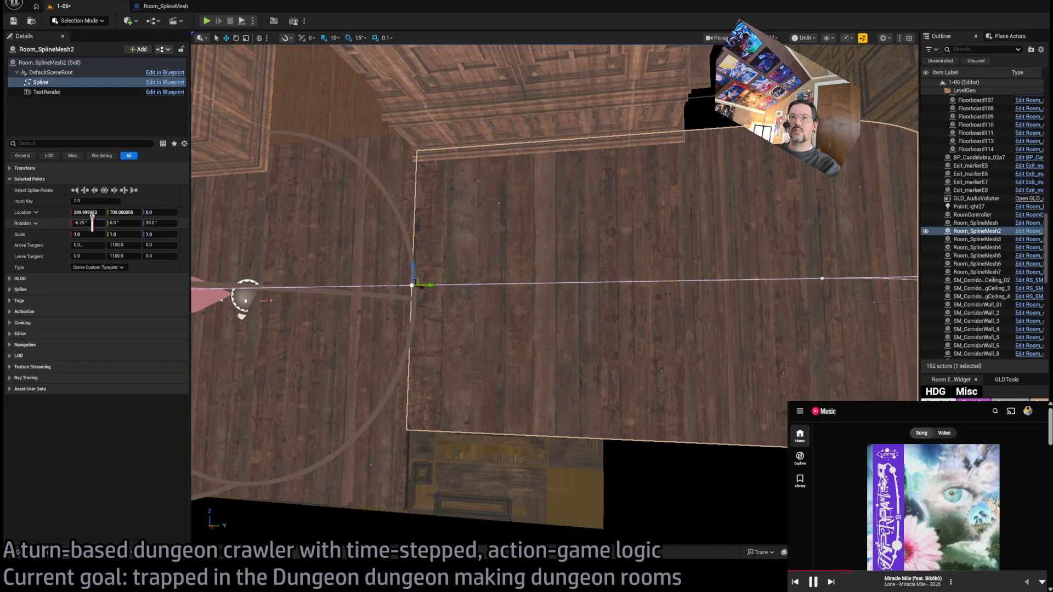
left_click_drag(211, 249, 250, 264)
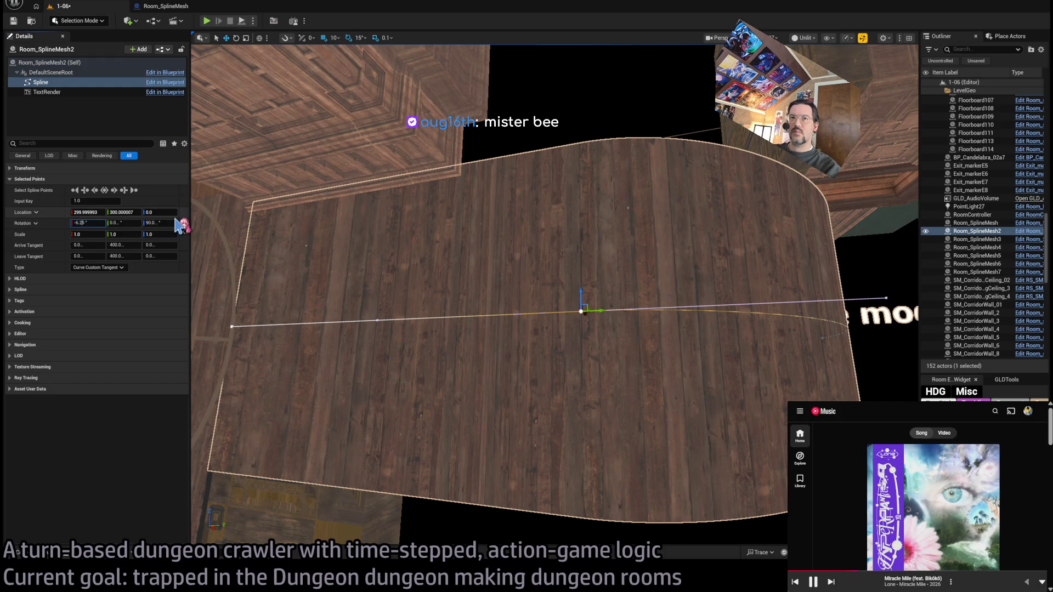
left_click_drag(270, 214, 539, 324)
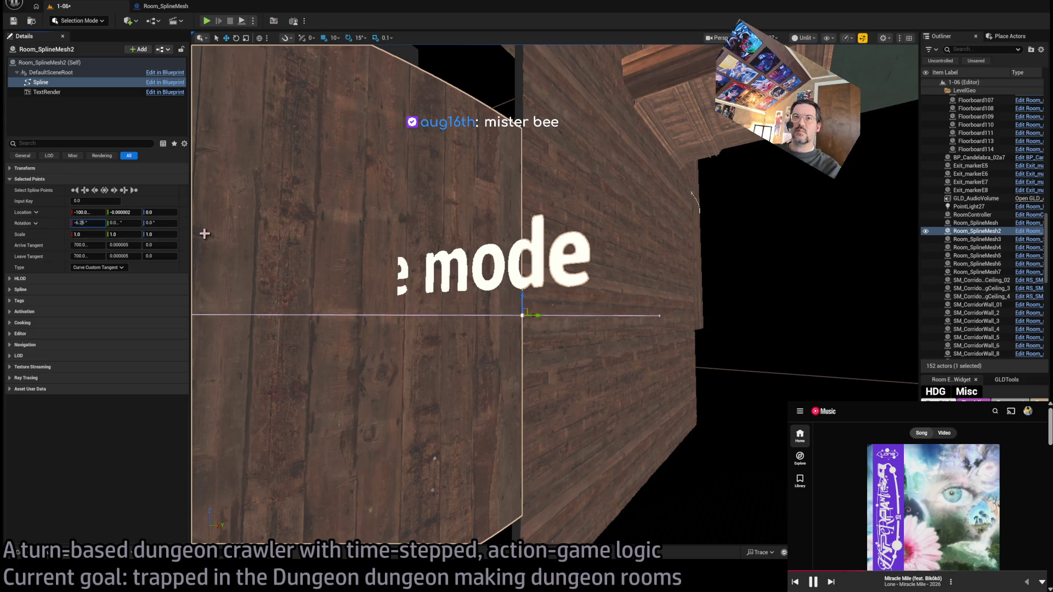
left_click_drag(205, 234, 218, 195)
left_click_drag(517, 287, 517, 287)
left_click(522, 297)
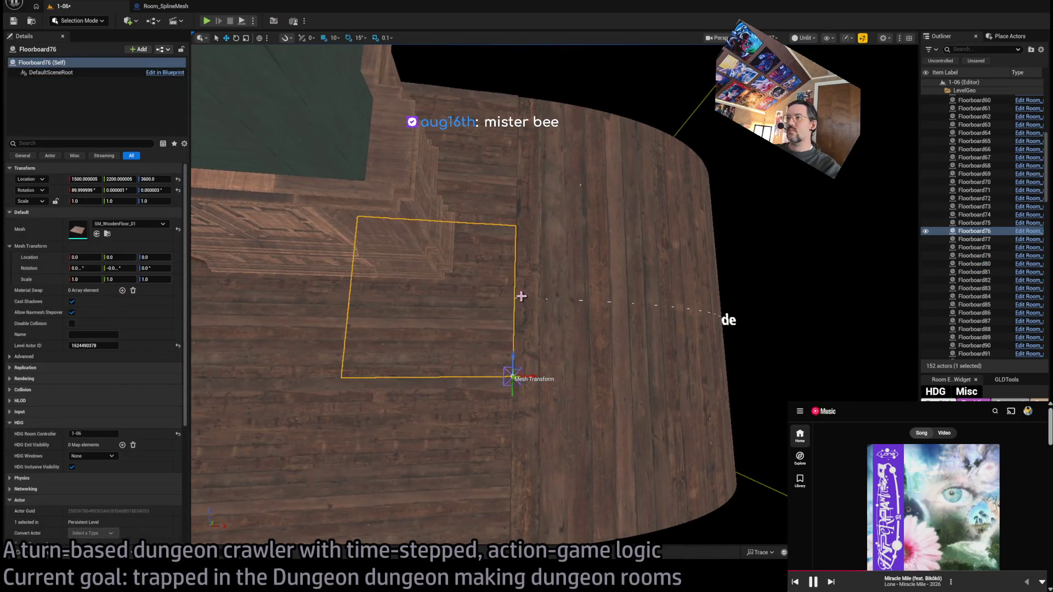
Step: Set both Room_SplineMesh6 spline points to a -6.28° X rotation
left_click(519, 298)
left_click(515, 299)
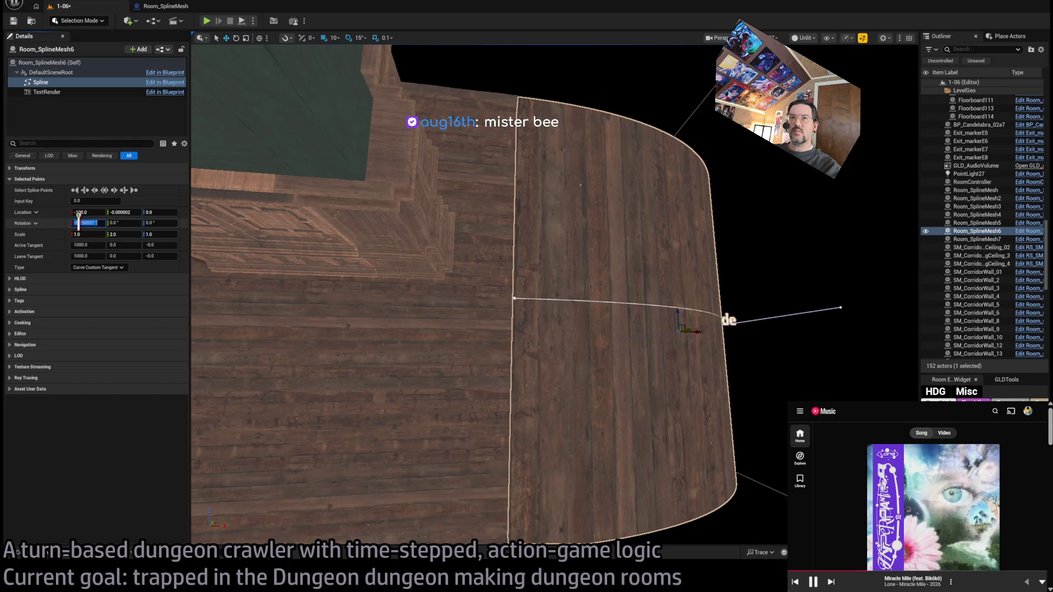
type("8")
key("Return")
mouse_move(284, 237)
left_mouse_down()
mouse_move(290, 219)
mouse_move(542, 327)
mouse_move(408, 332)
left_mouse_up()
left_click(408, 332)
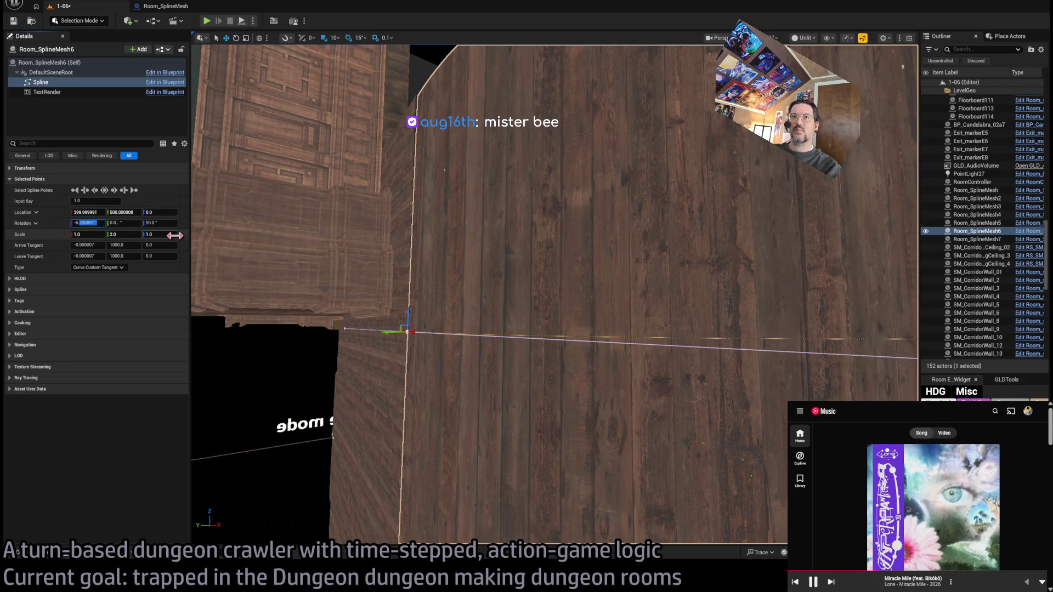
key("Return")
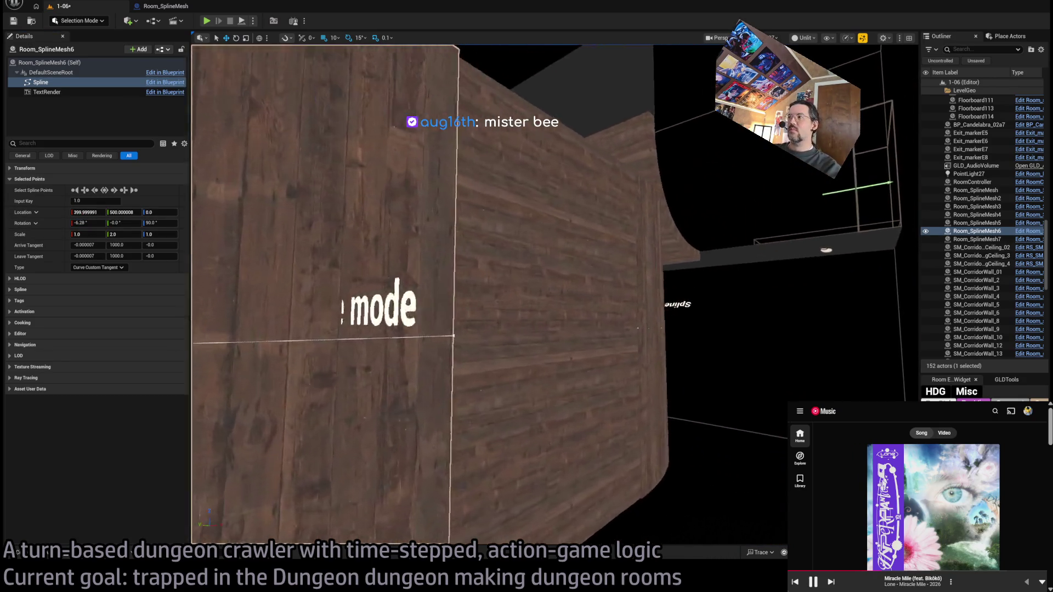
Step: Give Room_SplineMesh5's spline point a -6.28° X rotation, then bring up the Twitch window
left_click(462, 288)
left_click(461, 287)
left_click(463, 287)
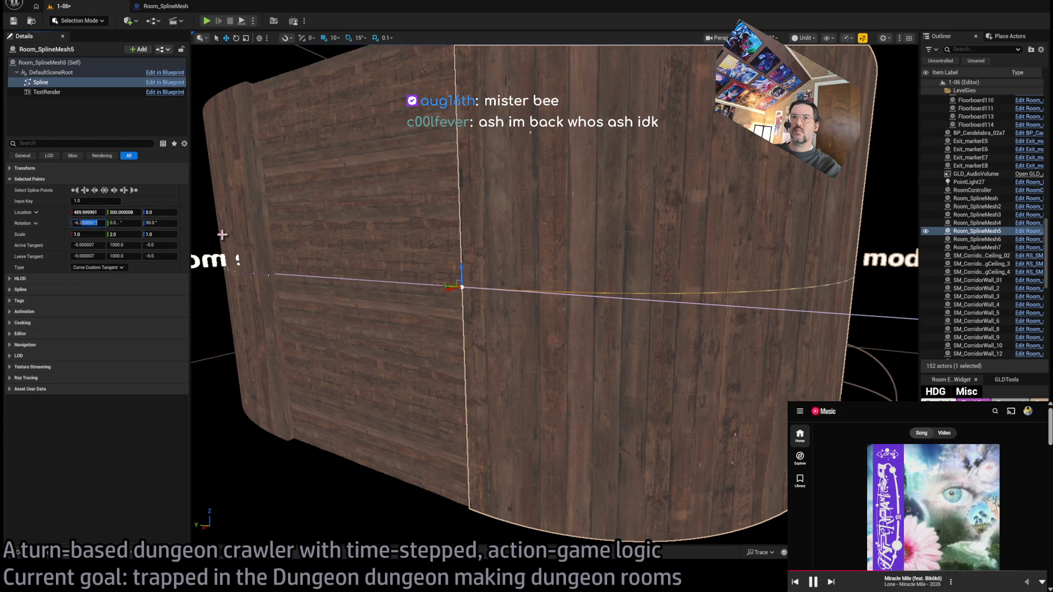
key("Return")
mouse_move(367, 245)
left_mouse_down()
mouse_move(574, 247)
mouse_move(475, 285)
left_mouse_up()
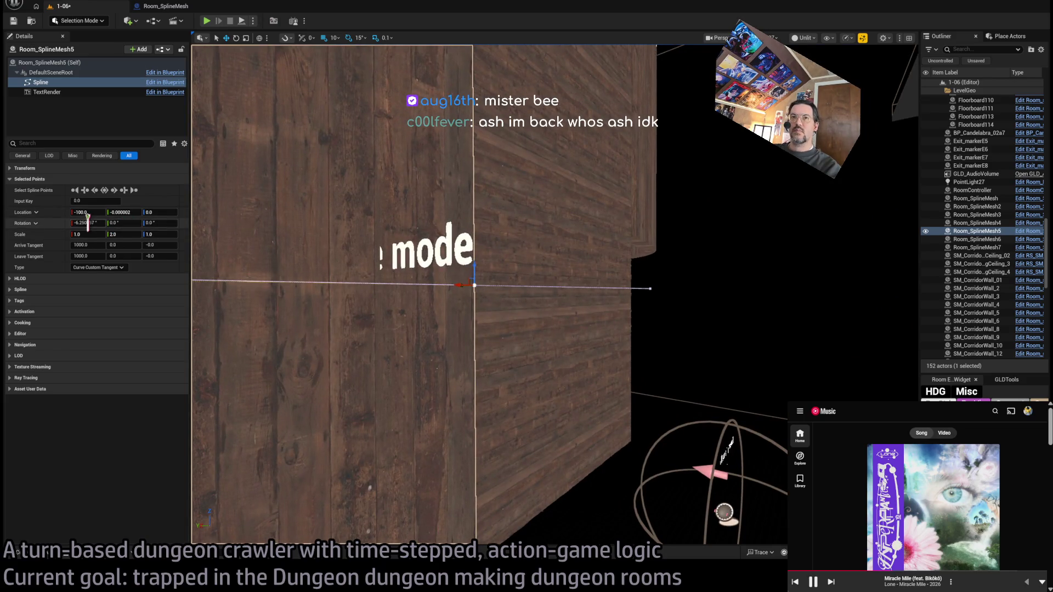
key("Return")
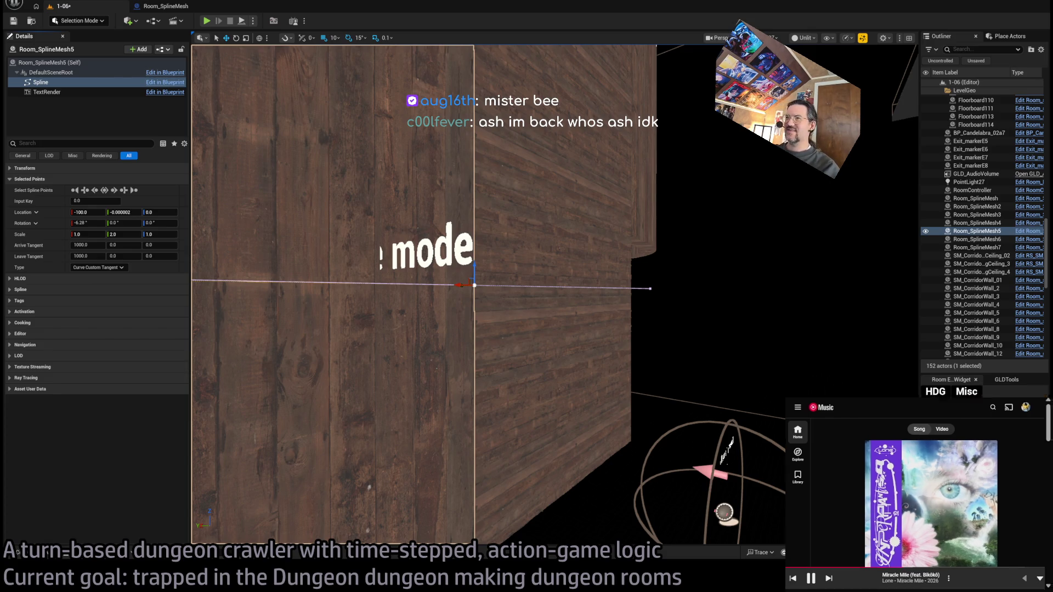
double_click(878, 411)
left_click(628, 585)
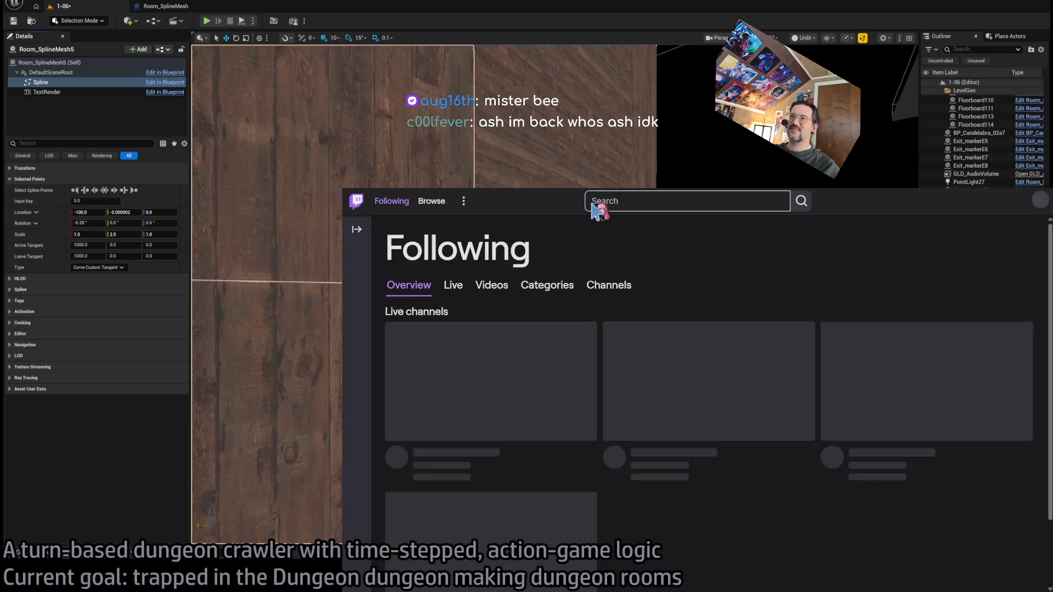
Step: Search Twitch for the chatter's channel name and open the channel from the results
scroll(653, 314, "down", 5)
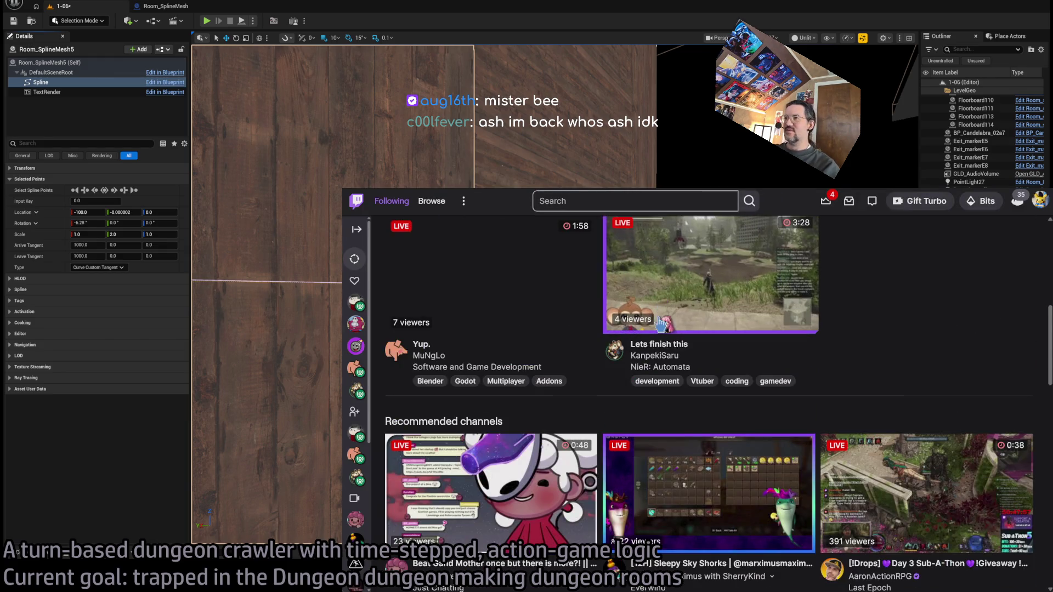
scroll(658, 318, "up", 5)
left_click(607, 201)
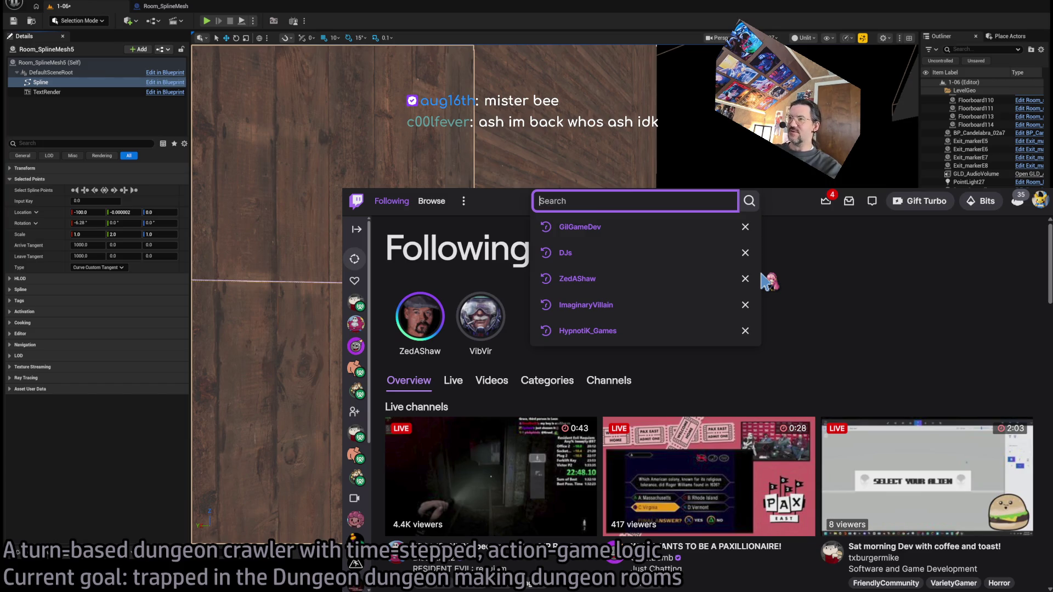
type("a")
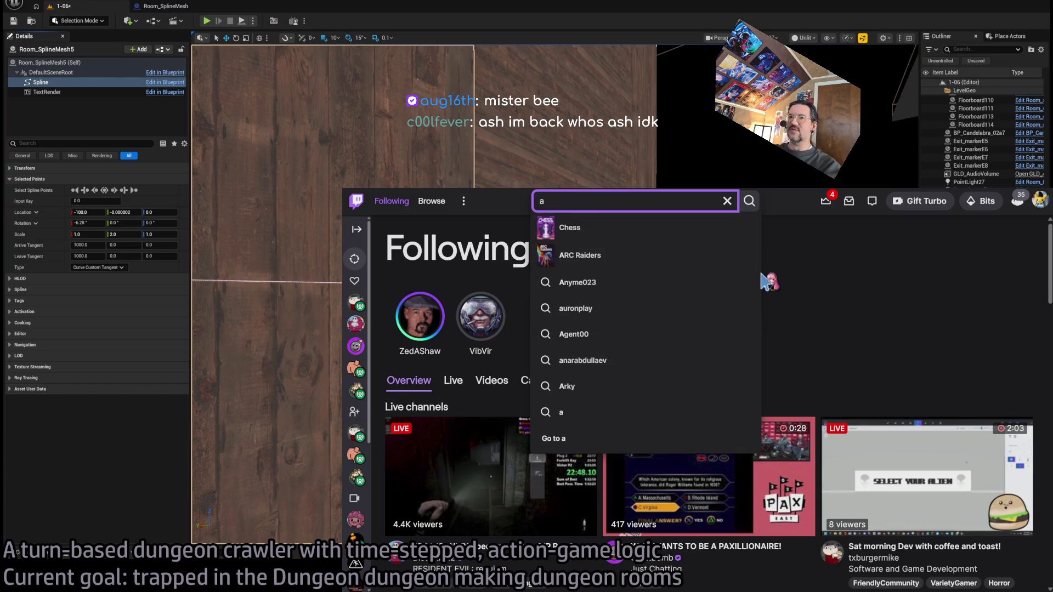
type("ug16th")
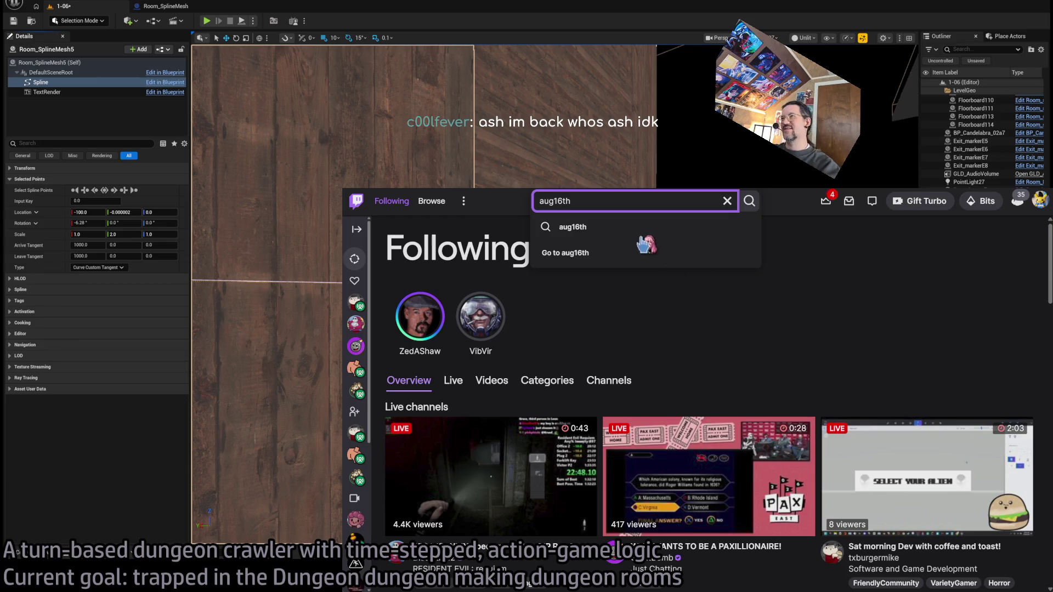
key("Return")
left_click(787, 425)
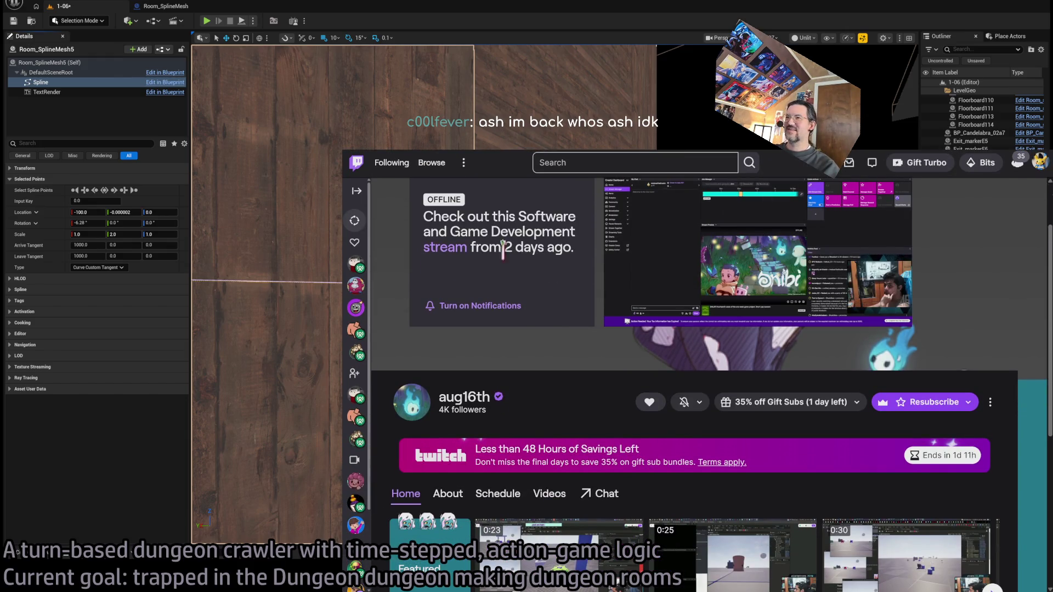
Step: Open the channel's latest stream replay and skip ahead to about 1:17 and beyond
scroll(573, 344, "up", 2)
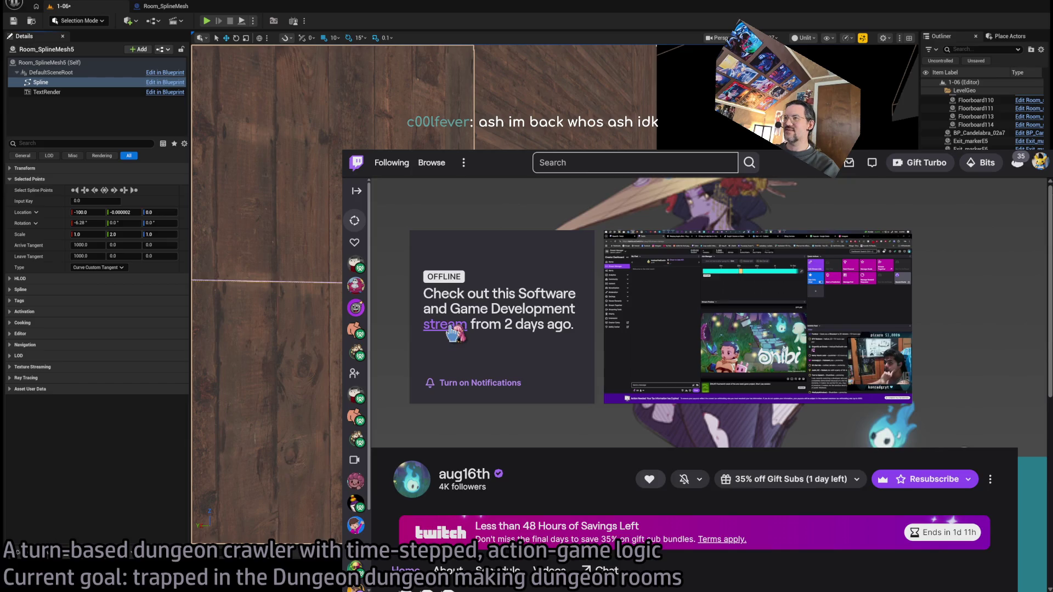
left_click(448, 325)
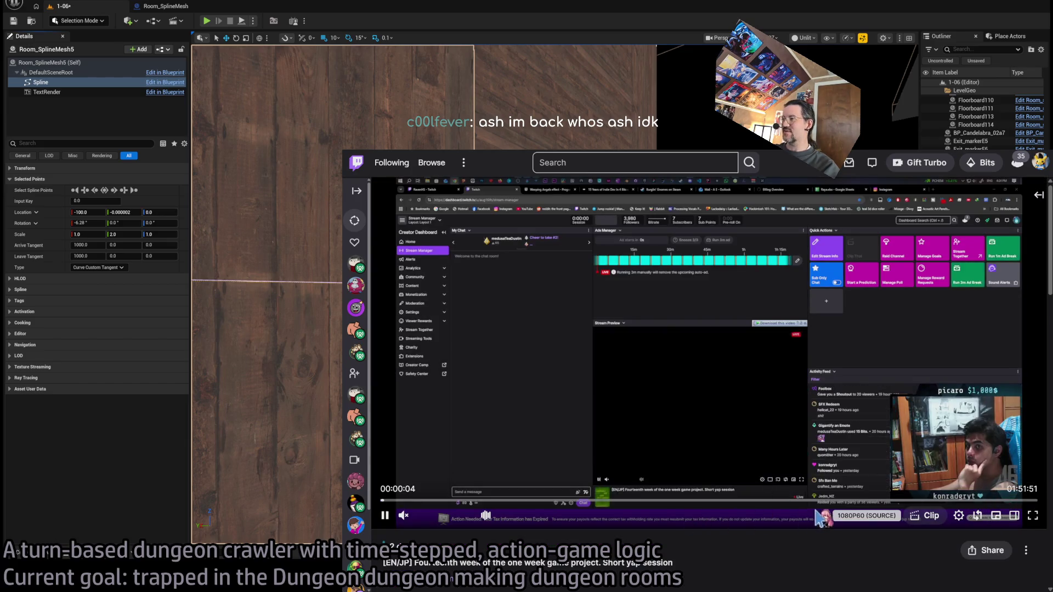
left_click(833, 501)
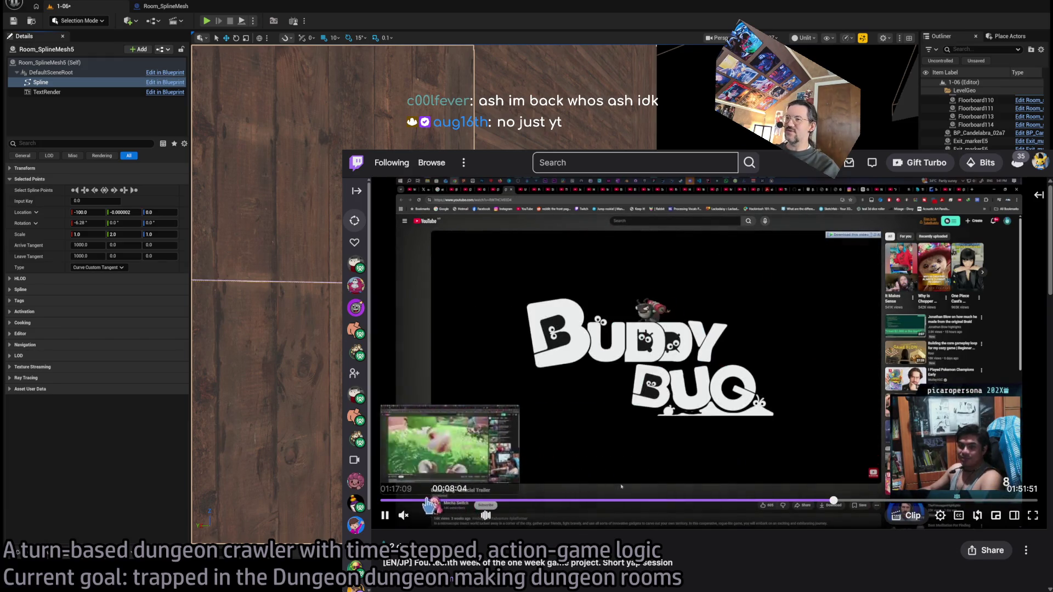
left_click(978, 500)
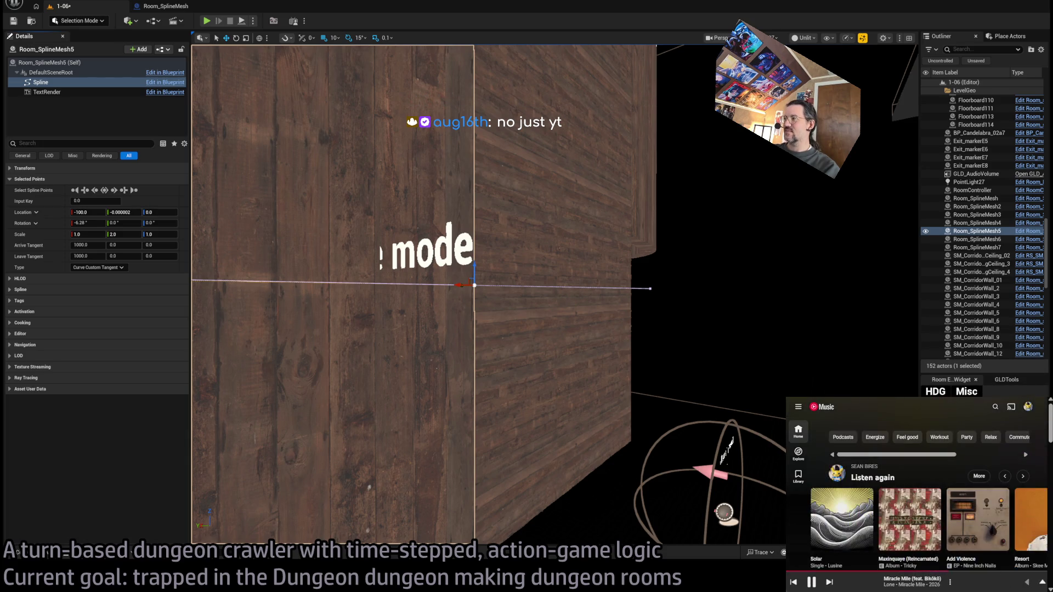
Step: Expand Miracle Mile's now-playing view and fly the viewport up to the curved wall's top edge
left_click(986, 586)
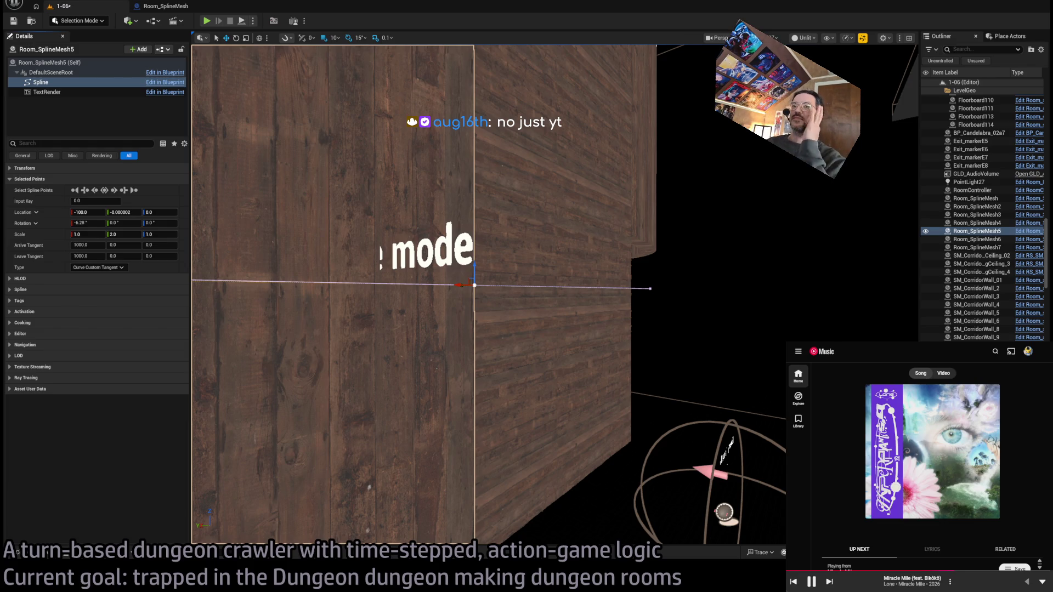
left_click_drag(527, 155, 528, 155)
left_click_drag(573, 244, 573, 244)
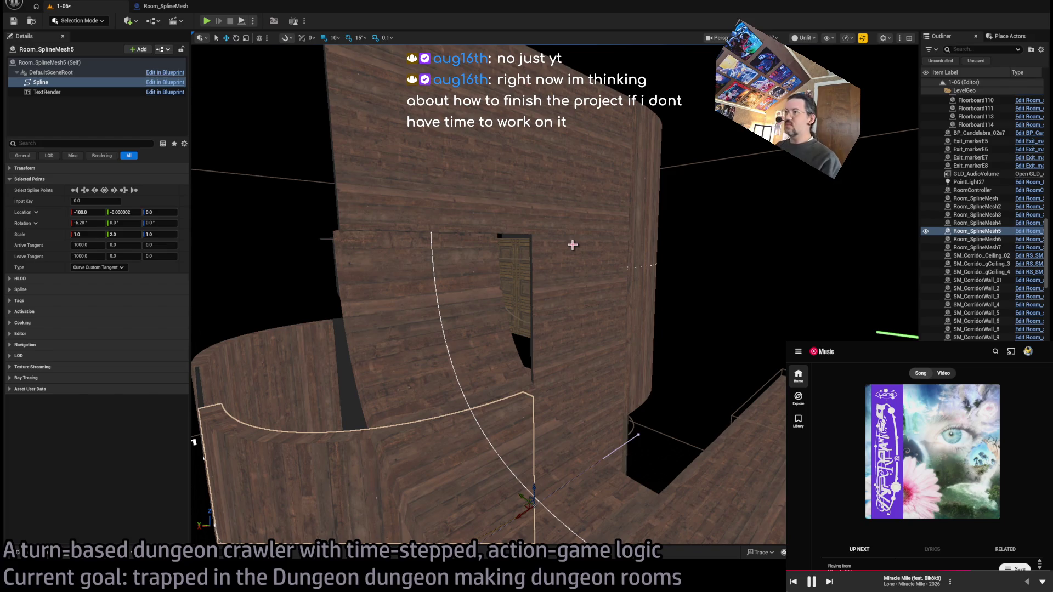
left_click_drag(573, 245, 558, 241)
left_click(557, 229)
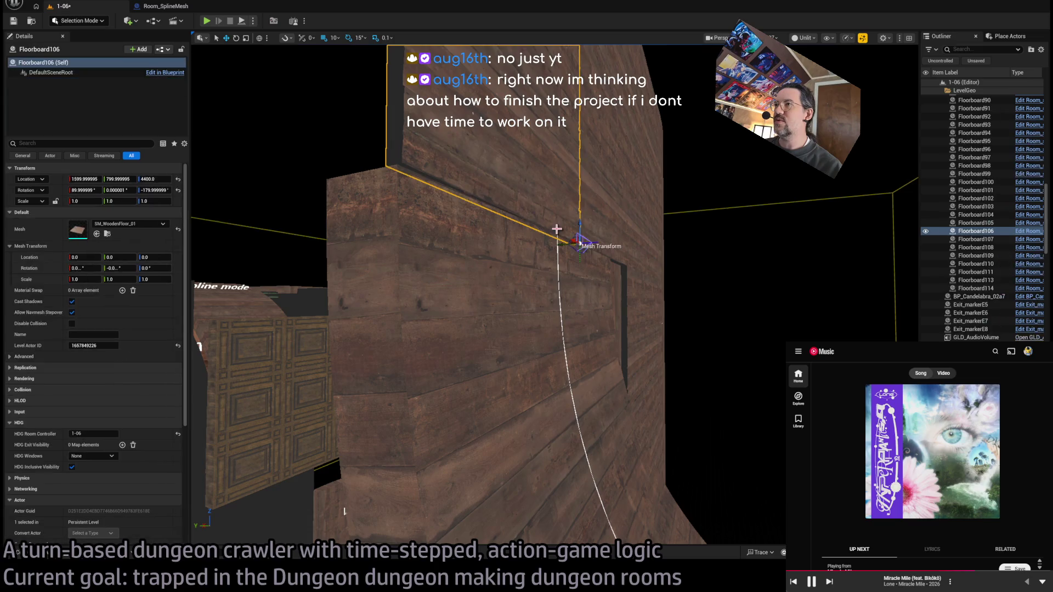
Step: Set both Room_SplineMesh4 spline points to a 12.56° X rotation
left_click(558, 238)
left_click(557, 235)
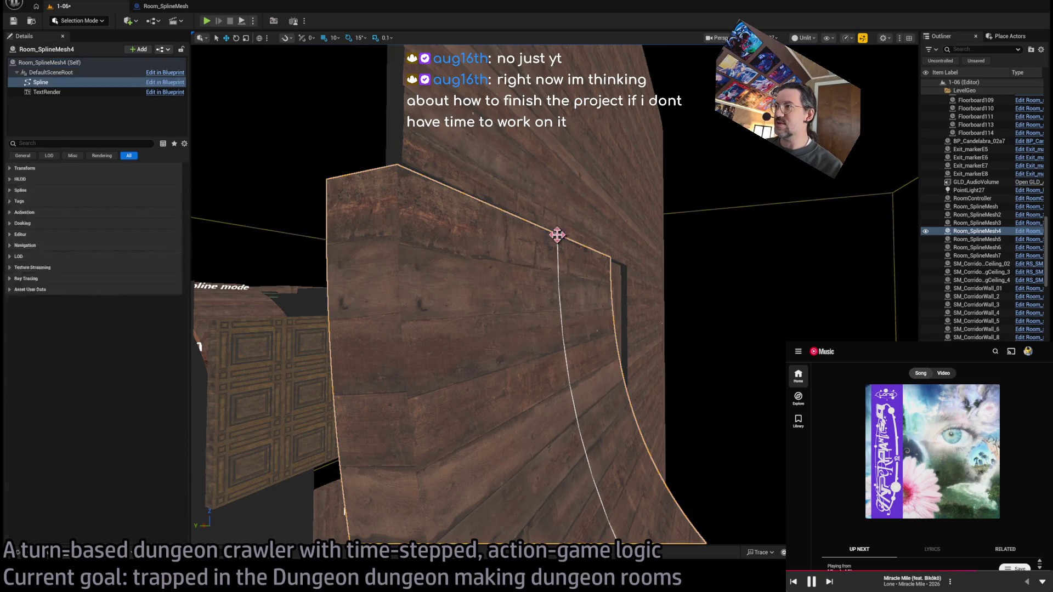
left_click(559, 233)
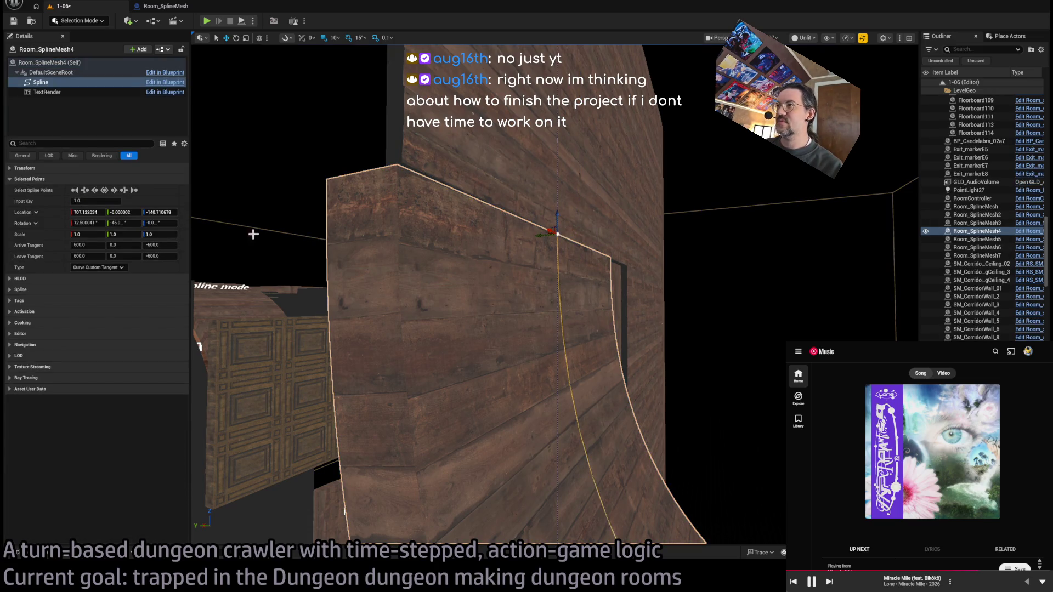
left_click(90, 223)
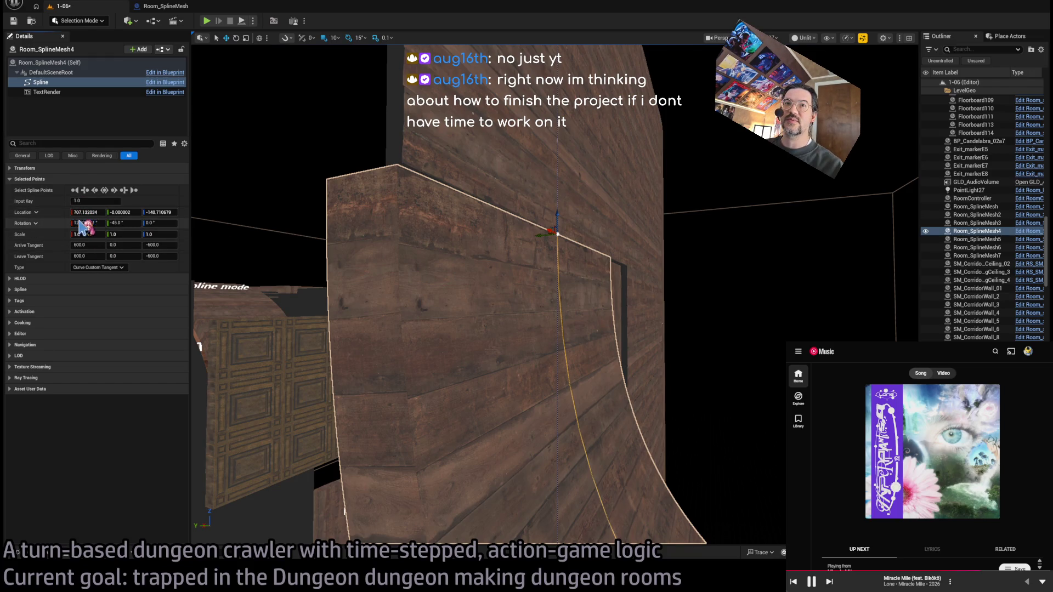
left_click_drag(83, 223, 190, 232)
key("Return")
left_click(496, 381)
left_click(86, 222)
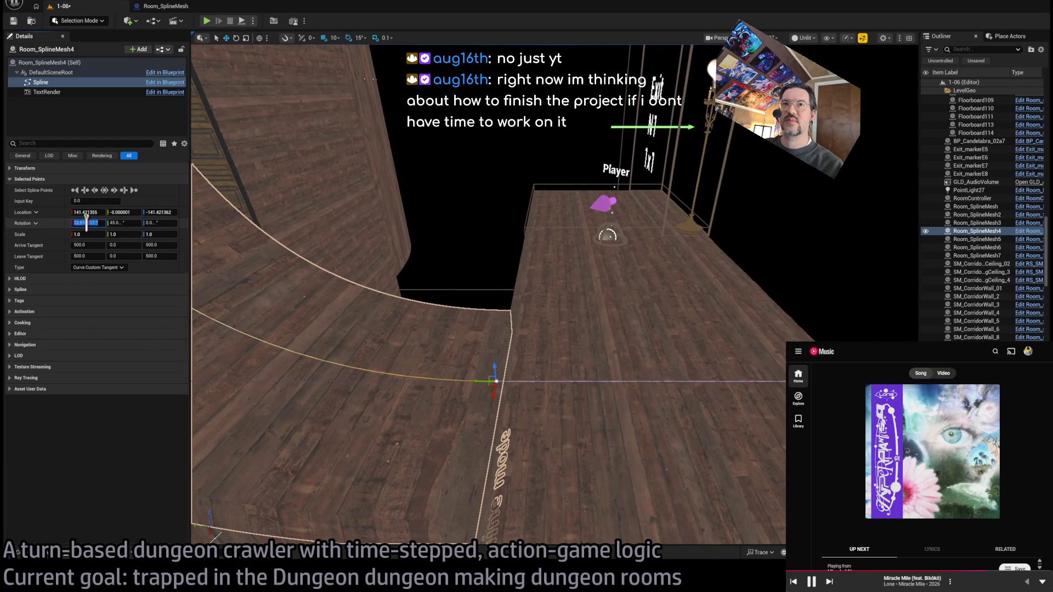
left_click_drag(83, 222, 193, 234)
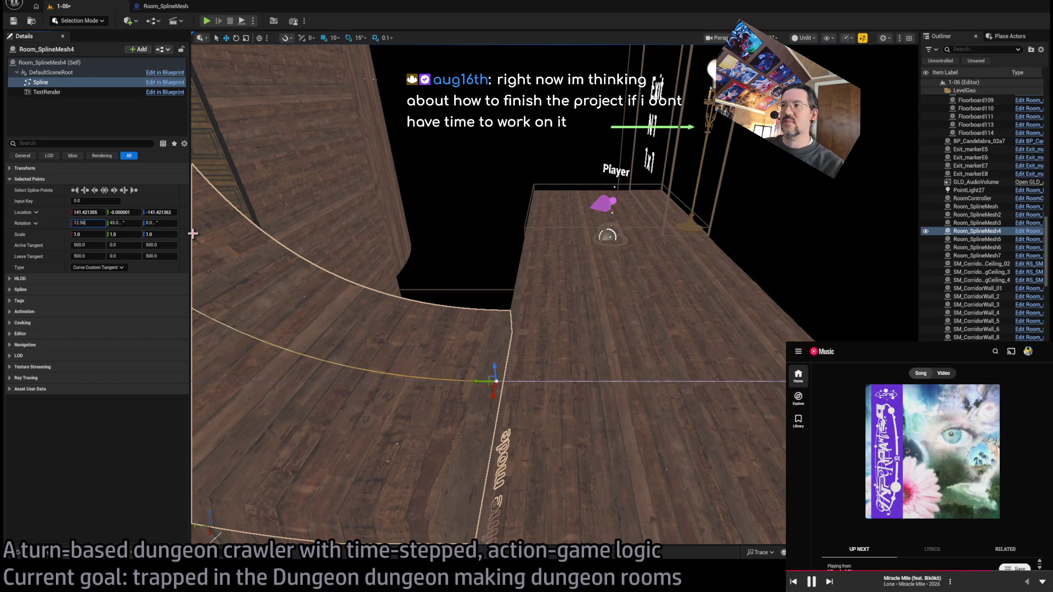
mouse_move(574, 297)
left_mouse_down()
mouse_move(391, 426)
mouse_move(467, 541)
mouse_move(505, 494)
mouse_move(548, 466)
mouse_move(540, 524)
mouse_move(581, 300)
left_mouse_up()
Step: Save the 1-06 level and fly around the room to inspect the tilted walls
key("ctrl+s")
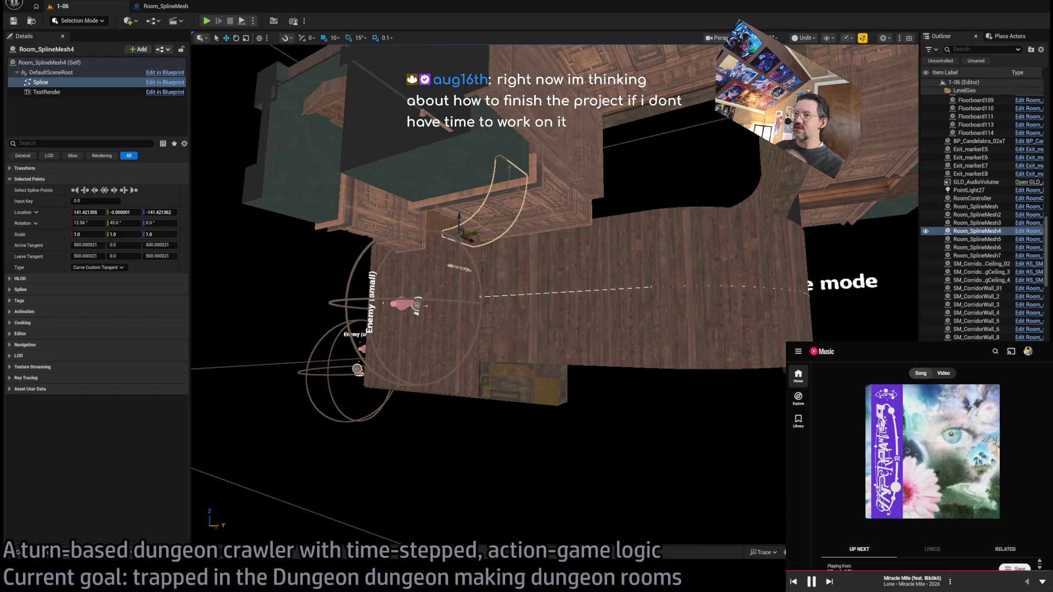
mouse_move(554, 296)
left_mouse_down()
mouse_move(538, 252)
mouse_move(384, 175)
left_mouse_up()
left_click_drag(483, 387, 491, 393)
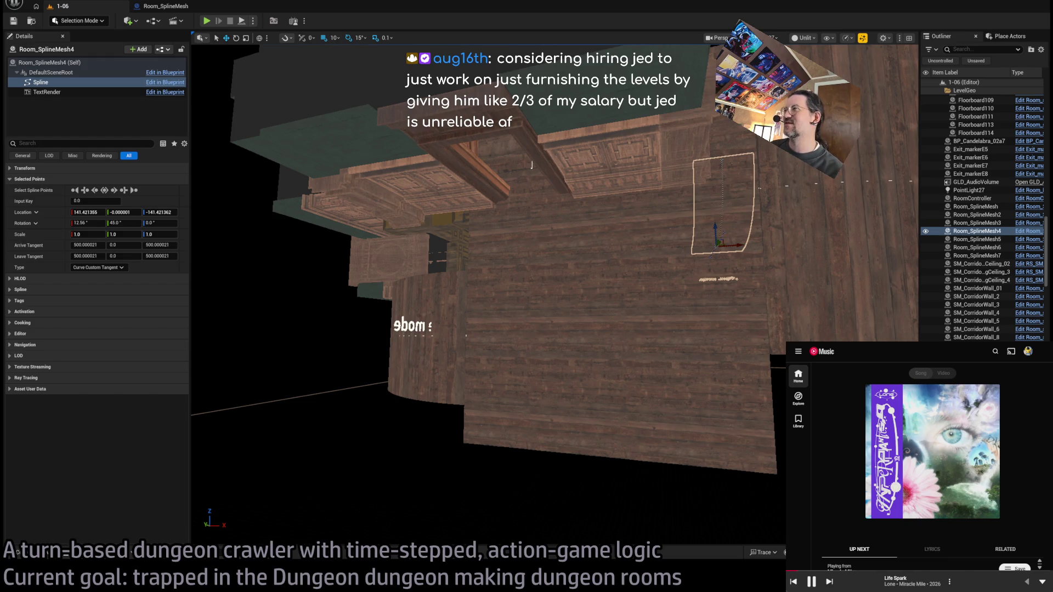
key("f")
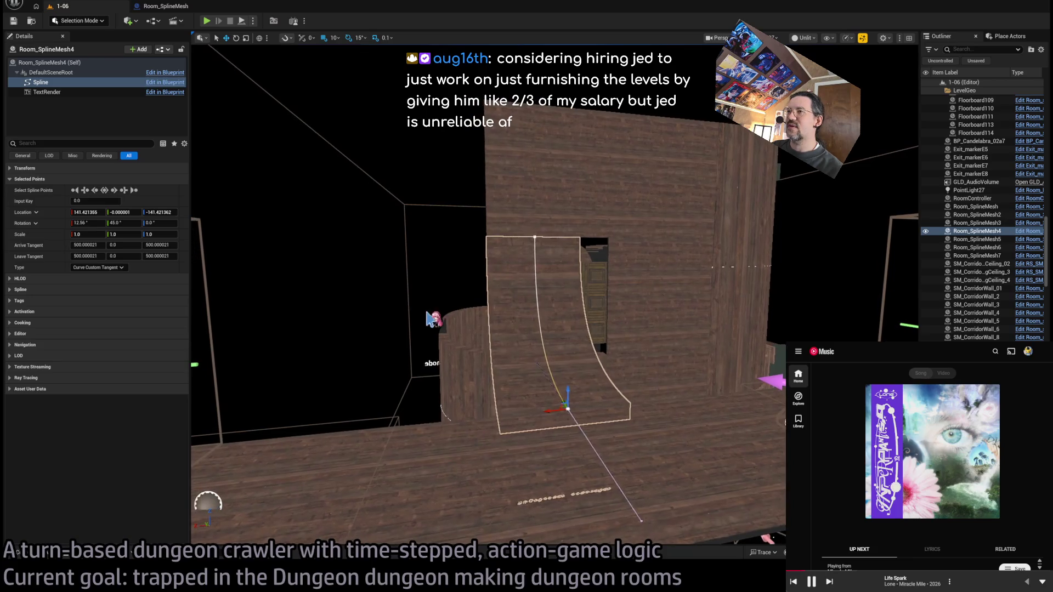
key("Escape")
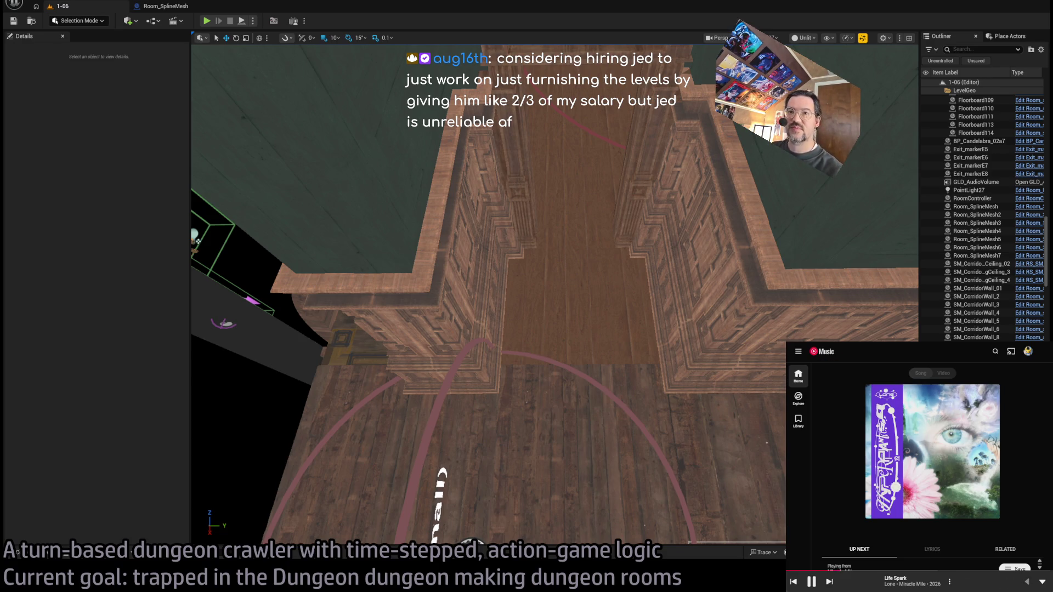
Step: Select ceiling tile SM_Corridor_BigCeiling_4 at 560, 1100, 3195 in the corridor
scroll(565, 368, "down", 8)
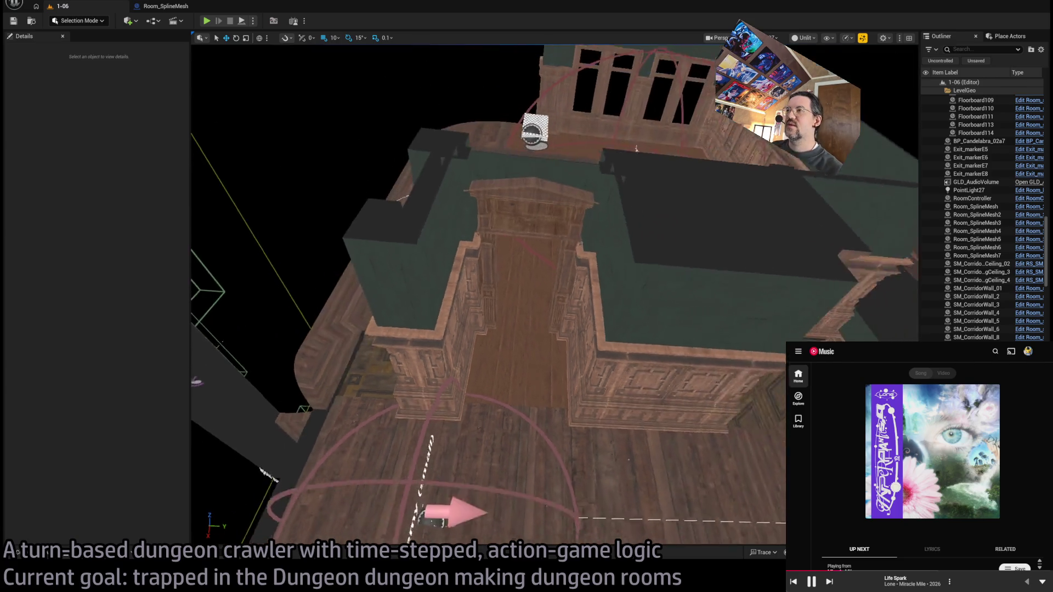
scroll(566, 369, "up", 10)
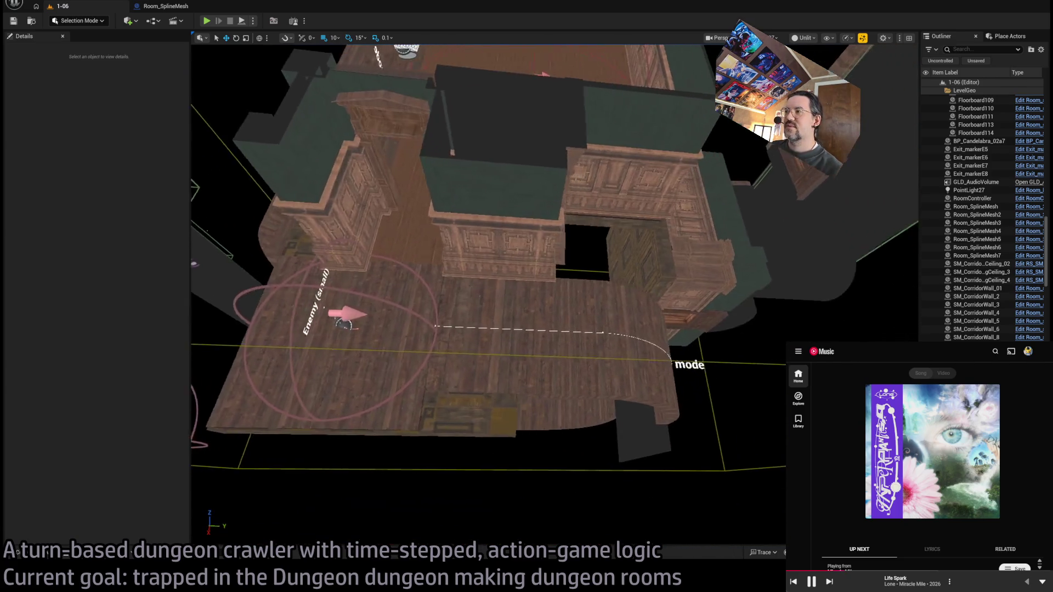
scroll(565, 368, "down", 5)
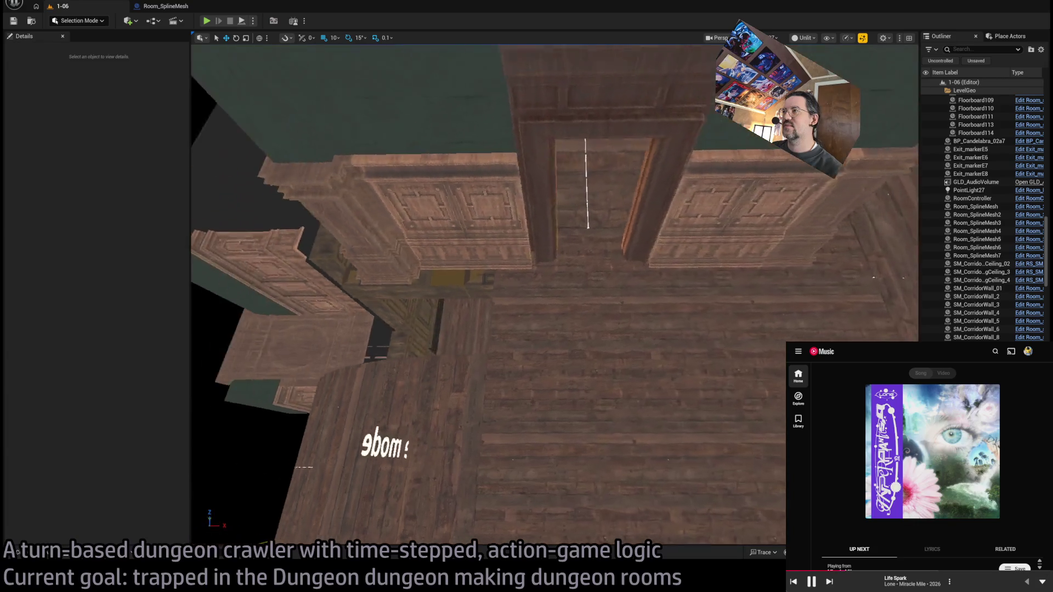
scroll(566, 368, "up", 6)
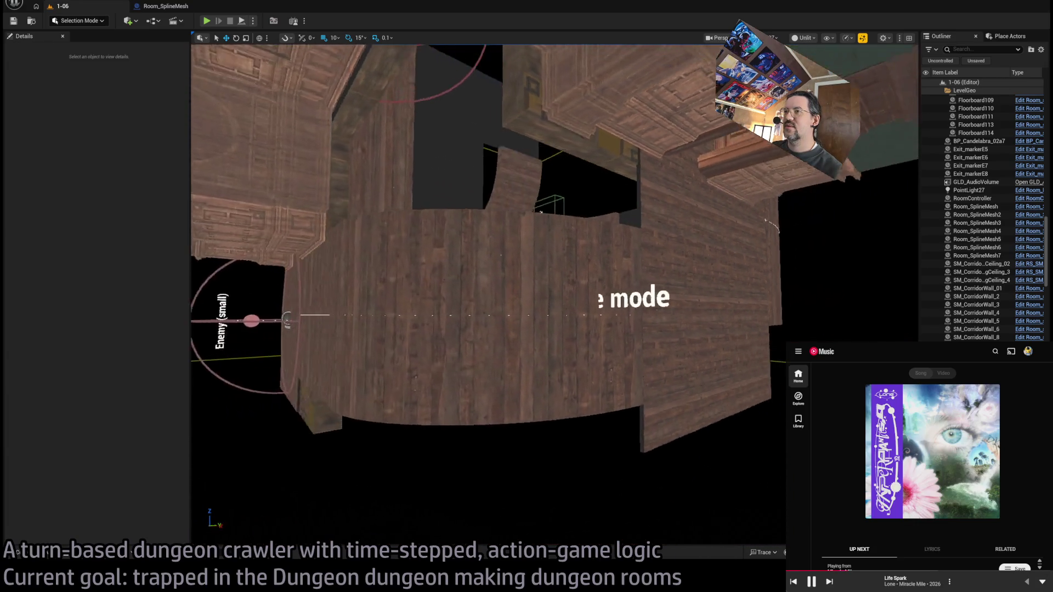
scroll(565, 368, "down", 8)
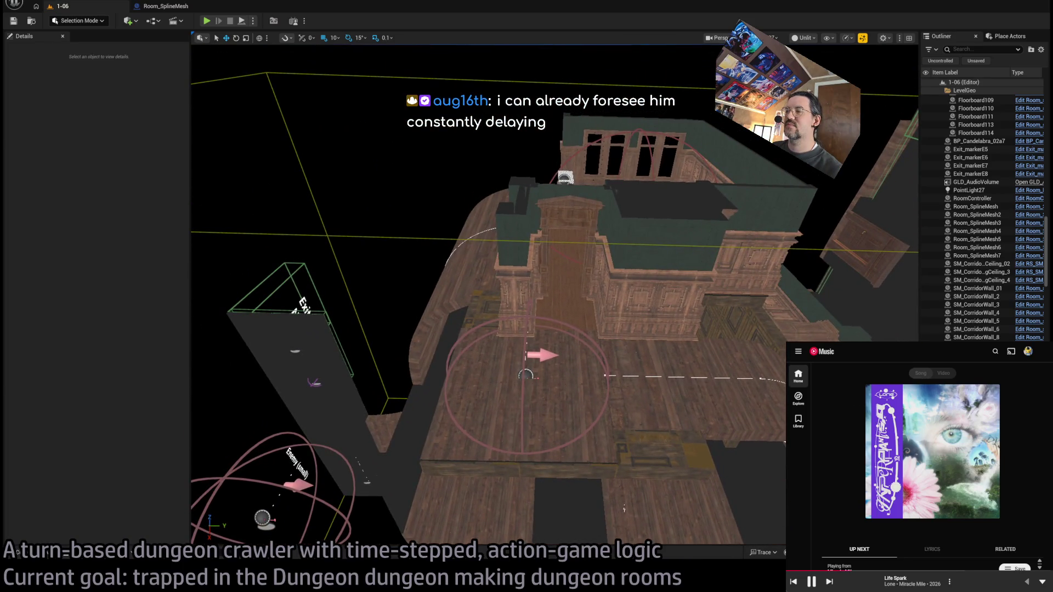
scroll(565, 369, "up", 6)
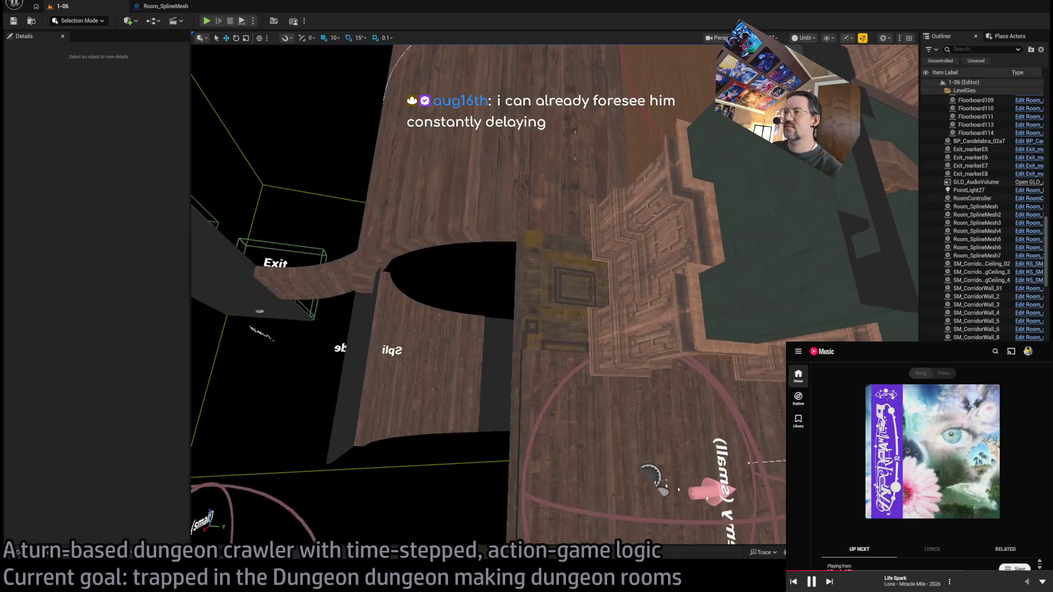
scroll(555, 294, "down", 4)
scroll(555, 295, "up", 4)
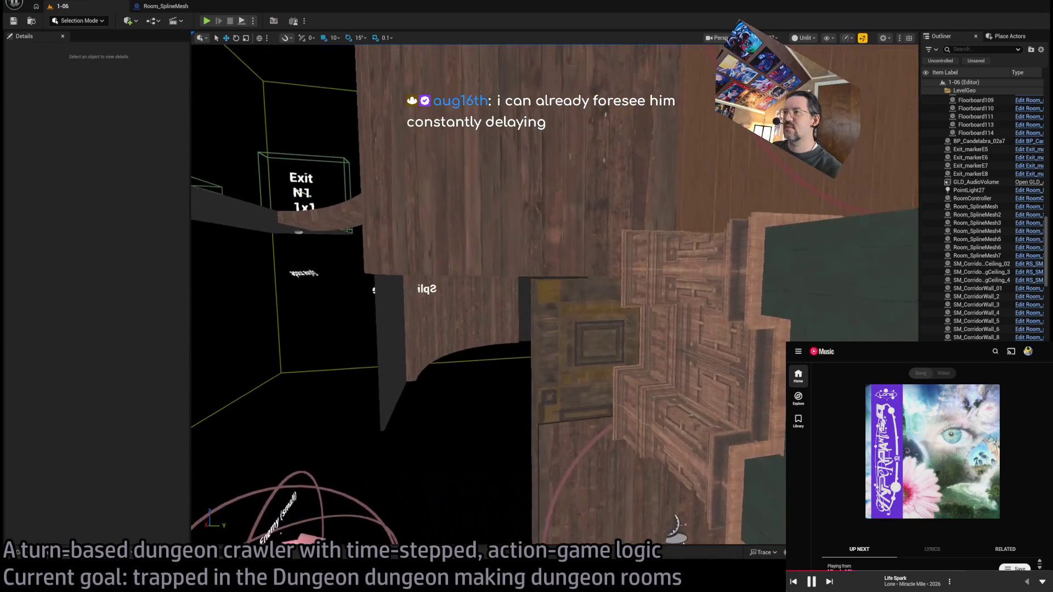
left_click(607, 352)
scroll(555, 296, "up", 3)
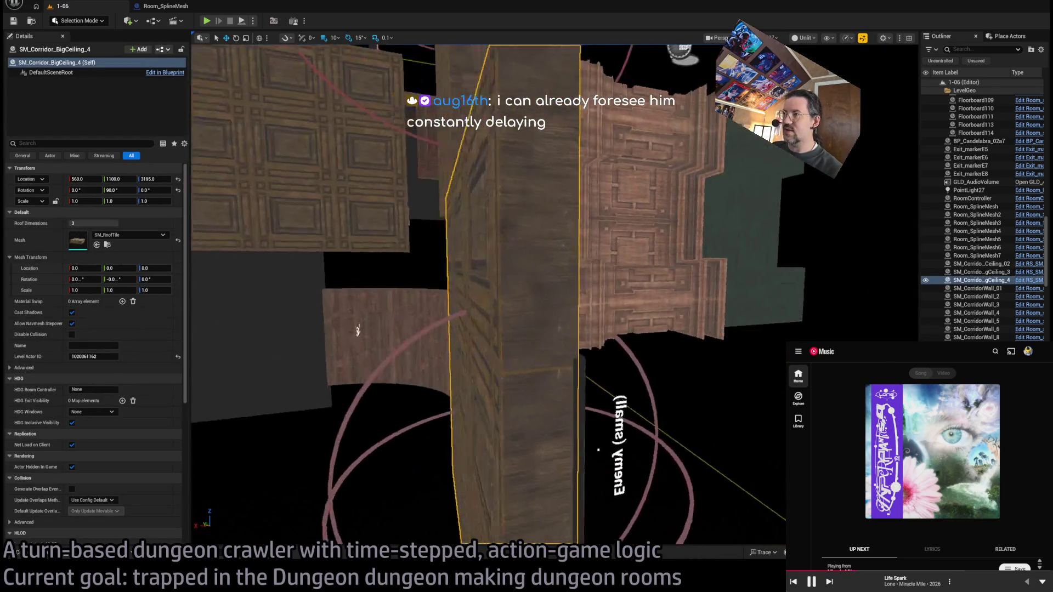
Step: Set the corridor ceiling piece's Roof Dimensions to 2
key("f")
left_click(105, 223)
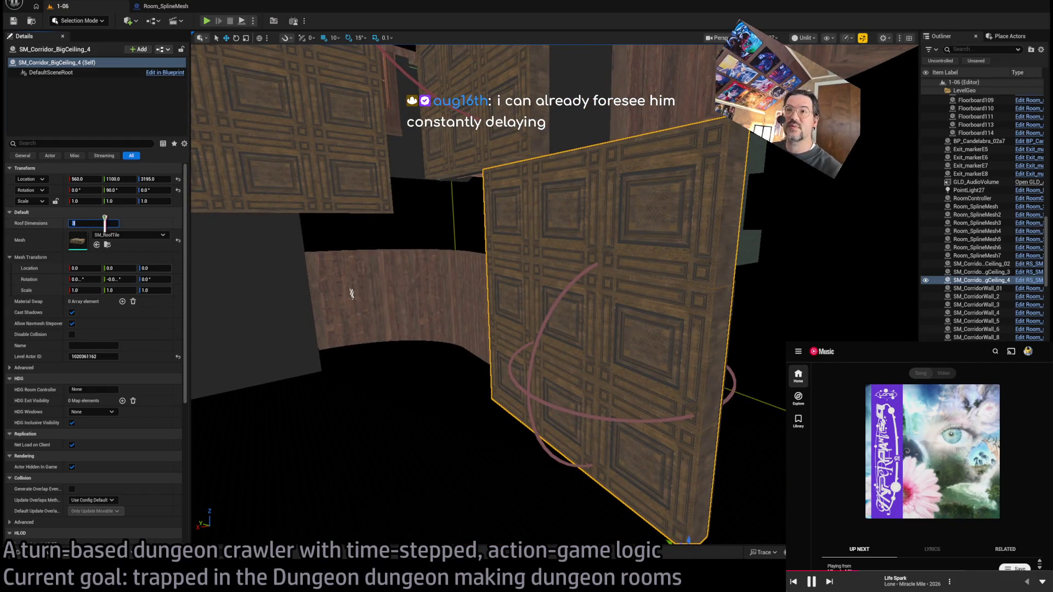
type("2")
key("Return")
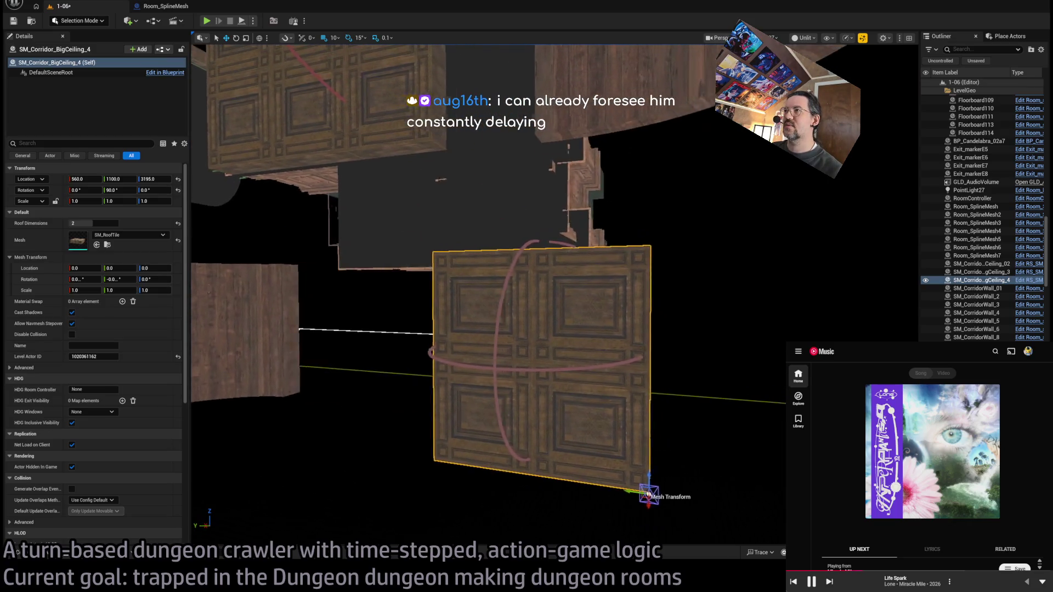
Step: Duplicate the ceiling as SM_Corridor_BigCeiling_5 and set its Roof Dimensions to 1
key("f")
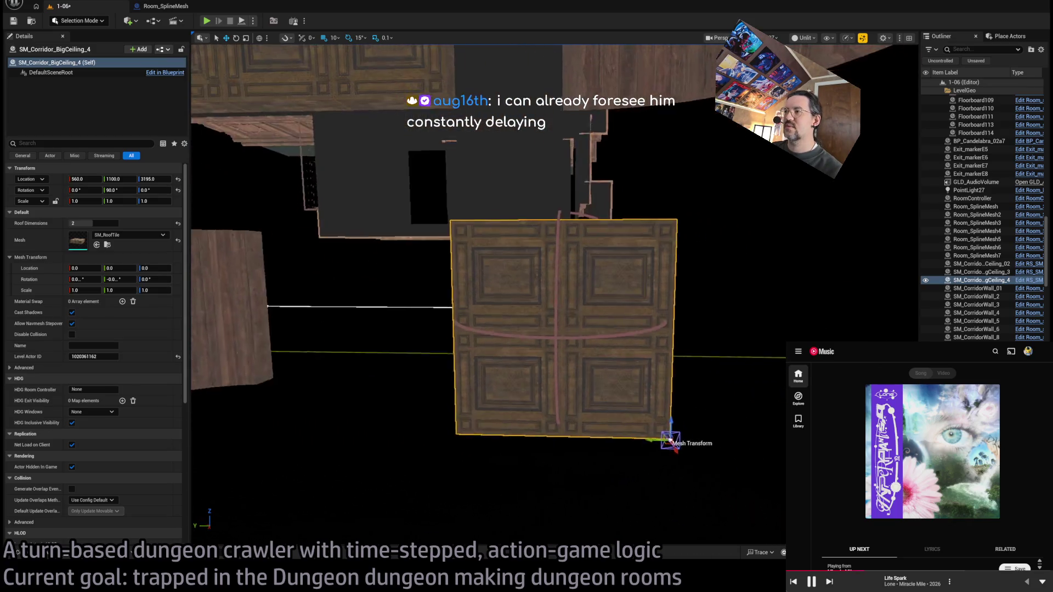
left_click_drag(646, 418, 433, 240, "alt")
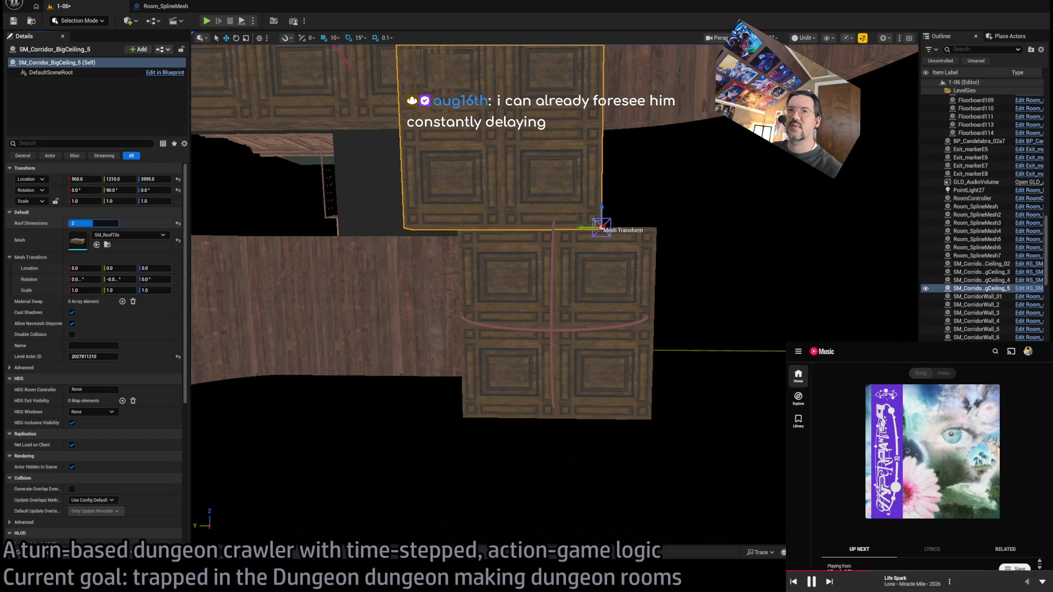
left_click_drag(93, 224, 77, 223)
mouse_move(493, 274)
left_mouse_down()
mouse_move(400, 324)
mouse_move(620, 250)
left_mouse_up()
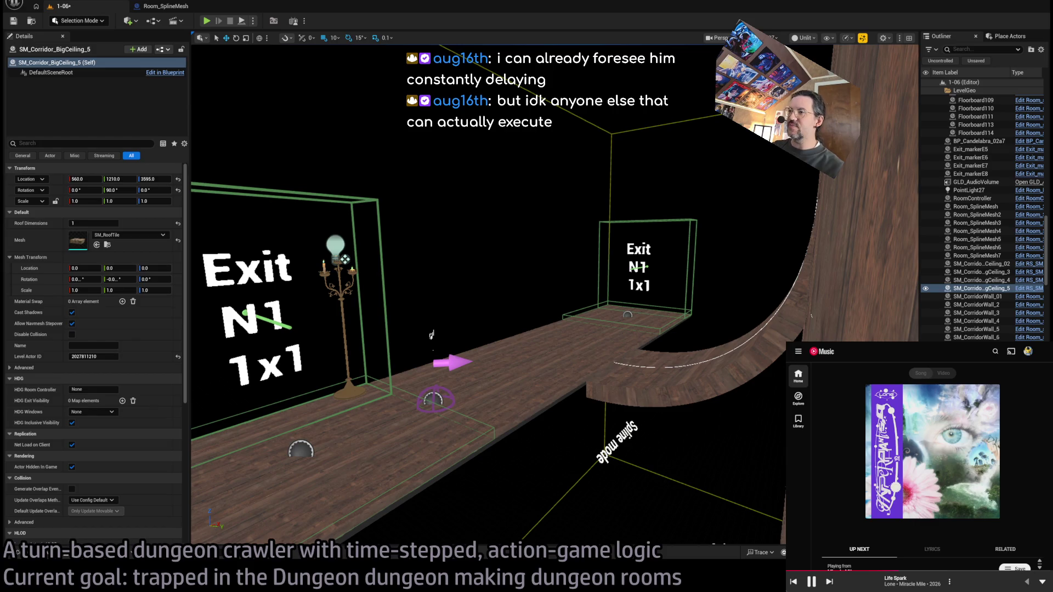
Step: Fly up to the wooden corridor wall and delete the stray wall panel
mouse_move(431, 335)
left_mouse_down()
mouse_move(466, 348)
mouse_move(512, 240)
mouse_move(528, 256)
mouse_move(528, 229)
mouse_move(512, 239)
mouse_move(511, 305)
mouse_move(556, 359)
left_mouse_up()
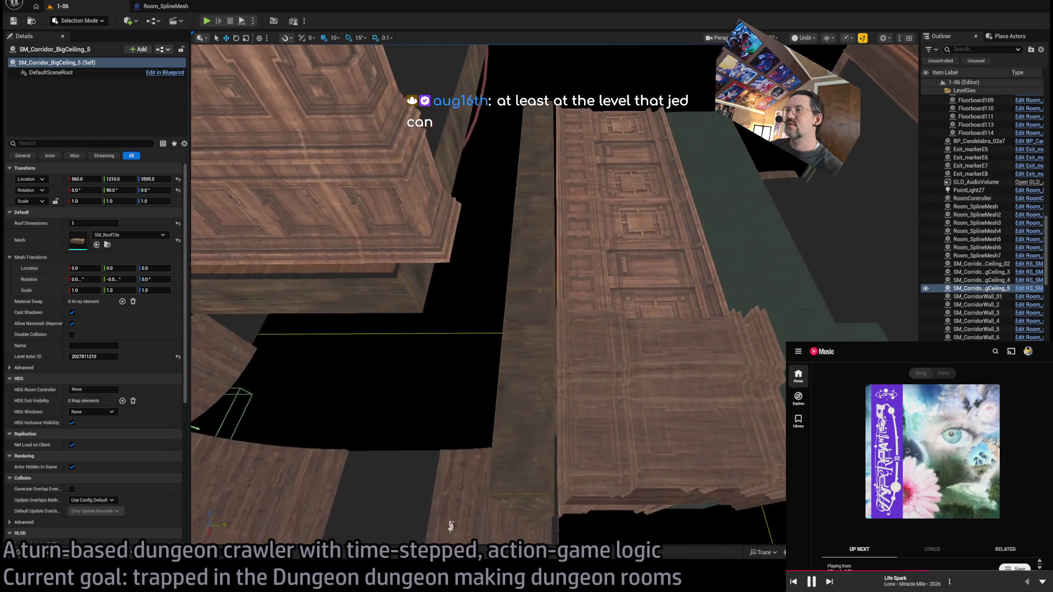
left_click(565, 350)
key("Delete")
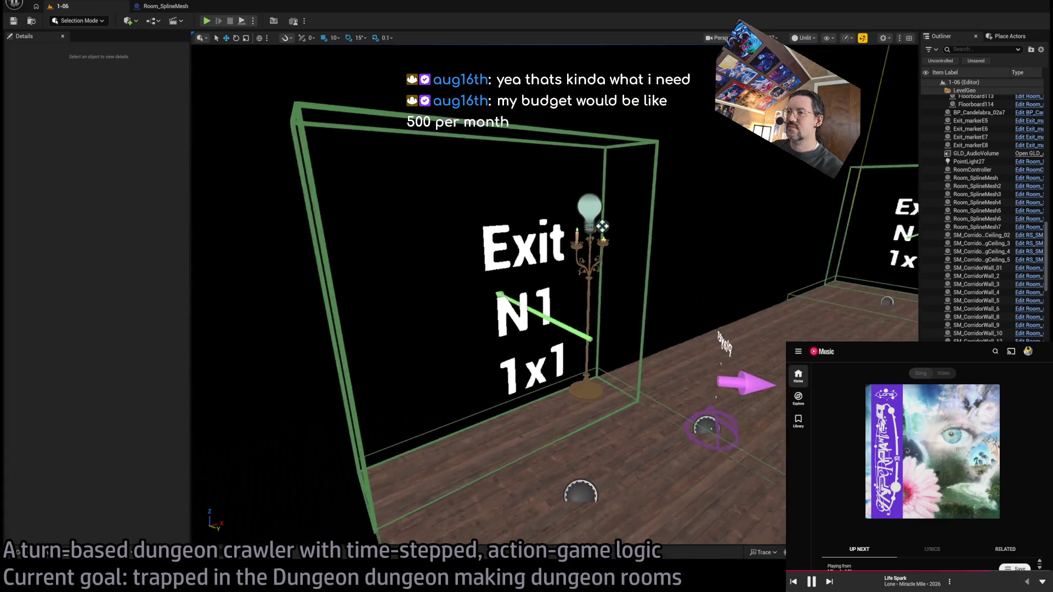
Step: Select Room_SplineMesh7, the curved room wall at 700, 2960, 4400 at the corridor's end
key("ctrl+space")
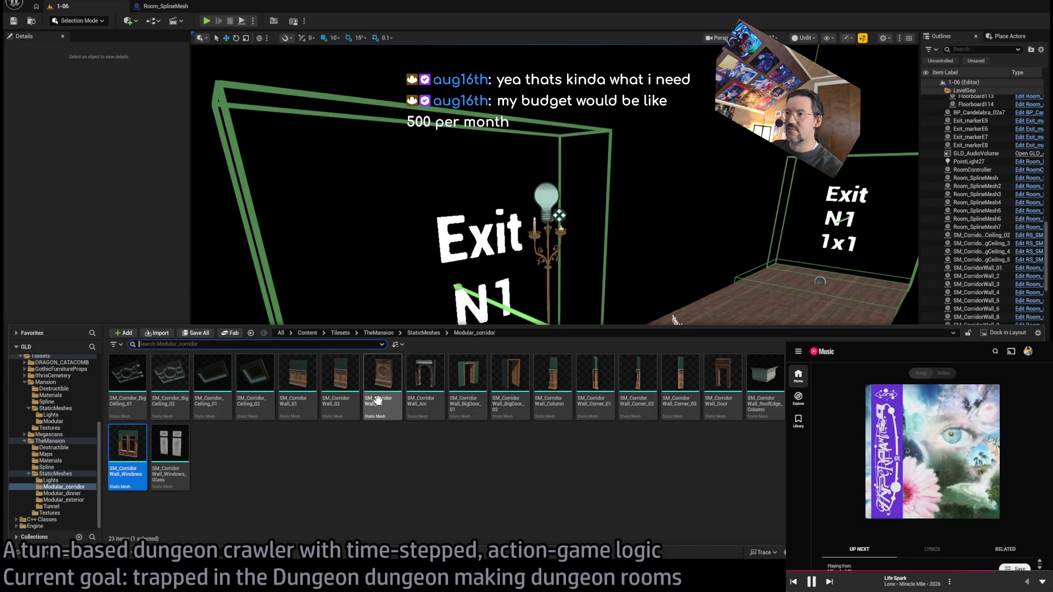
key("ctrl+space")
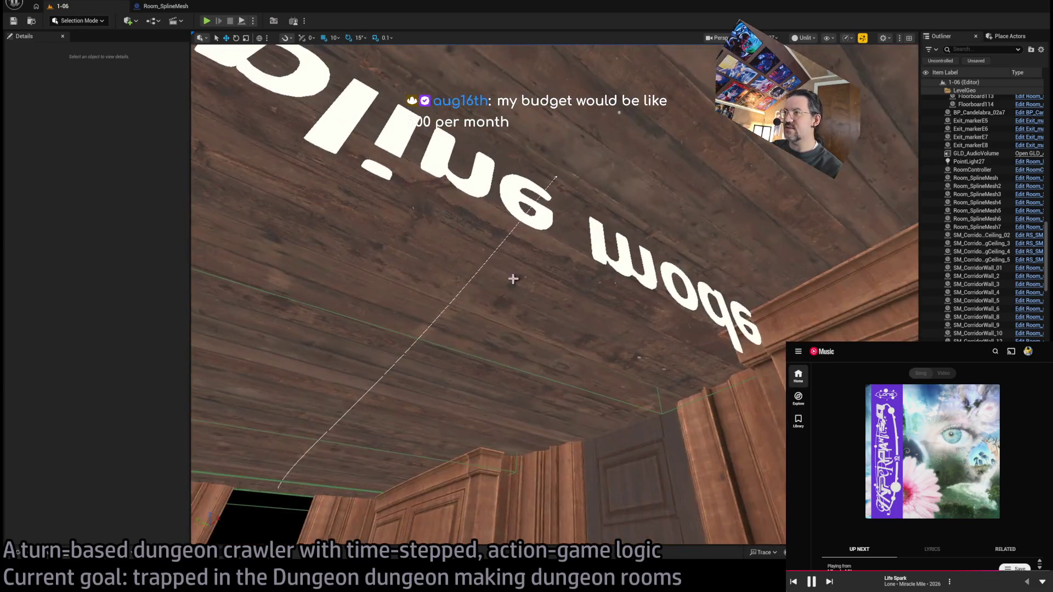
left_click(512, 279)
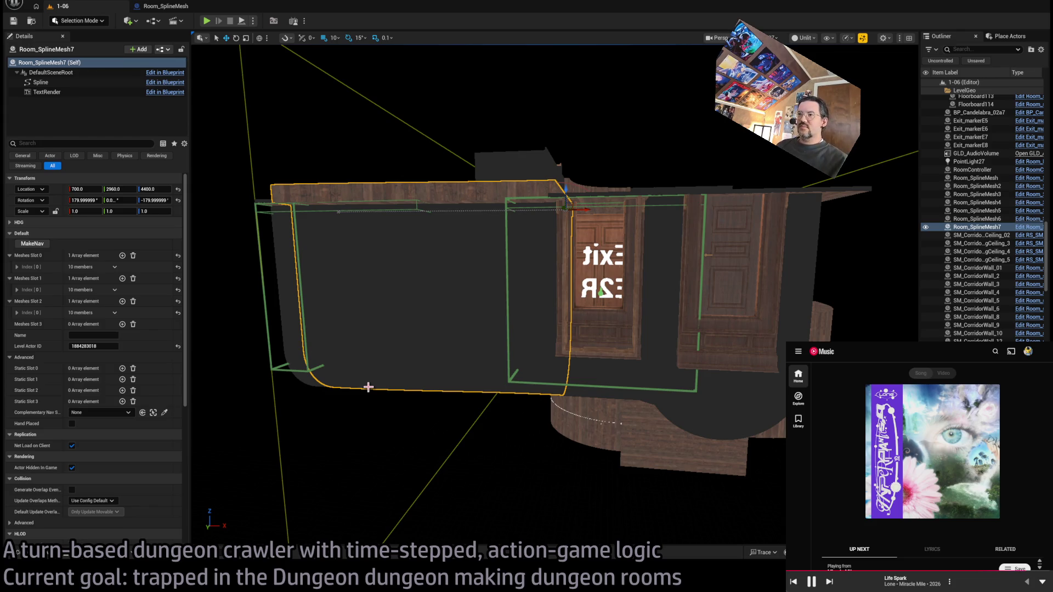
Step: Frame the Room_SplineMesh7 spline and generate its nav surface, Room_nav_surface0, with MakeNav
mouse_move(614, 359)
left_mouse_down()
mouse_move(570, 274)
mouse_move(474, 176)
left_mouse_up()
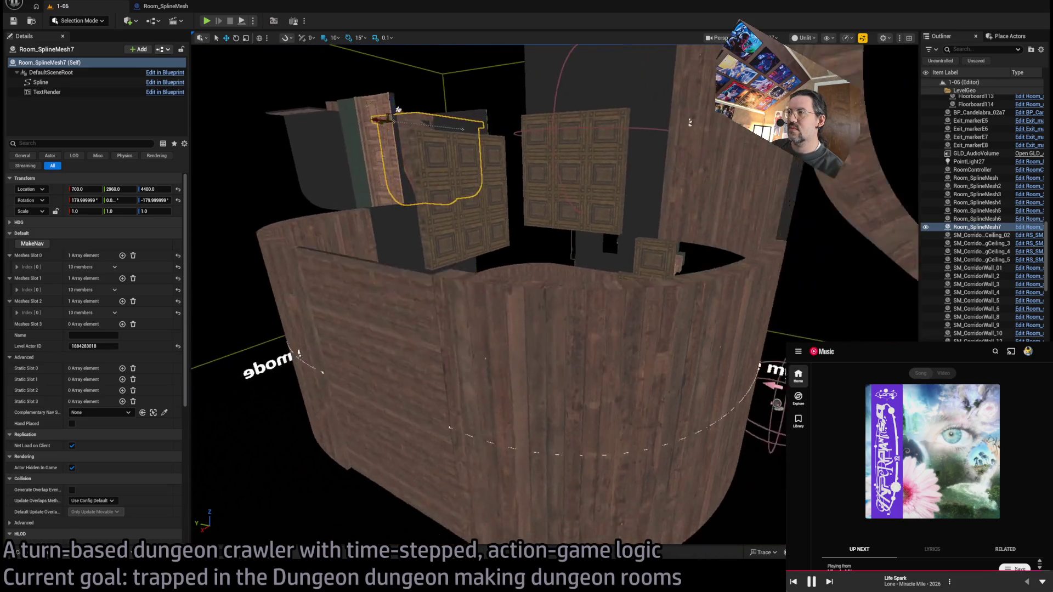
left_click_drag(474, 175, 464, 164)
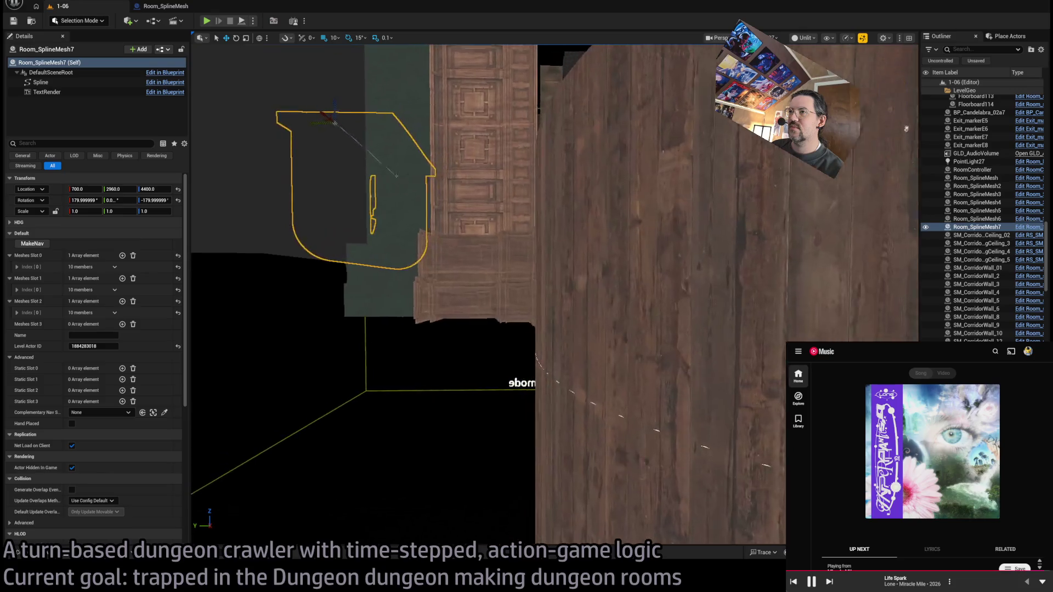
key("f")
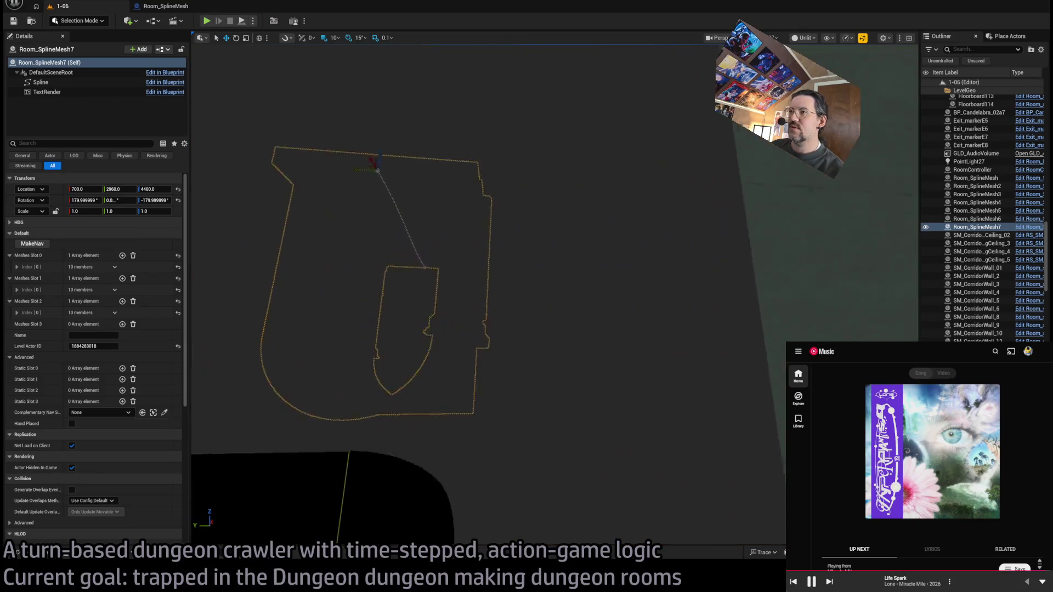
scroll(593, 351, "up", 5)
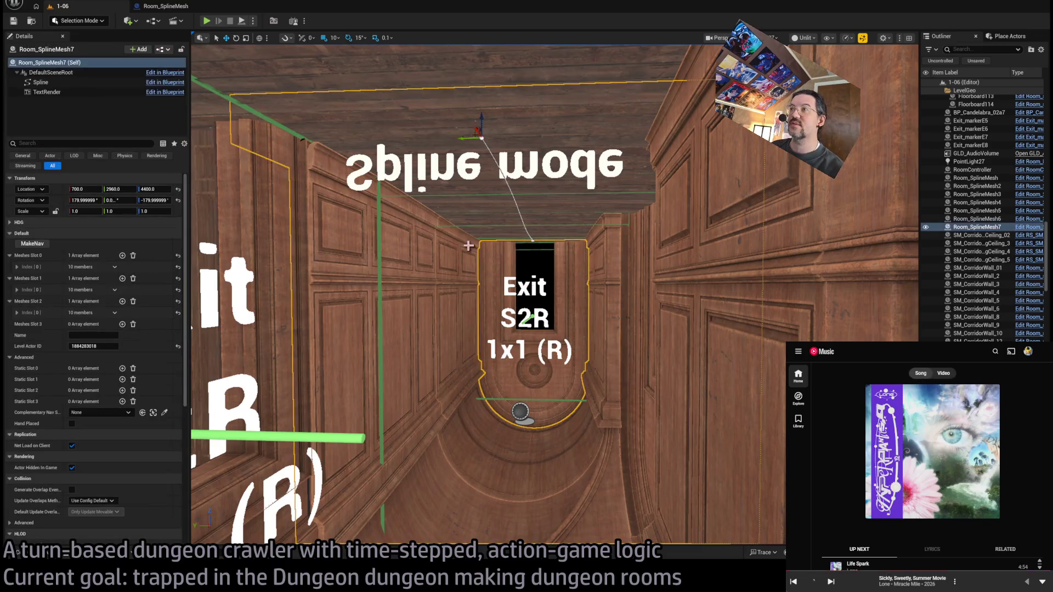
left_click(32, 243)
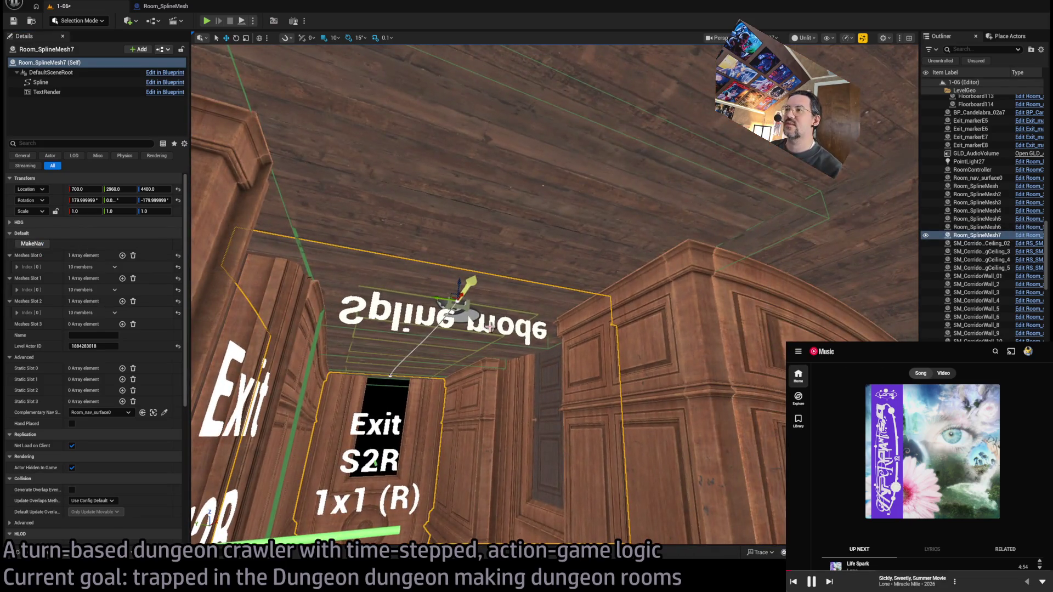
Step: Lower Room_nav_surface0's first spline point to Z -5 and save the level
scroll(490, 327, "up", 5)
left_click(520, 325)
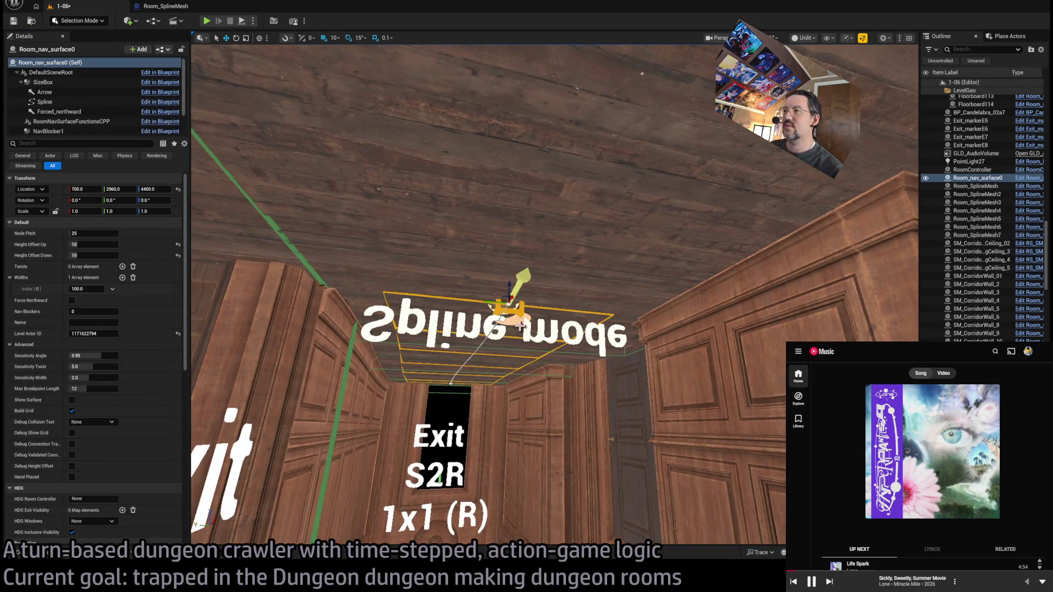
left_click(510, 303)
key("f")
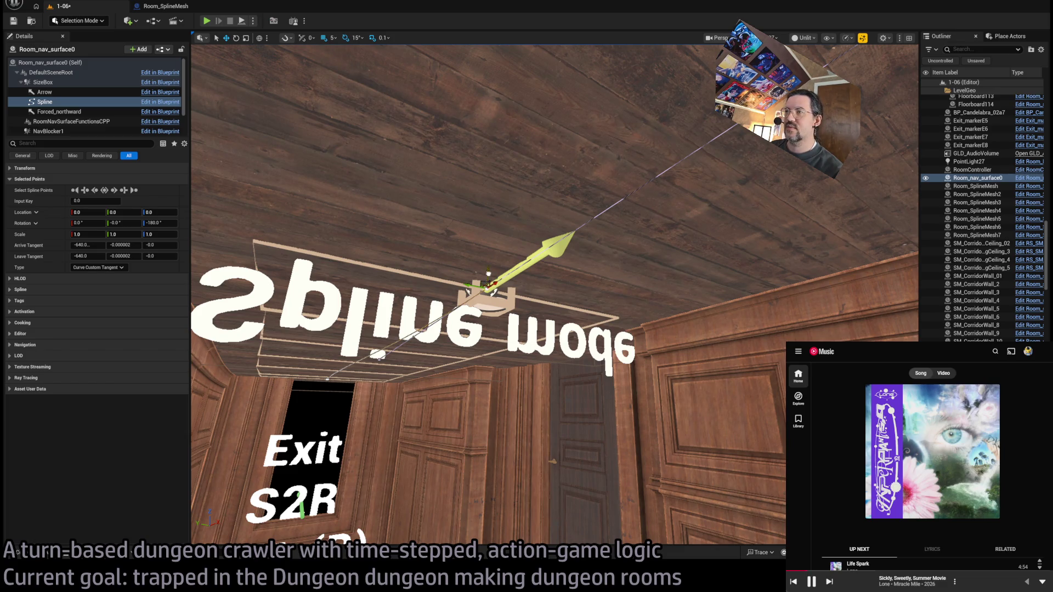
left_click_drag(489, 273, 455, 337)
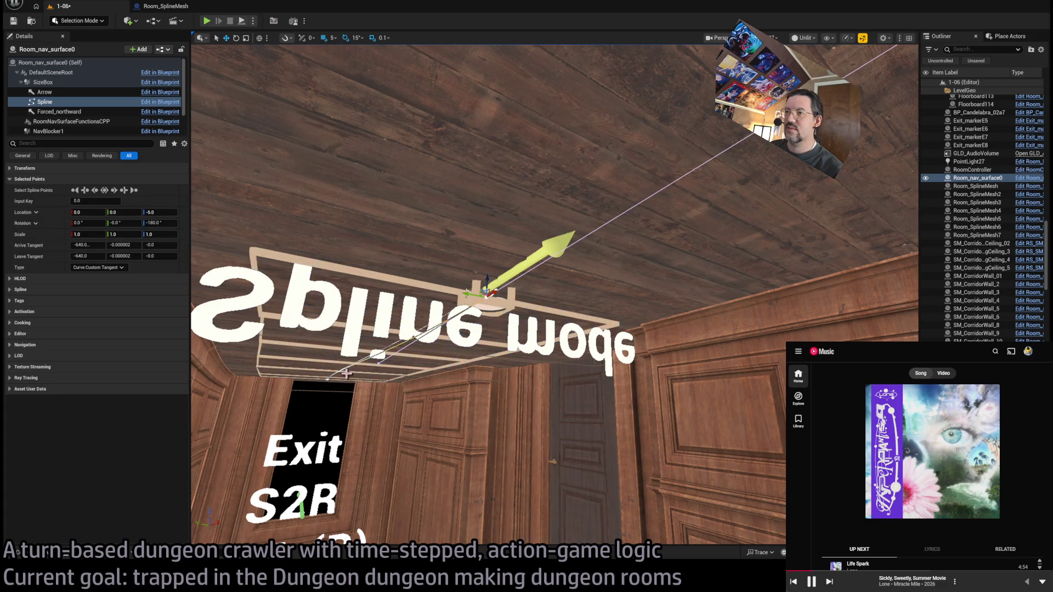
left_click_drag(332, 360, 322, 361)
key("ctrl+s")
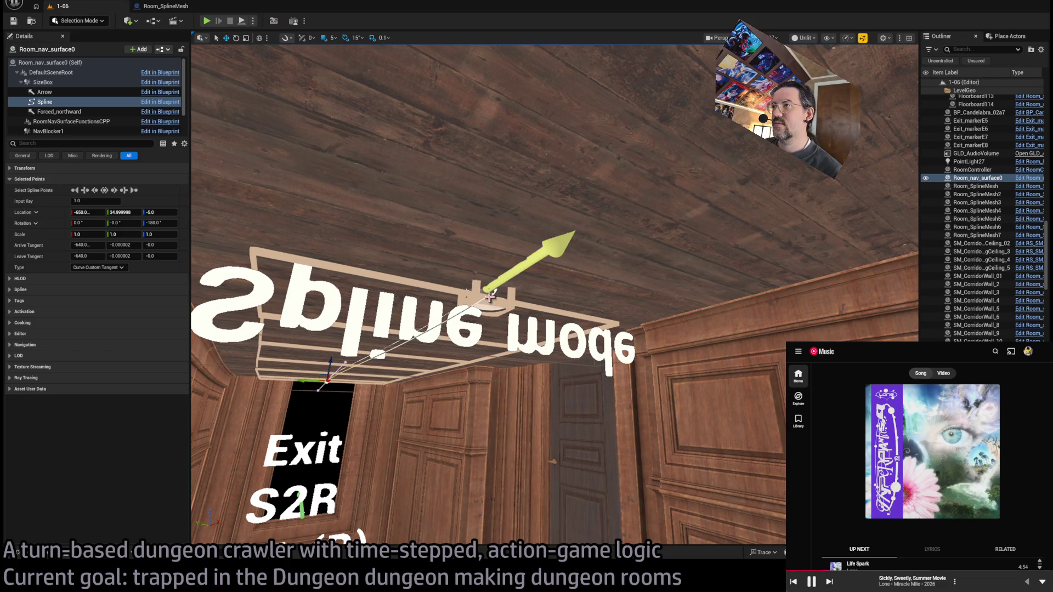
Step: Undo the extra lowering of the point and reselect the whole Room_nav_surface0 actor
left_click_drag(489, 297, 497, 278)
key("ctrl+z")
key("f")
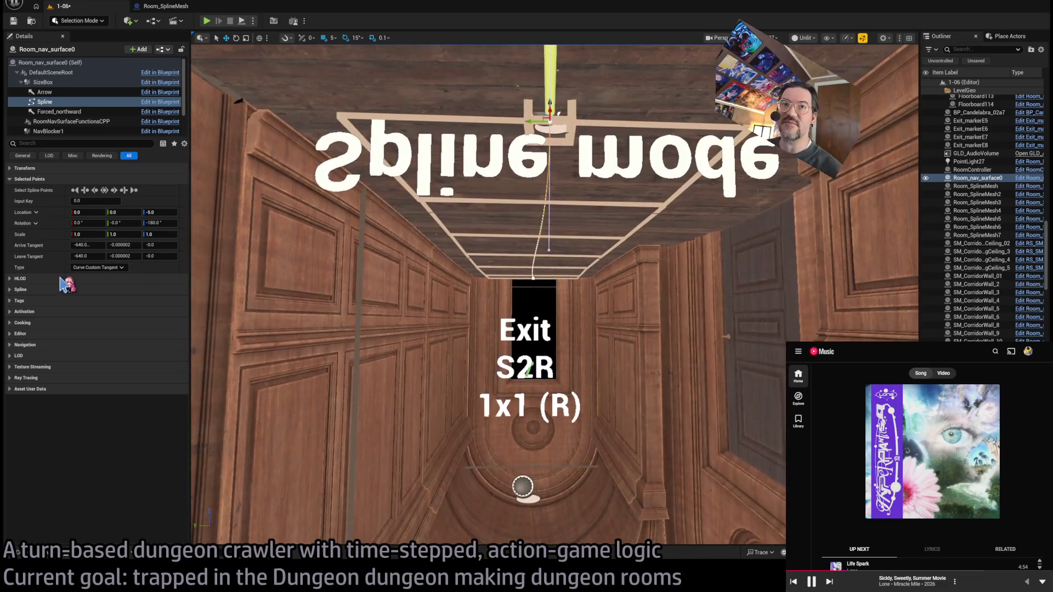
left_click(41, 290)
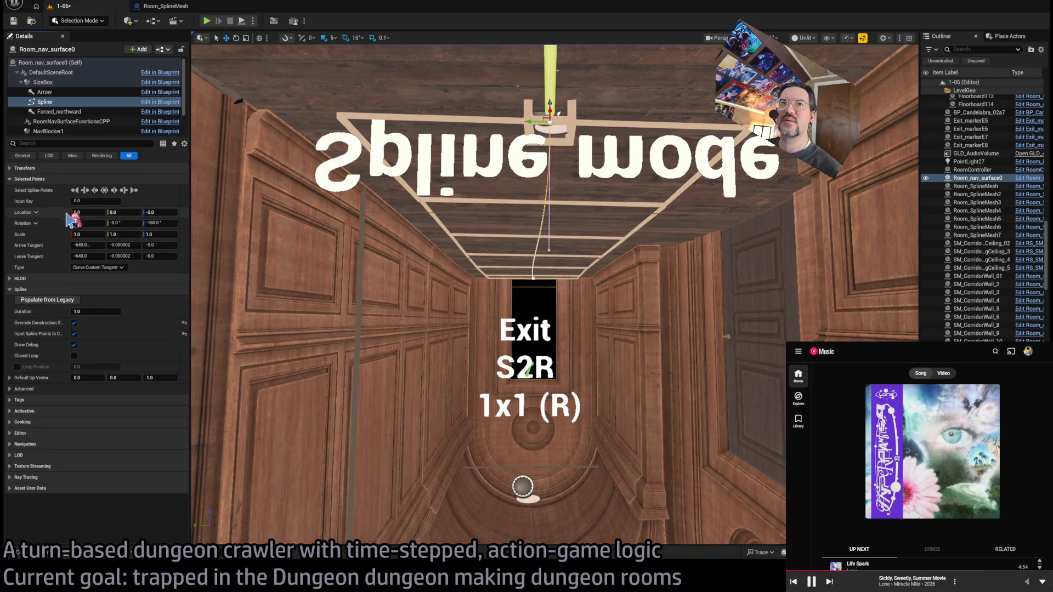
left_click(47, 289)
left_click(45, 180)
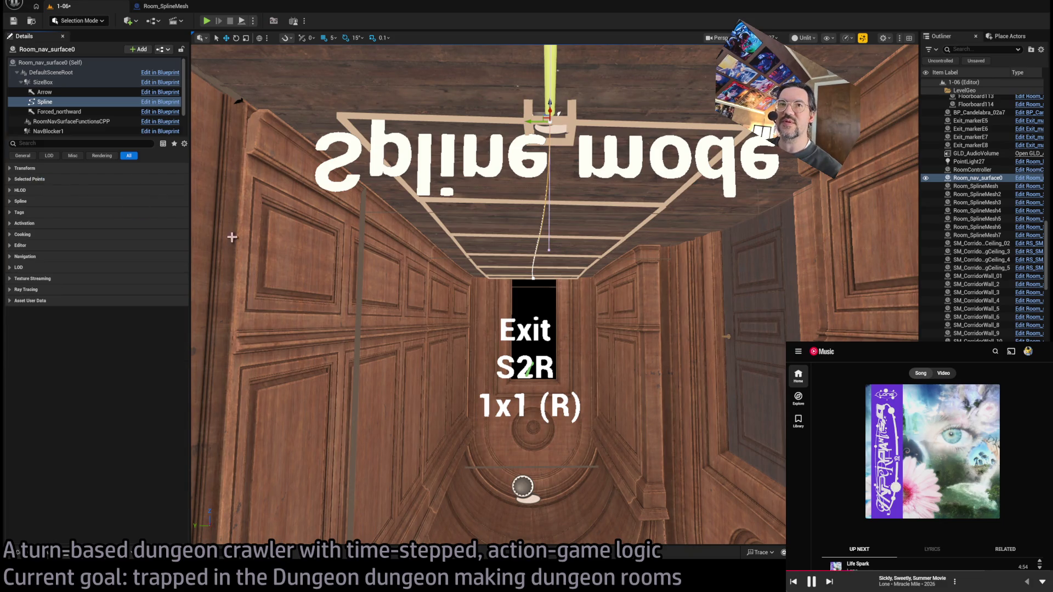
left_click(62, 63)
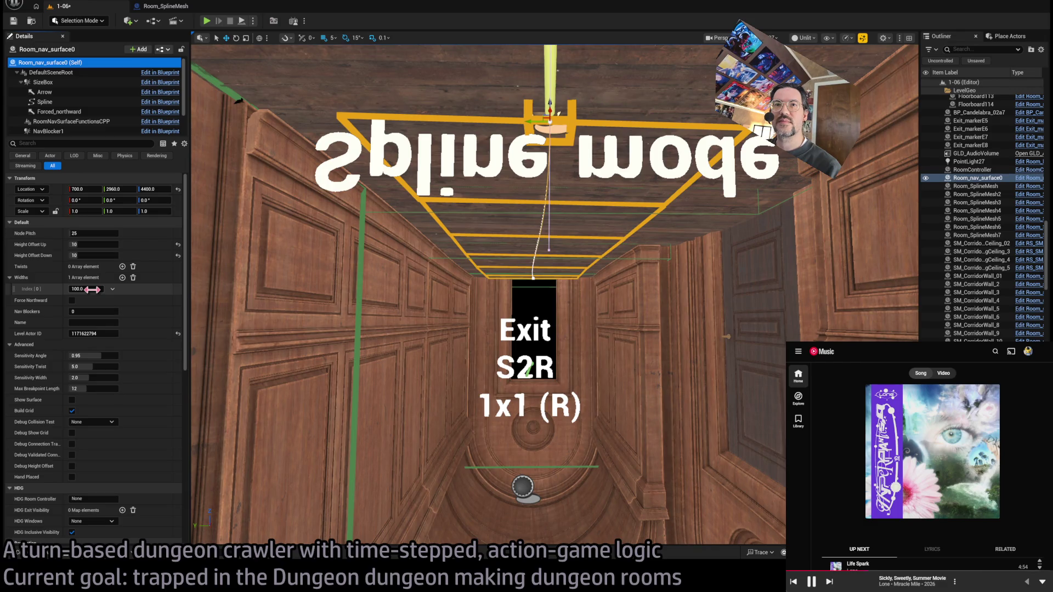
Step: Give Room_nav_surface0 a 180° twist and widen it to about 167.8
left_click(122, 267)
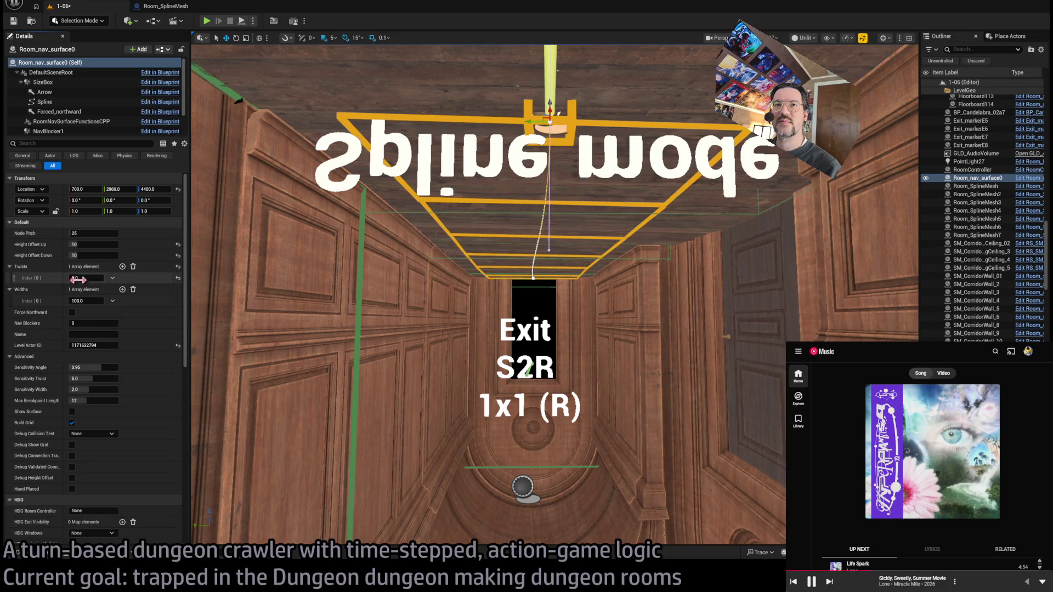
left_click_drag(79, 278, 163, 303)
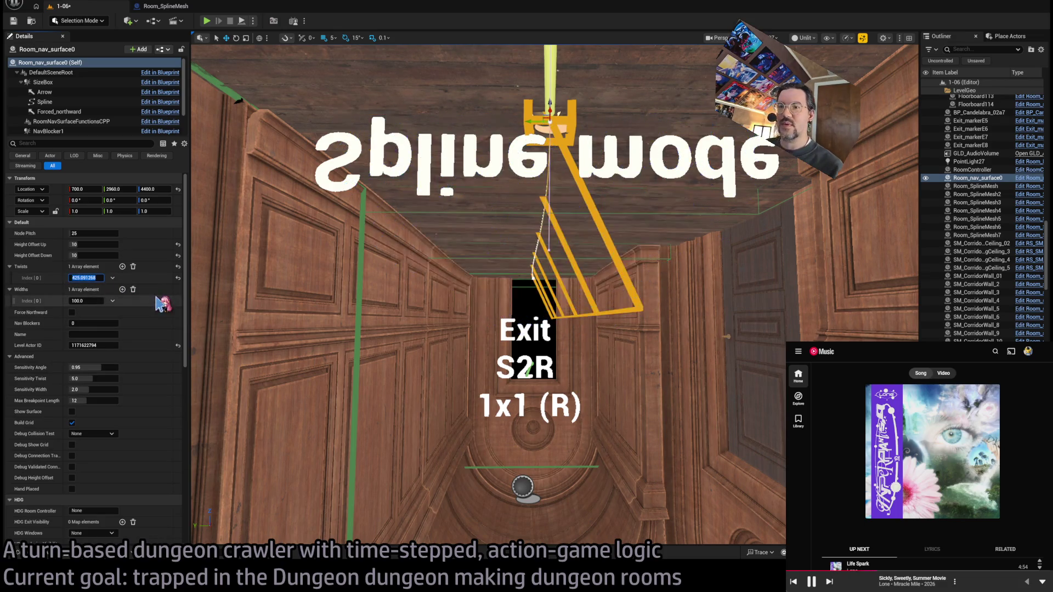
key("Return")
left_click_drag(82, 302, 132, 301)
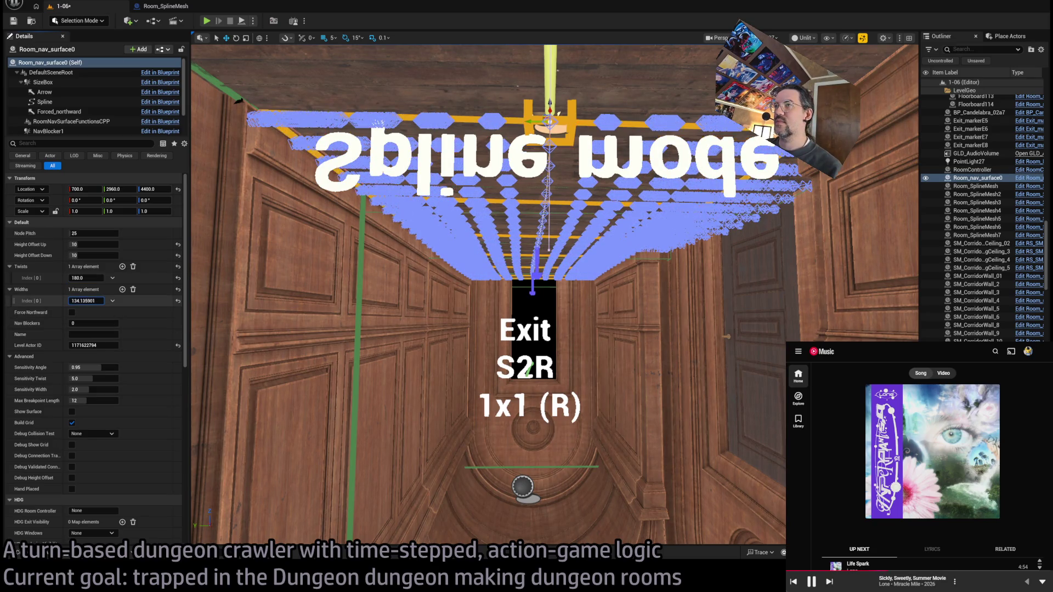
mouse_move(549, 329)
left_mouse_down()
mouse_move(603, 315)
mouse_move(593, 247)
mouse_move(579, 310)
left_mouse_up()
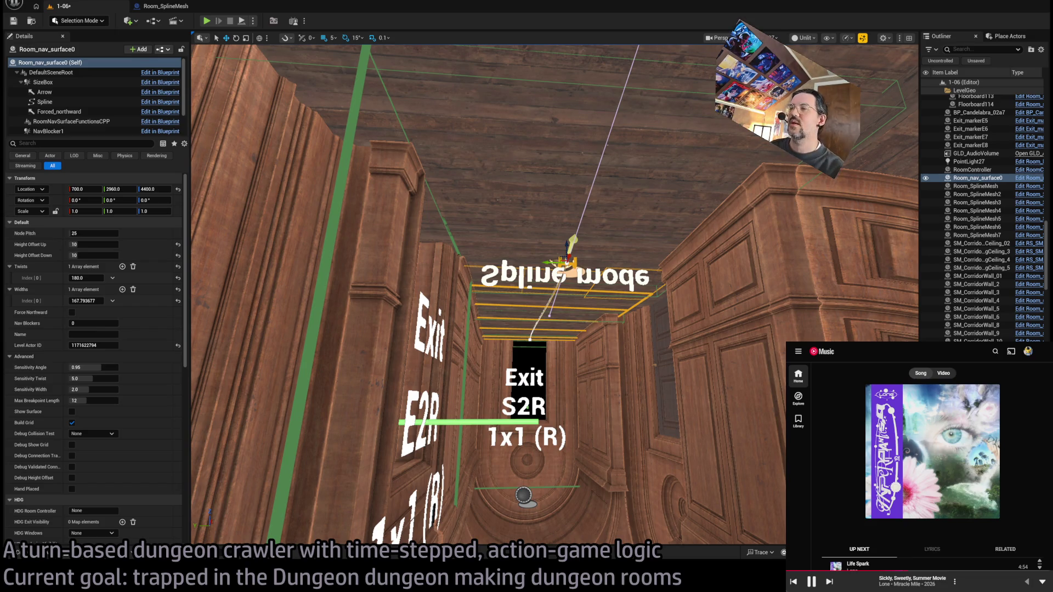
Step: Select the nav surface's spline for editing and look up at its ceiling run
mouse_move(579, 310)
left_mouse_down()
mouse_move(574, 242)
mouse_move(491, 264)
left_mouse_up()
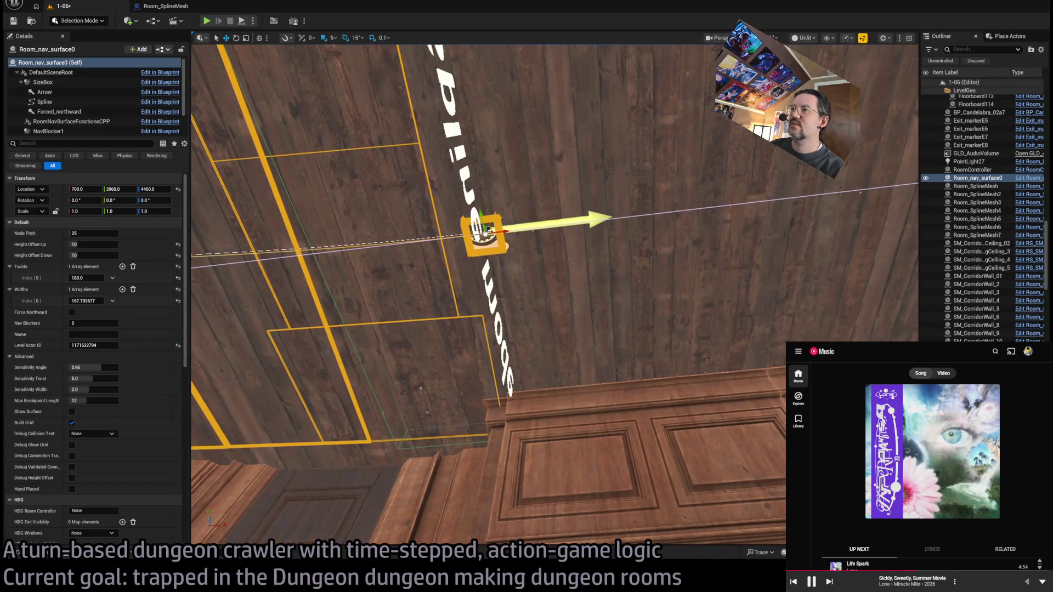
left_click(477, 237)
left_click(437, 222)
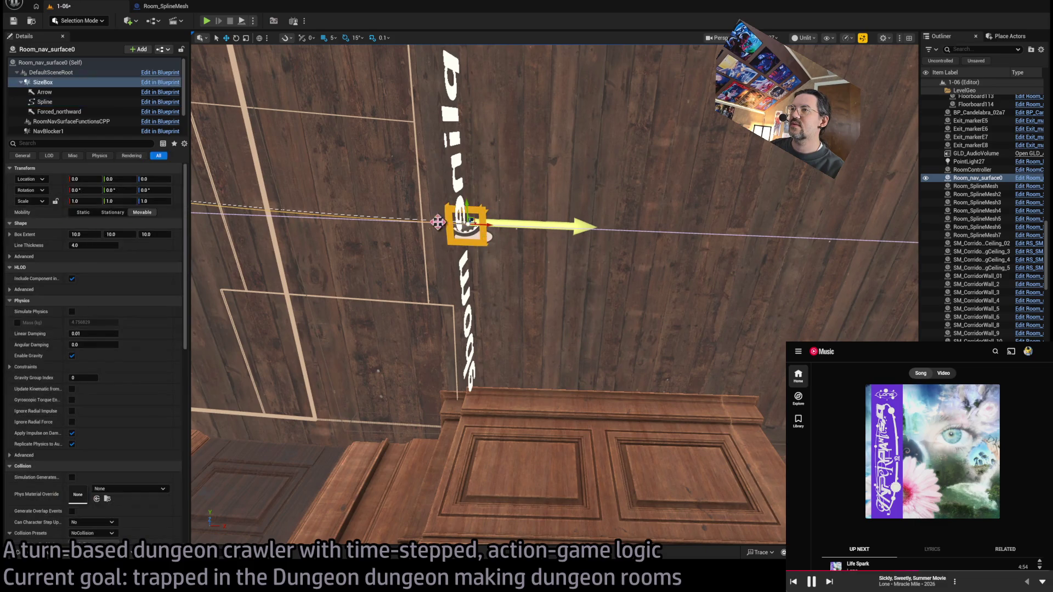
left_click(466, 225)
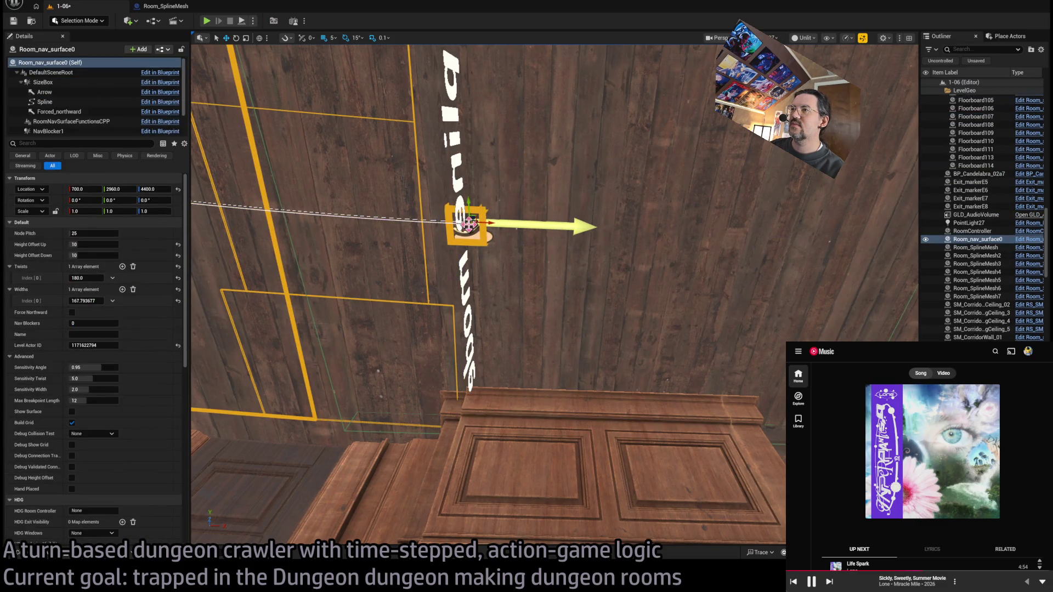
left_click(474, 226)
mouse_move(493, 240)
left_mouse_down()
mouse_move(317, 268)
mouse_move(862, 264)
mouse_move(843, 185)
left_mouse_up()
left_click_drag(464, 289, 394, 286)
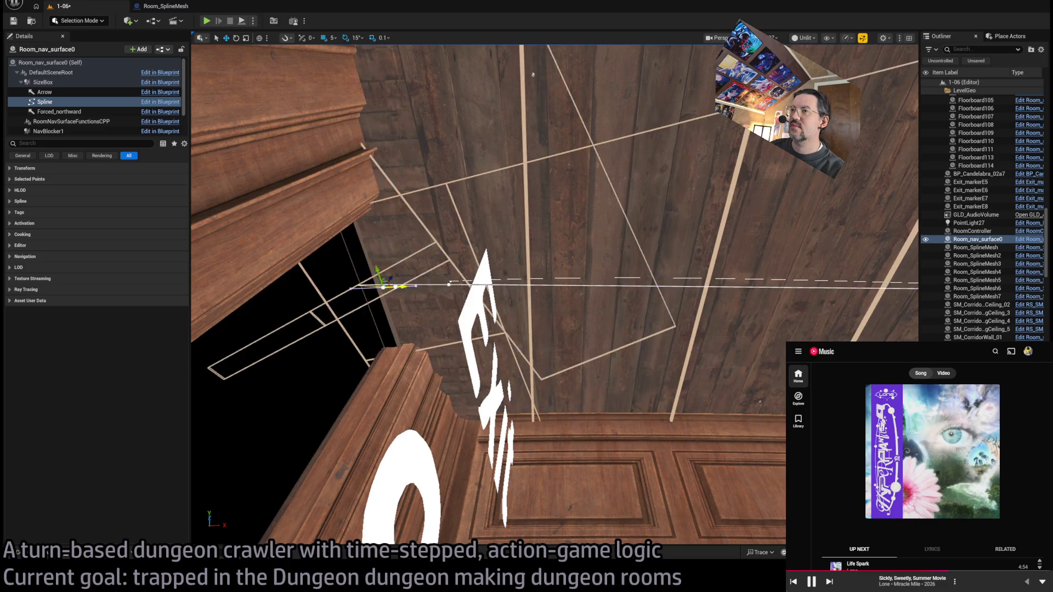
Step: Move spline point 2 of Room_nav_surface0 to -700, 35, -5 using the Selected Points location
key("ctrl+z")
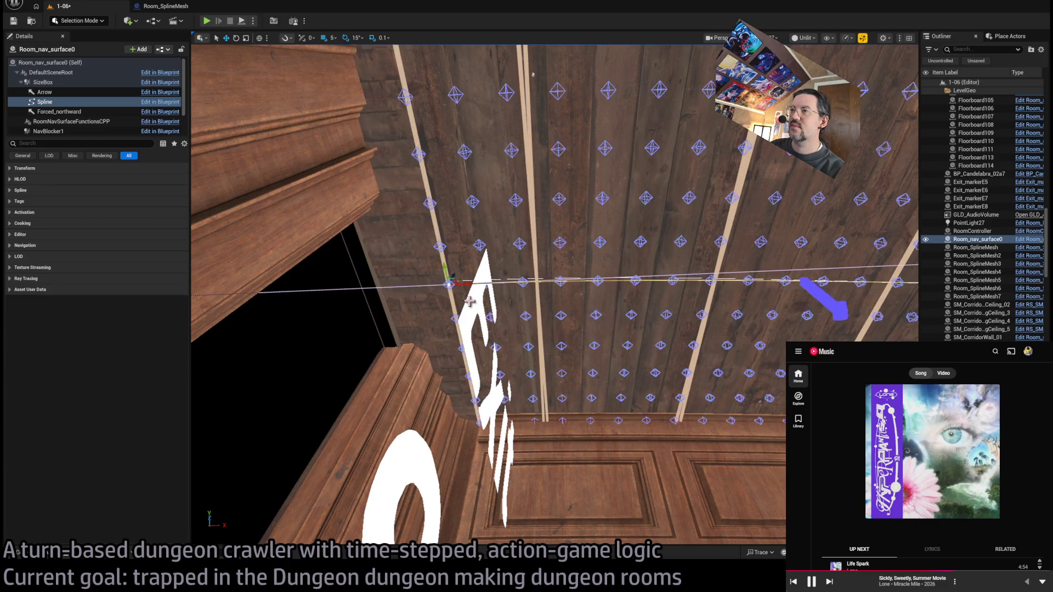
left_click_drag(469, 285, 395, 288)
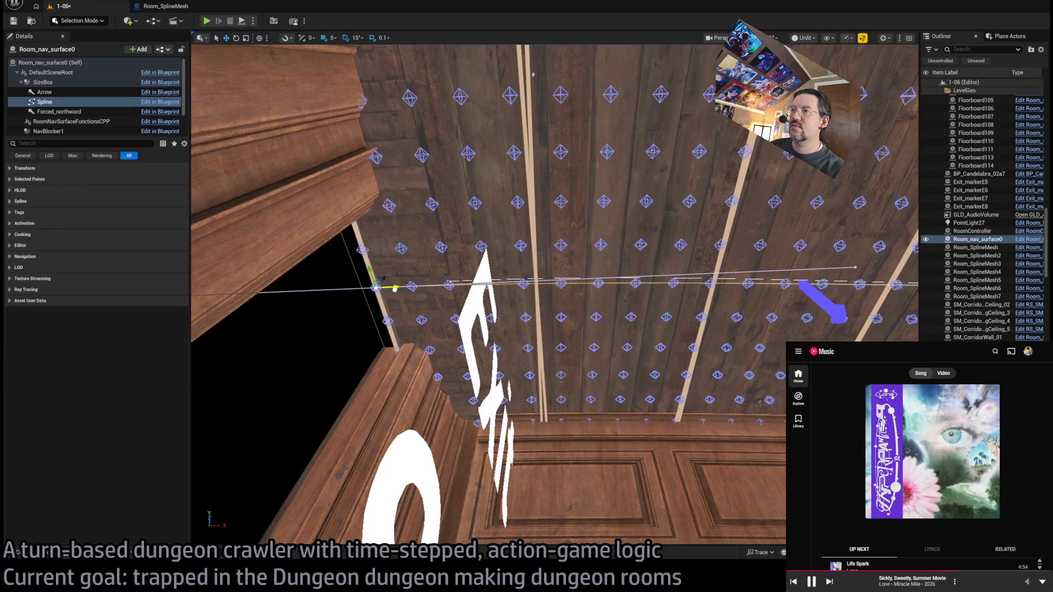
mouse_move(472, 316)
left_mouse_down()
mouse_move(450, 283)
mouse_move(384, 308)
left_mouse_up()
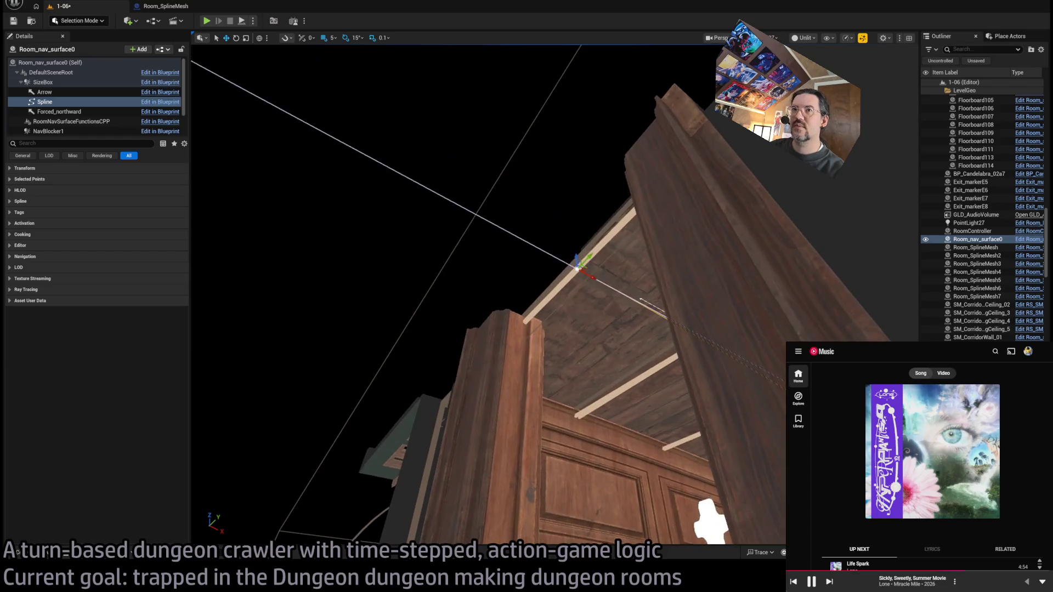
left_click(83, 168)
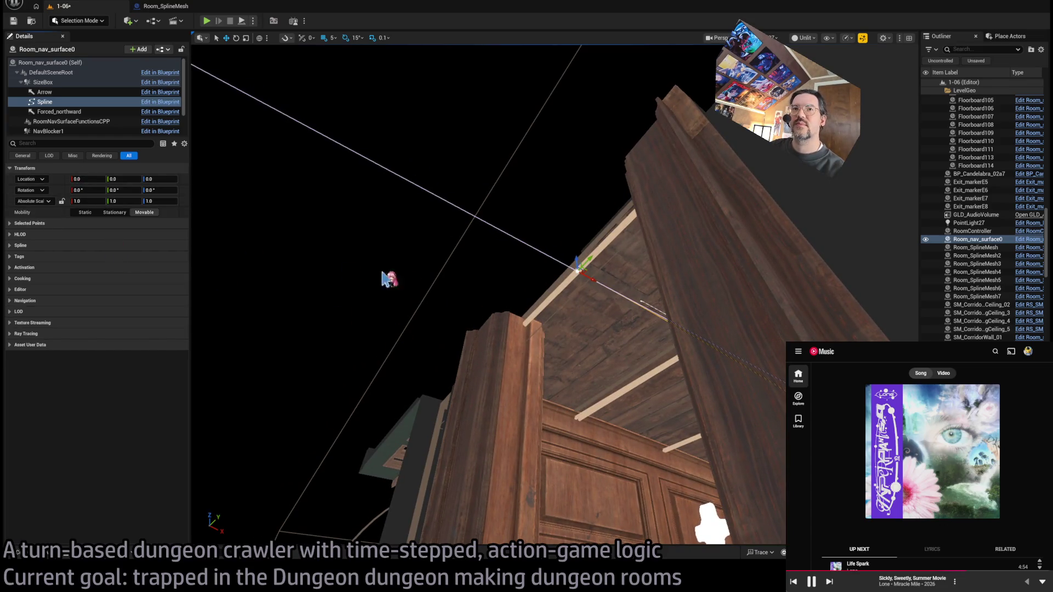
left_click(30, 224)
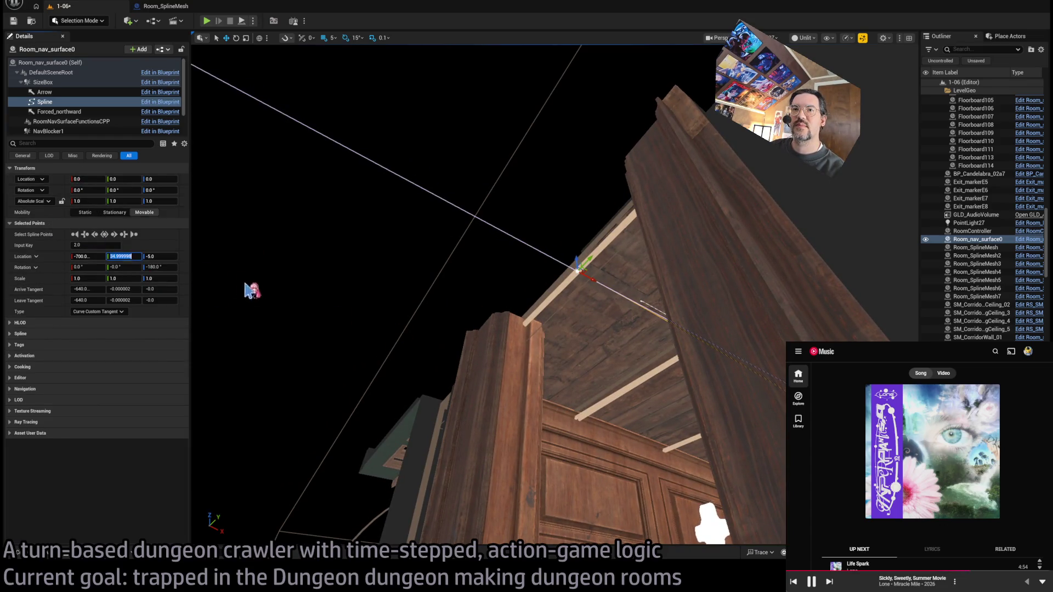
mouse_move(457, 339)
left_mouse_down()
mouse_move(423, 359)
mouse_move(414, 307)
mouse_move(372, 285)
left_mouse_up()
left_click(631, 194)
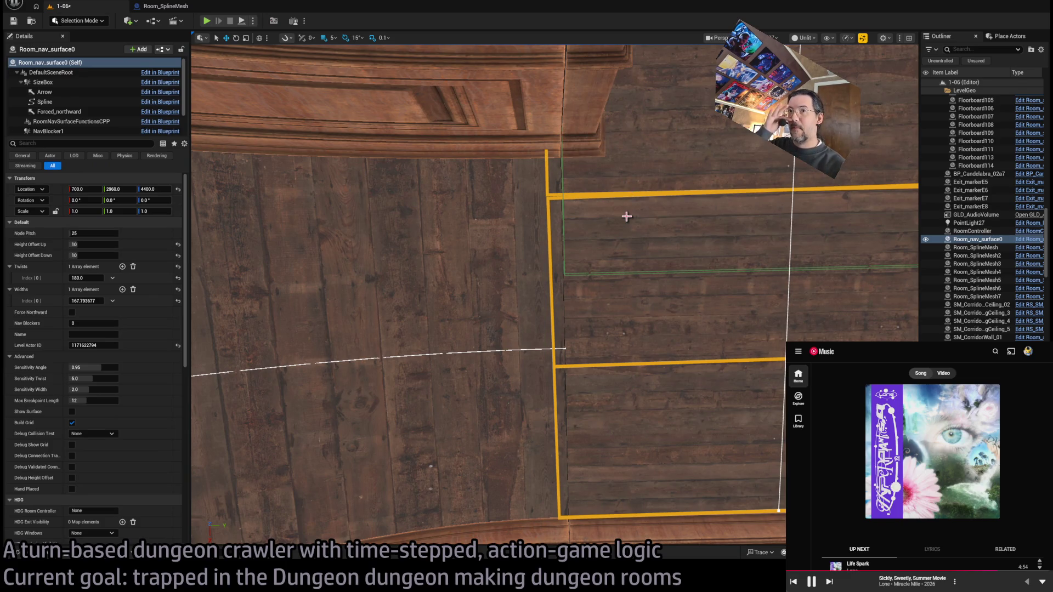
Step: Set Room_nav_surface0's first Widths entry to 160
left_click_drag(85, 301, 81, 301)
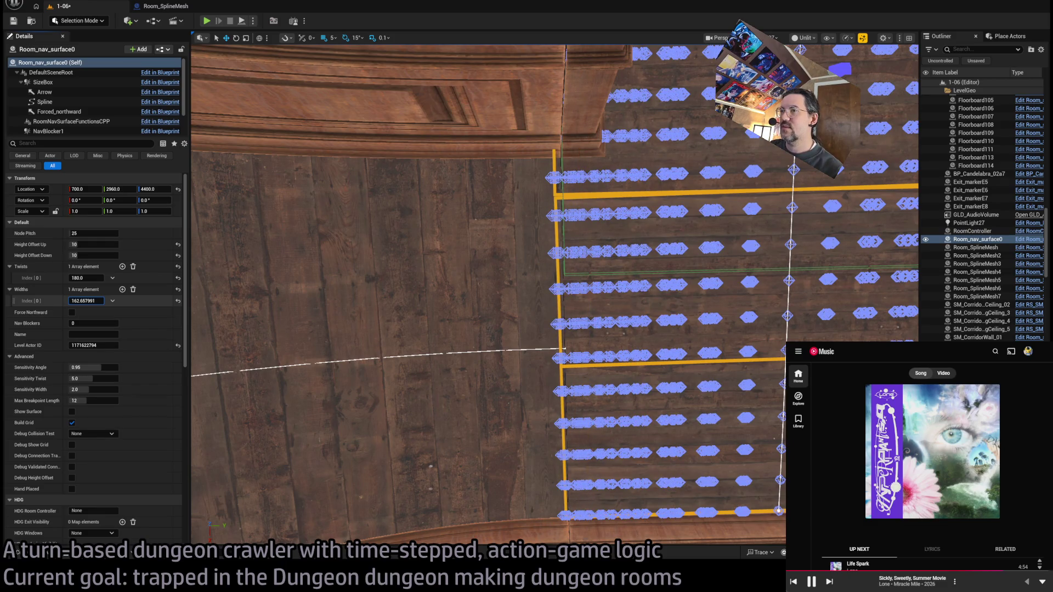
left_click(85, 301)
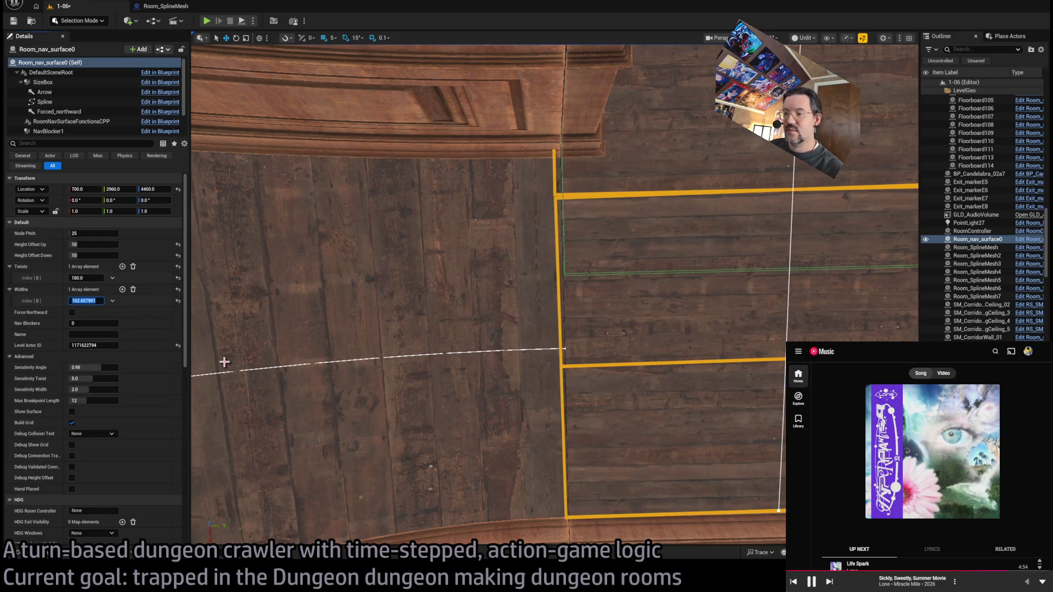
type("160")
key("Return")
type("150")
key("Return")
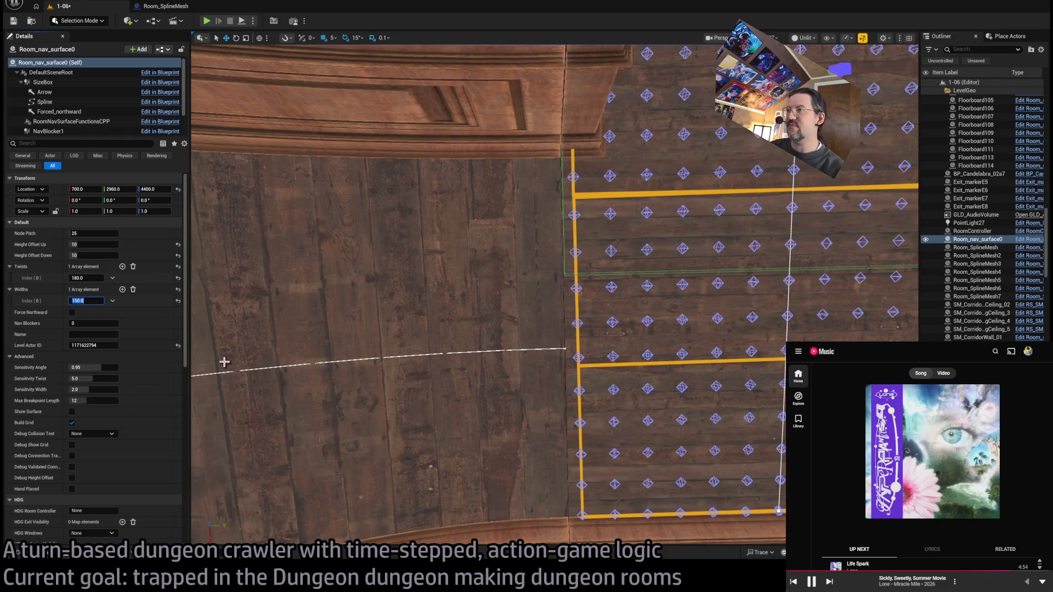
left_click_drag(350, 345, 483, 321)
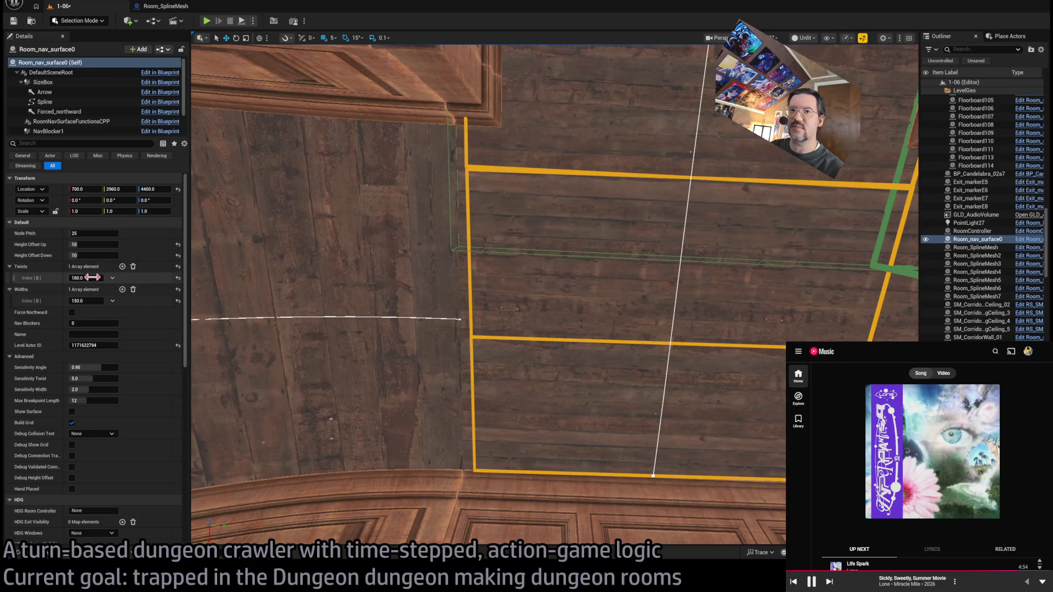
left_click_drag(87, 300, 105, 301)
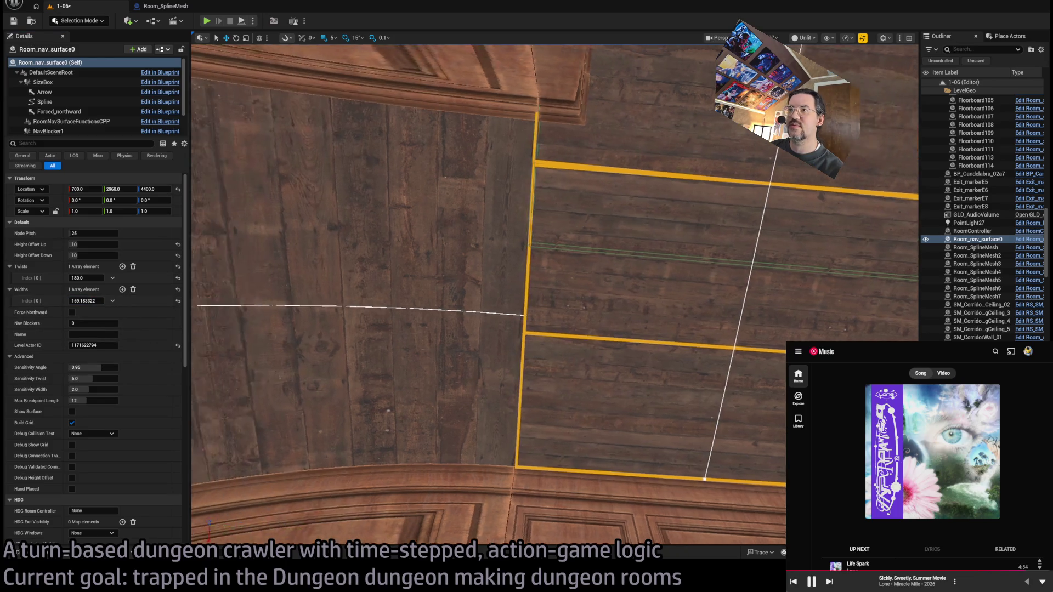
left_click(88, 301)
type("60")
key("Return")
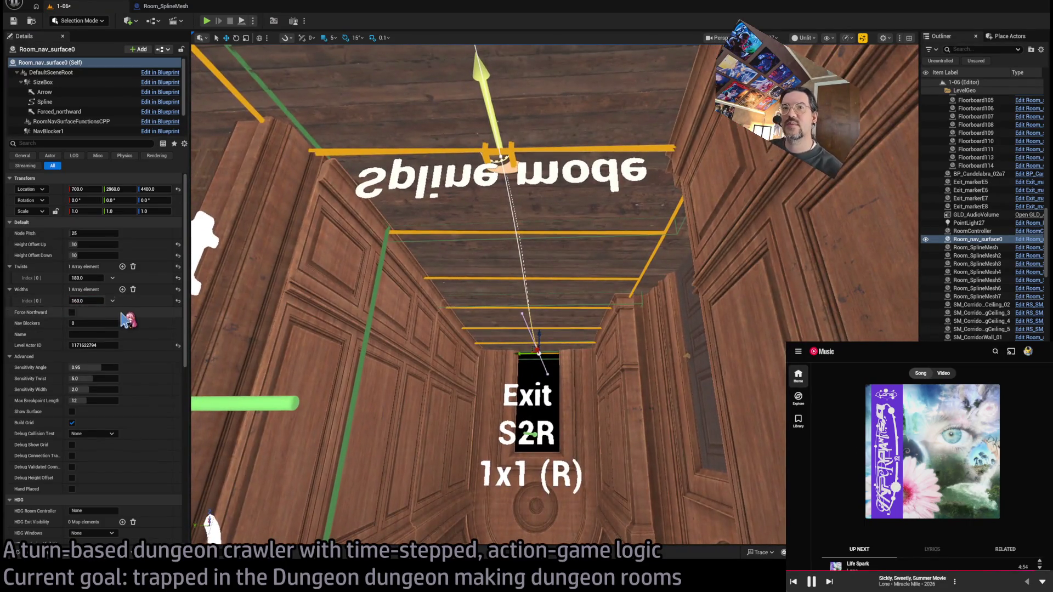
Step: Add five more Widths entries and fill each with 160
left_click(122, 289)
left_click(122, 289)
left_click(123, 289)
left_click(123, 289)
left_click(122, 289)
left_click(83, 302)
key("ctrl+c")
key("Tab")
key("ctrl+v")
key("Tab")
key("ctrl+v")
key("Tab")
key("ctrl+v")
key("Tab")
key("ctrl+v")
key("Tab")
key("ctrl+v")
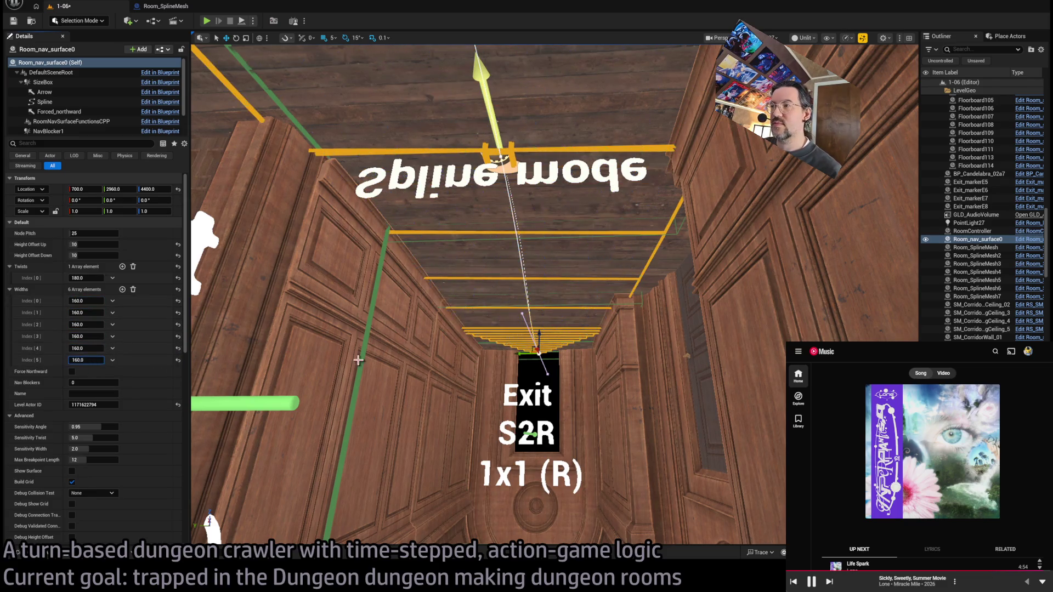
Step: Set Widths Index[2]–[5] to about 156, 217, 125 and 125, checking the corridor fit
mouse_move(85, 324)
left_mouse_down()
mouse_move(110, 324)
mouse_move(80, 325)
mouse_move(109, 337)
left_mouse_up()
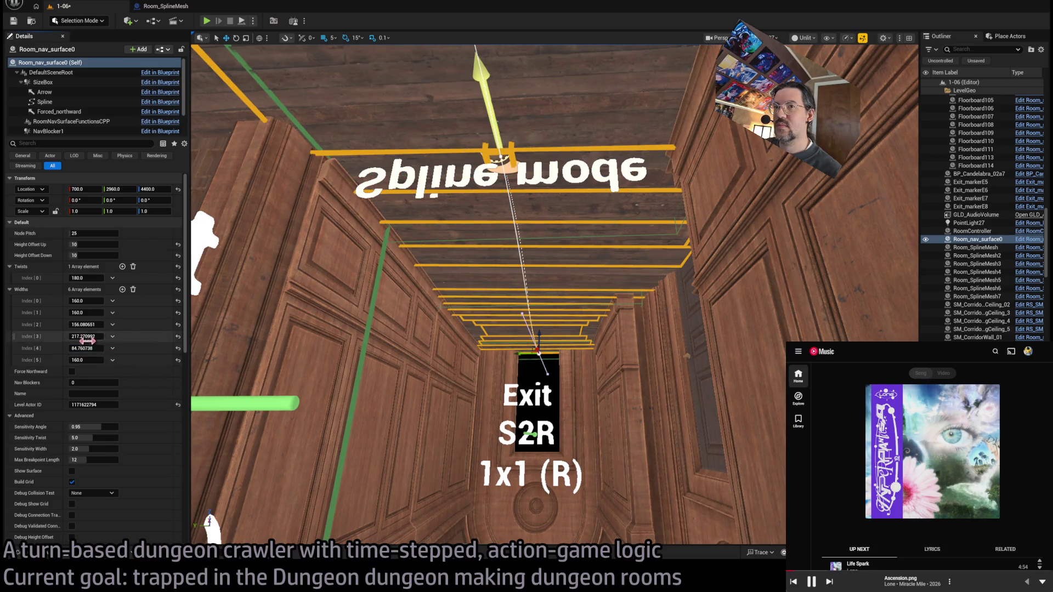
left_click_drag(87, 349, 112, 349)
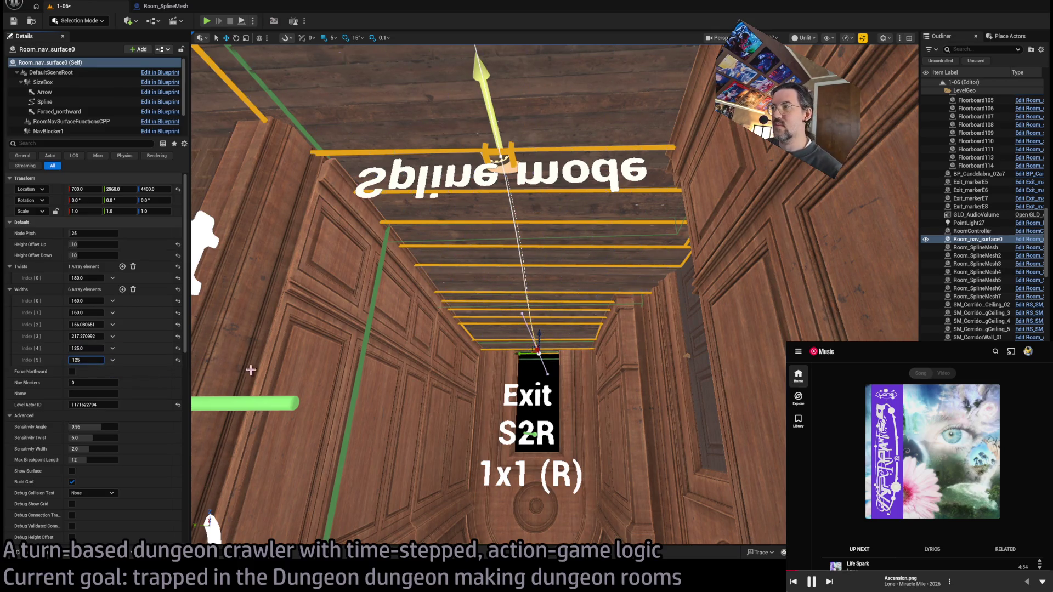
mouse_move(489, 296)
left_mouse_down()
mouse_move(488, 253)
mouse_move(439, 242)
mouse_move(423, 225)
mouse_move(436, 220)
left_mouse_up()
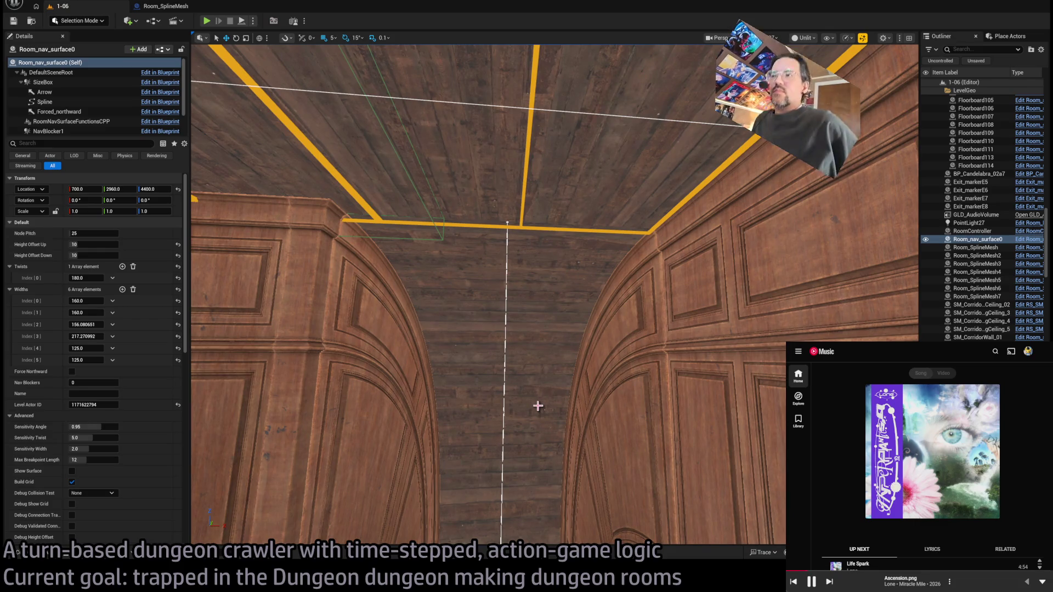
left_click_drag(538, 406, 549, 401)
mouse_move(494, 274)
left_mouse_down()
mouse_move(516, 260)
mouse_move(486, 279)
left_mouse_up()
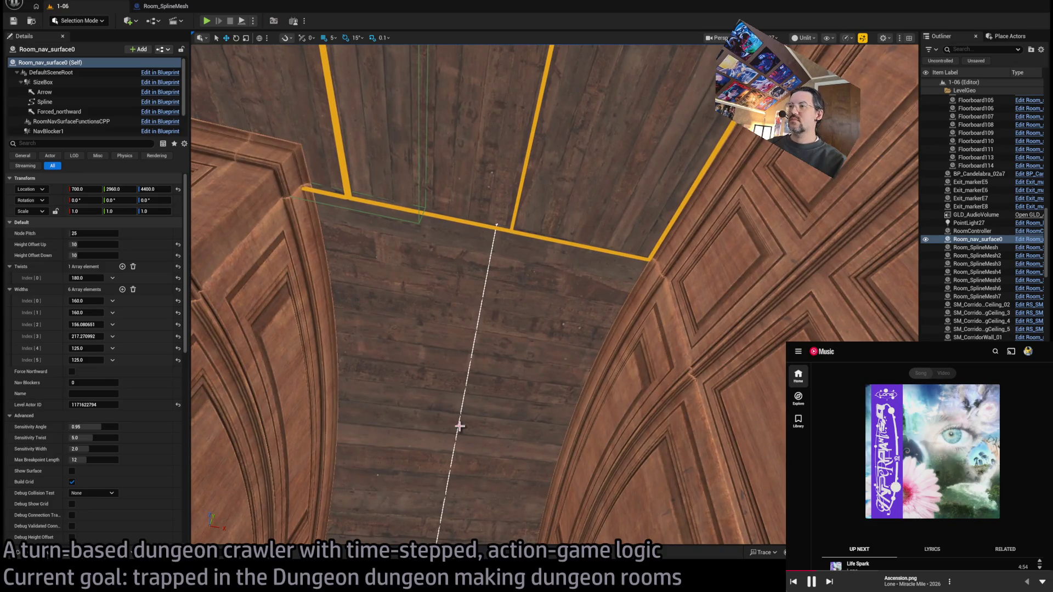
left_click_drag(459, 426, 463, 417)
Step: Select the room spline mesh Room_SplineMesh
left_click_drag(572, 281, 602, 267)
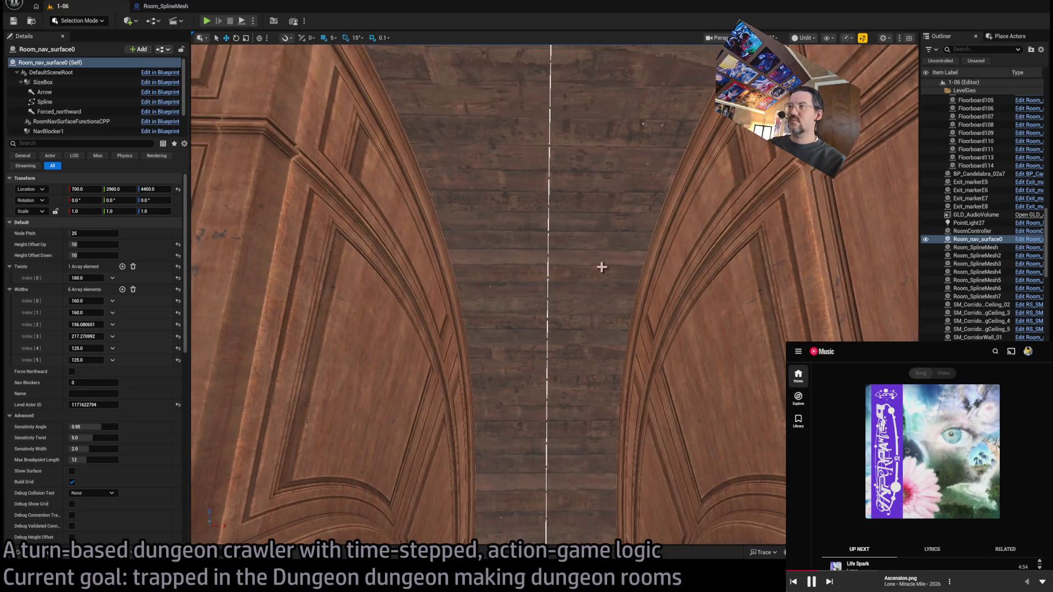
left_click_drag(272, 124, 271, 123)
left_click(582, 266)
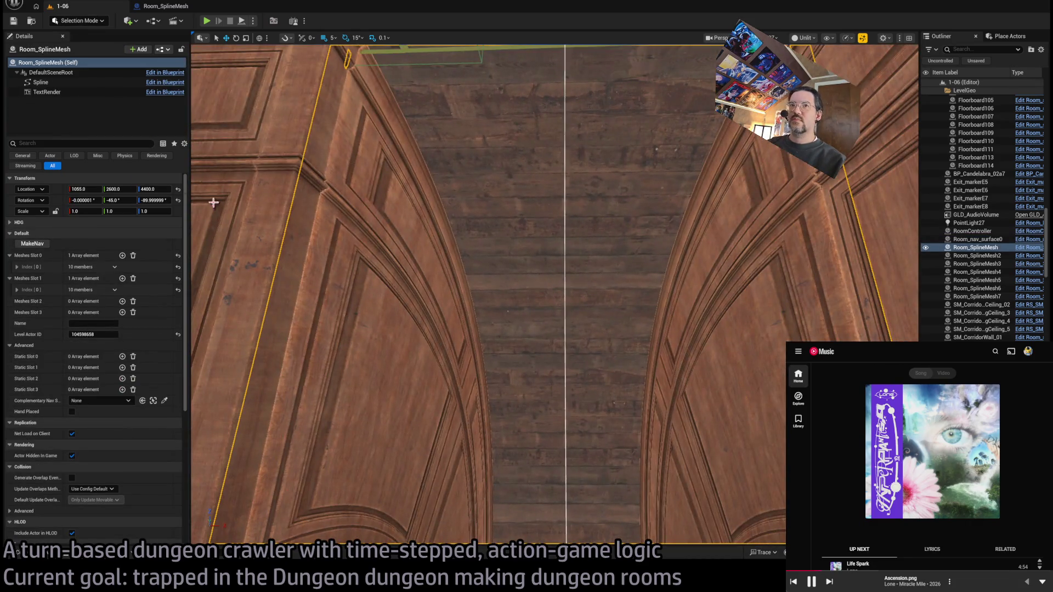
Step: Generate a second nav surface, Room_nav_surface1, for the room spline mesh and inspect its spline points
left_click(33, 245)
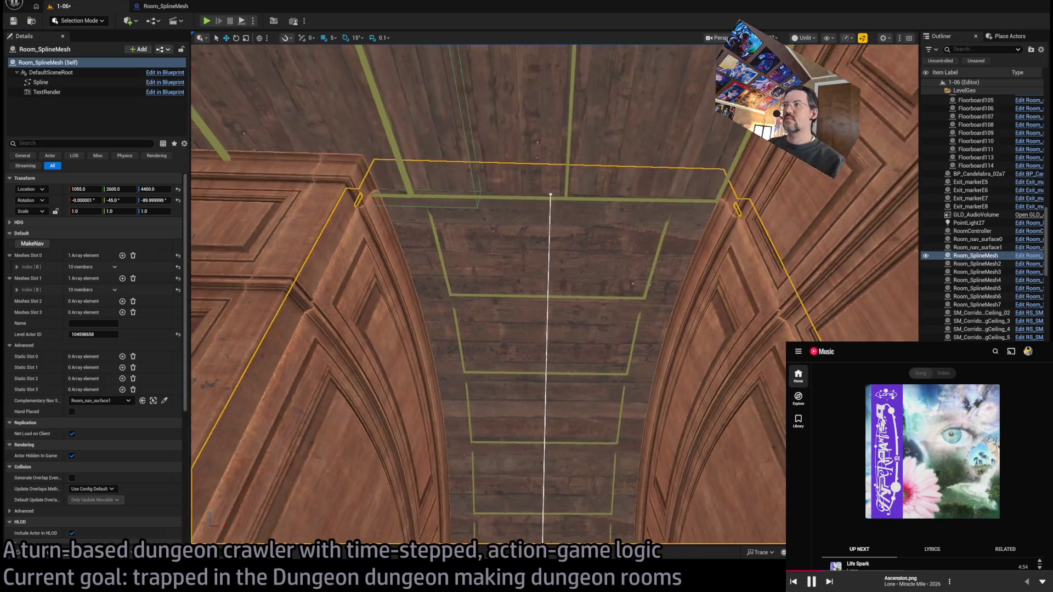
left_click(548, 200)
left_click(629, 302)
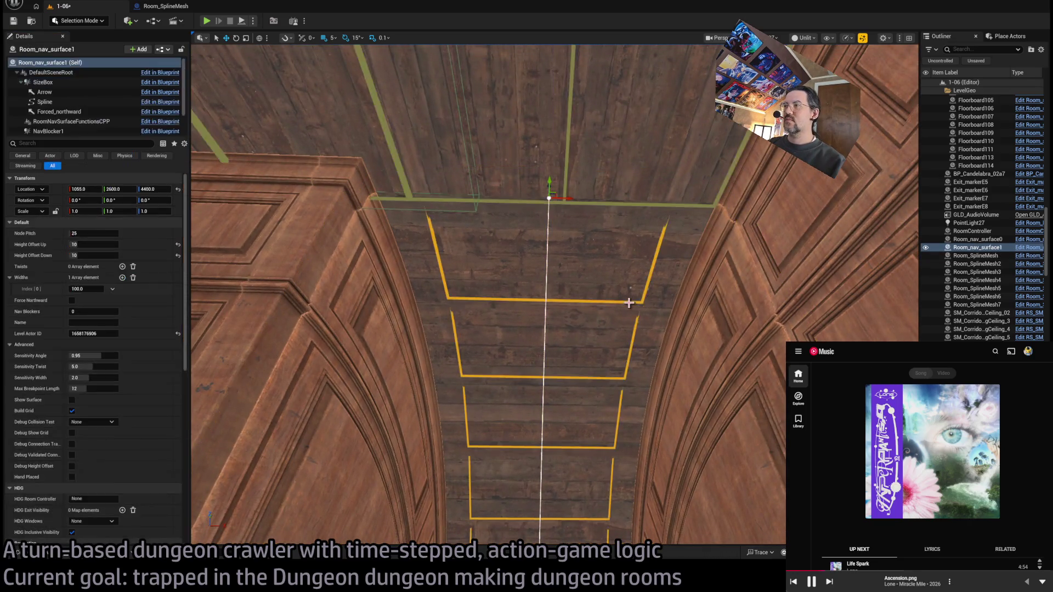
left_click(549, 199)
mouse_move(549, 183)
left_mouse_down()
mouse_move(536, 169)
mouse_move(525, 187)
left_mouse_up()
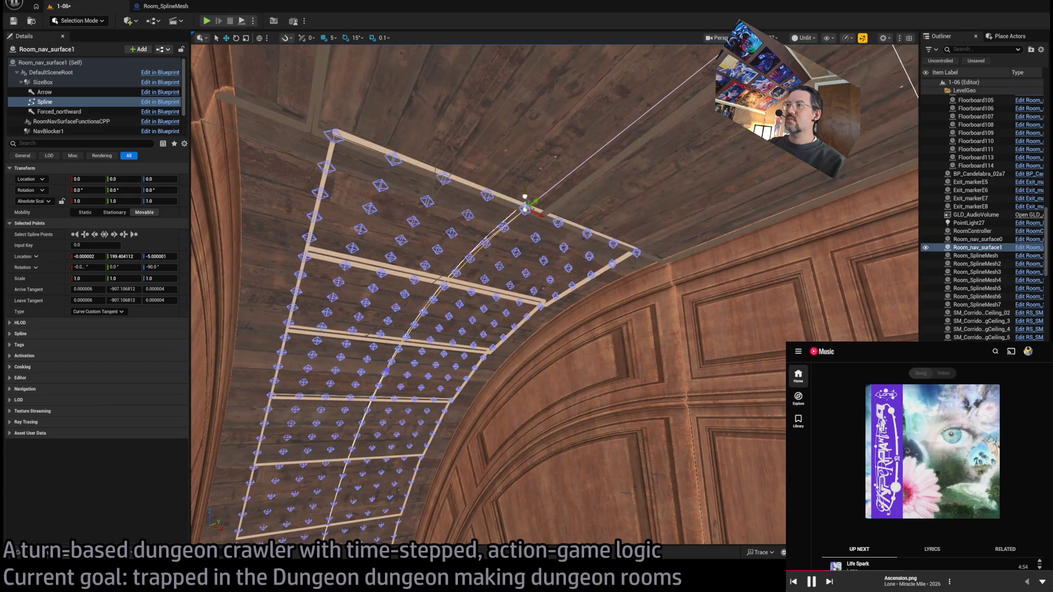
mouse_move(504, 278)
left_mouse_down()
mouse_move(496, 291)
mouse_move(549, 274)
mouse_move(539, 244)
left_mouse_up()
left_click(506, 289)
left_click_drag(563, 309, 563, 309)
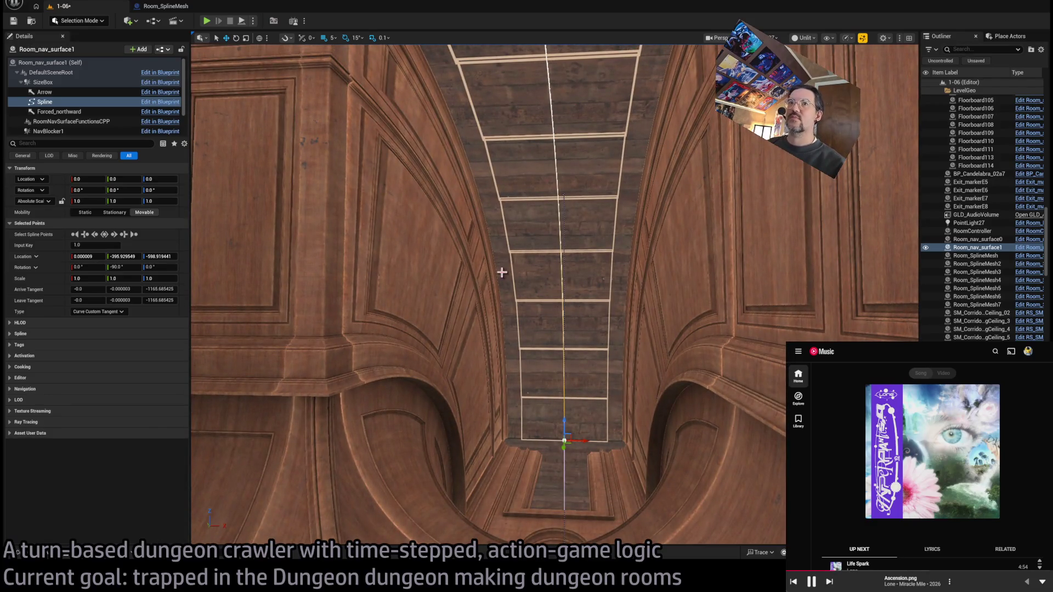
mouse_move(239, 246)
left_mouse_down()
mouse_move(271, 173)
mouse_move(314, 247)
left_mouse_up()
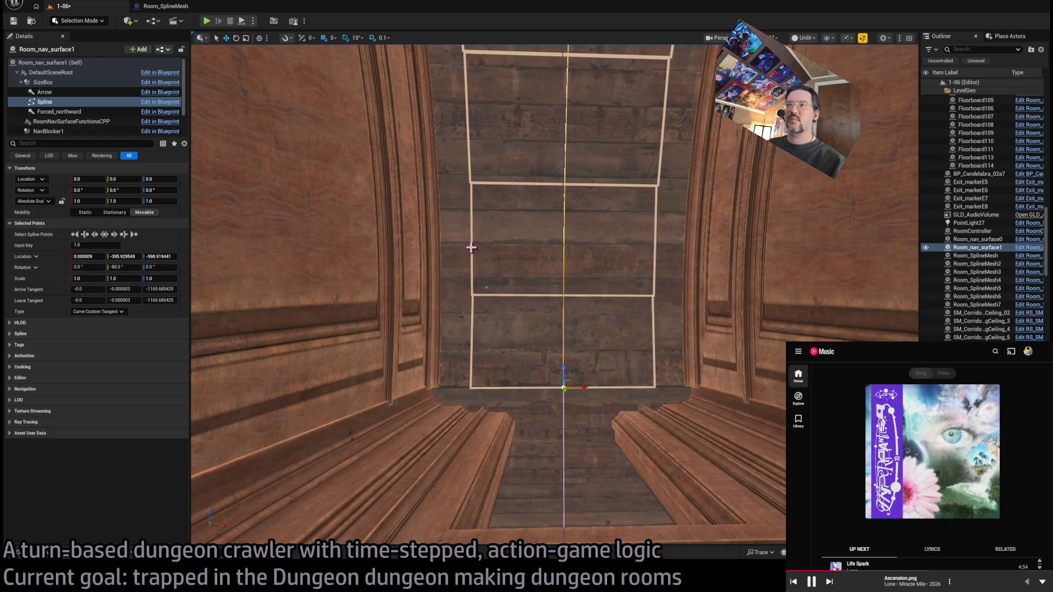
Step: Widen Room_nav_surface1's first width entry to about 135.8
left_click(55, 62)
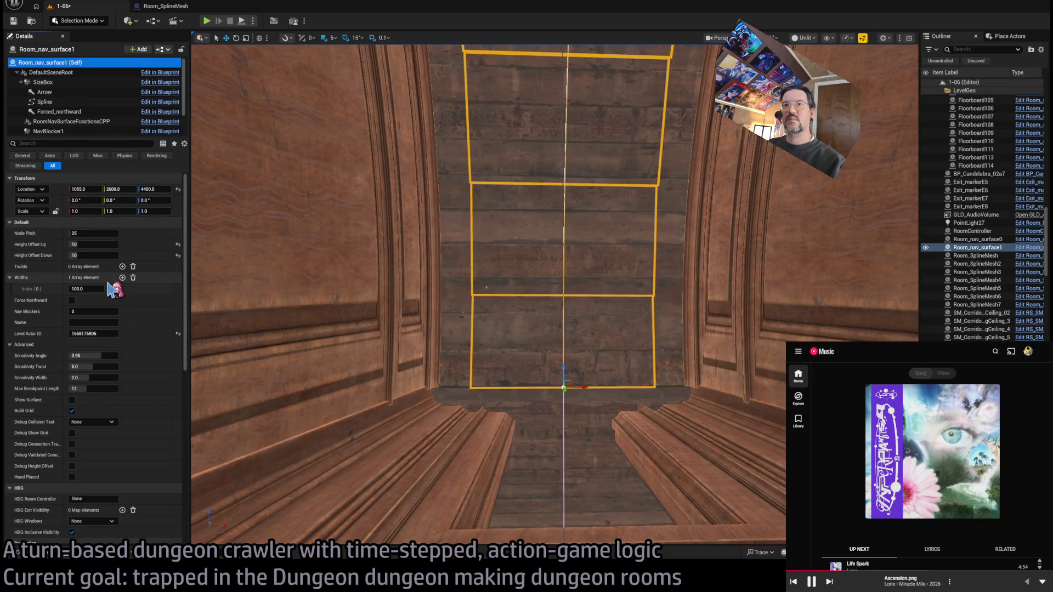
left_click_drag(94, 289, 116, 288)
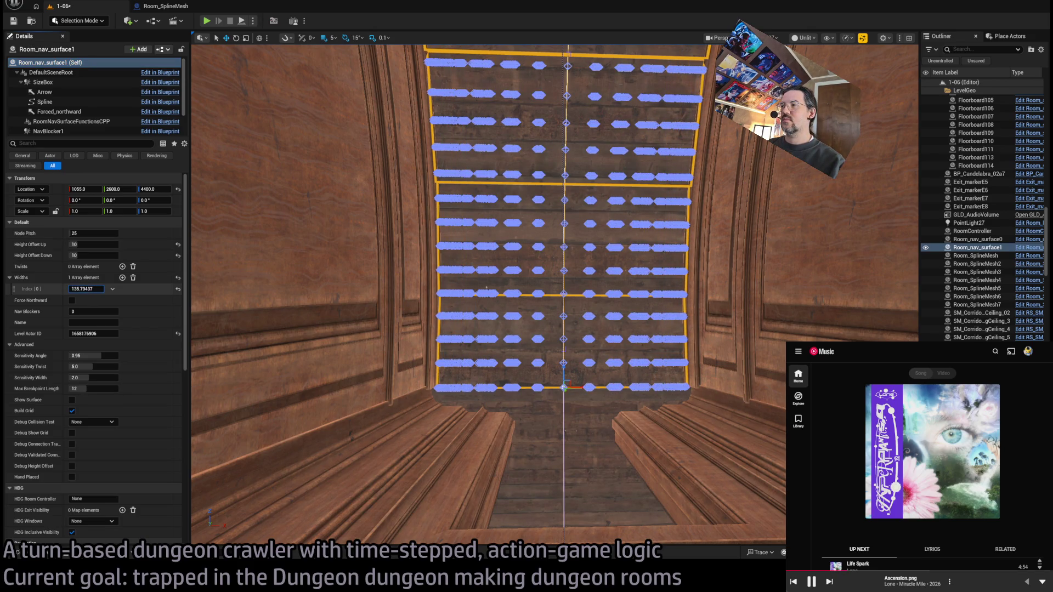
mouse_move(493, 274)
left_mouse_down()
mouse_move(532, 296)
mouse_move(412, 355)
mouse_move(417, 340)
mouse_move(494, 359)
mouse_move(372, 322)
left_mouse_up()
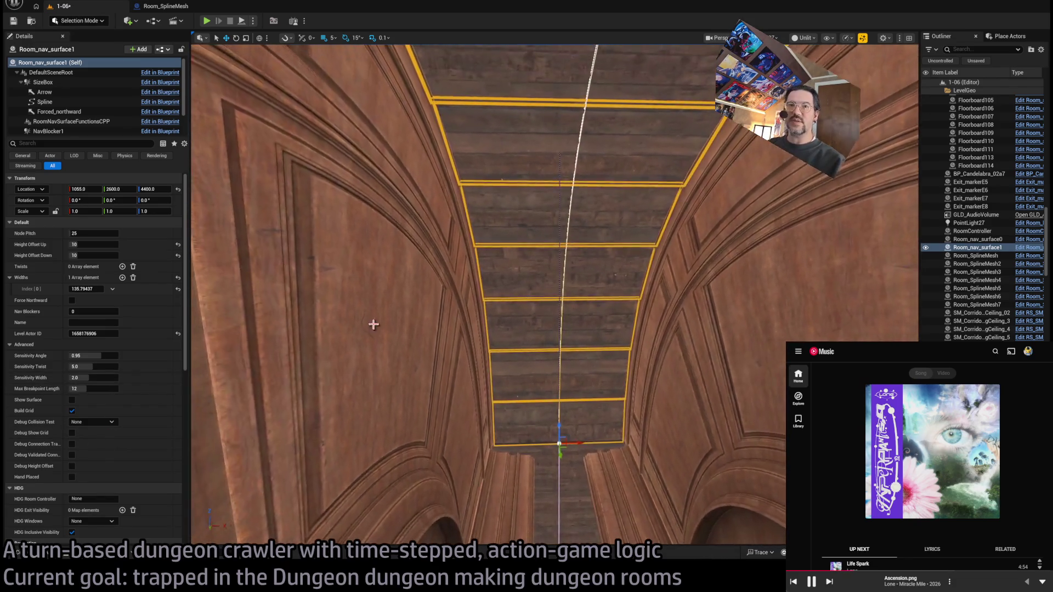
Step: Add a Twists entry to Room_nav_surface1 and set it to 180 degrees
left_click(122, 268)
type("180")
key("Return")
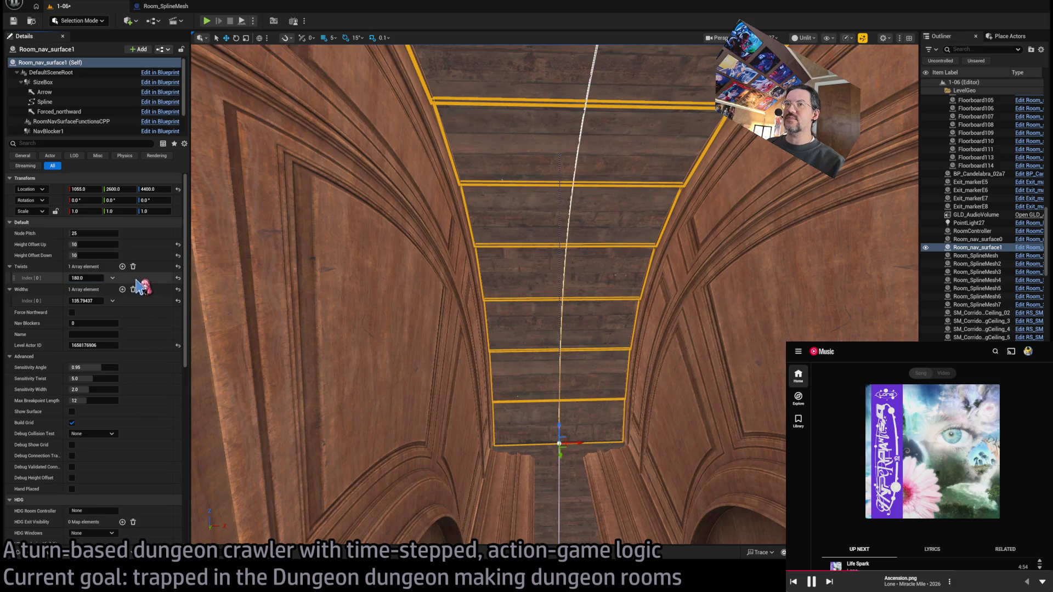
left_click_drag(82, 277, 174, 304)
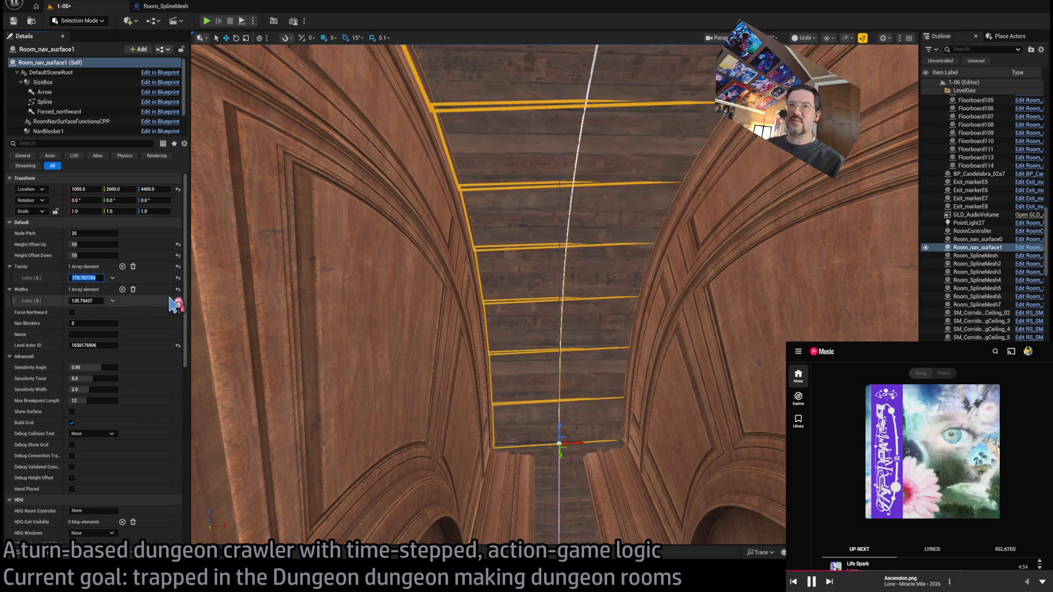
type("80")
key("Return")
mouse_move(589, 309)
left_mouse_down()
mouse_move(616, 304)
mouse_move(601, 280)
mouse_move(601, 244)
mouse_move(593, 297)
left_mouse_up()
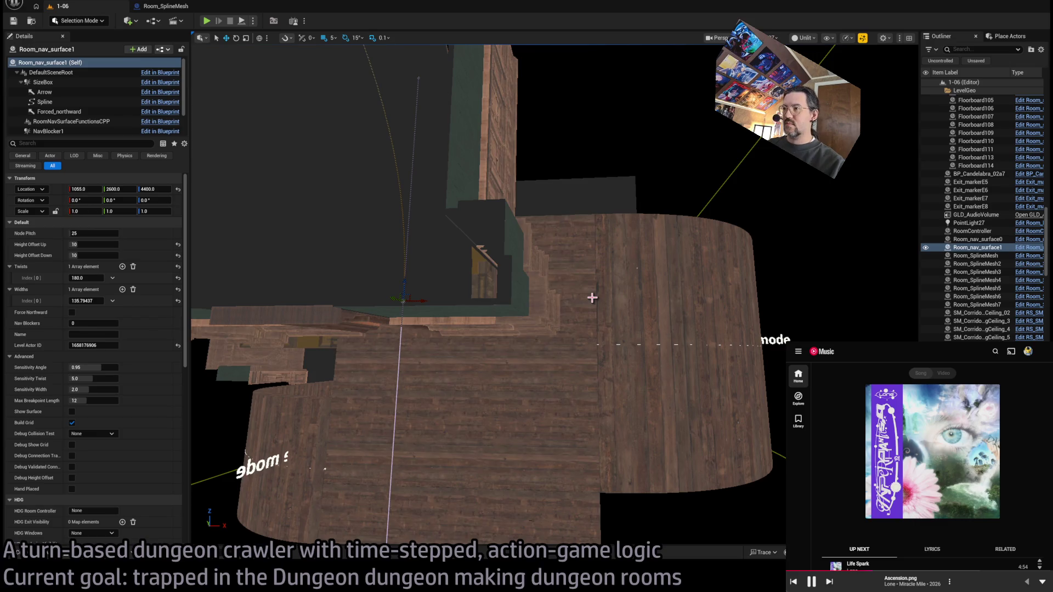
Step: From Base_classes > Room_actors, place a Room_nav_surface on the room floor facing the doorway
mouse_move(597, 276)
left_mouse_down()
mouse_move(589, 318)
mouse_move(597, 276)
left_mouse_up()
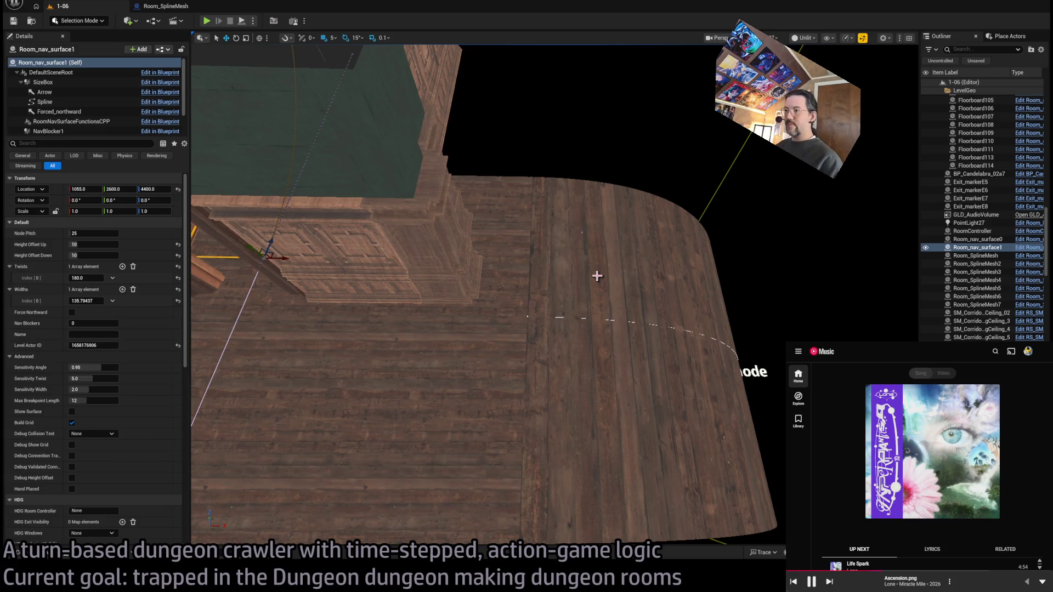
mouse_move(597, 276)
left_mouse_down()
mouse_move(516, 275)
mouse_move(597, 276)
mouse_move(549, 274)
mouse_move(534, 336)
mouse_move(854, 160)
mouse_move(575, 285)
left_mouse_up()
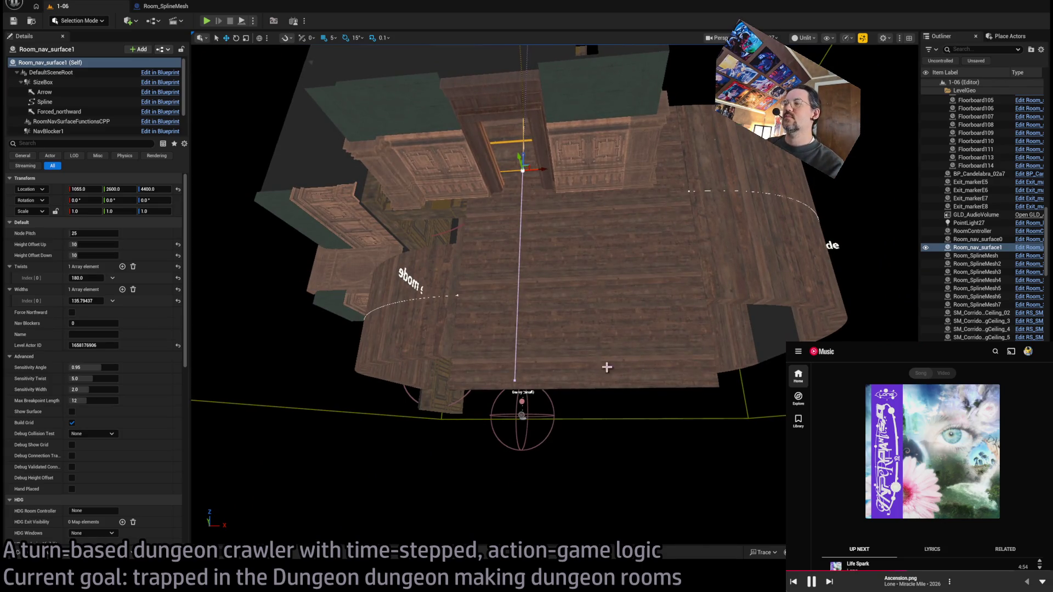
left_click_drag(435, 281, 435, 282)
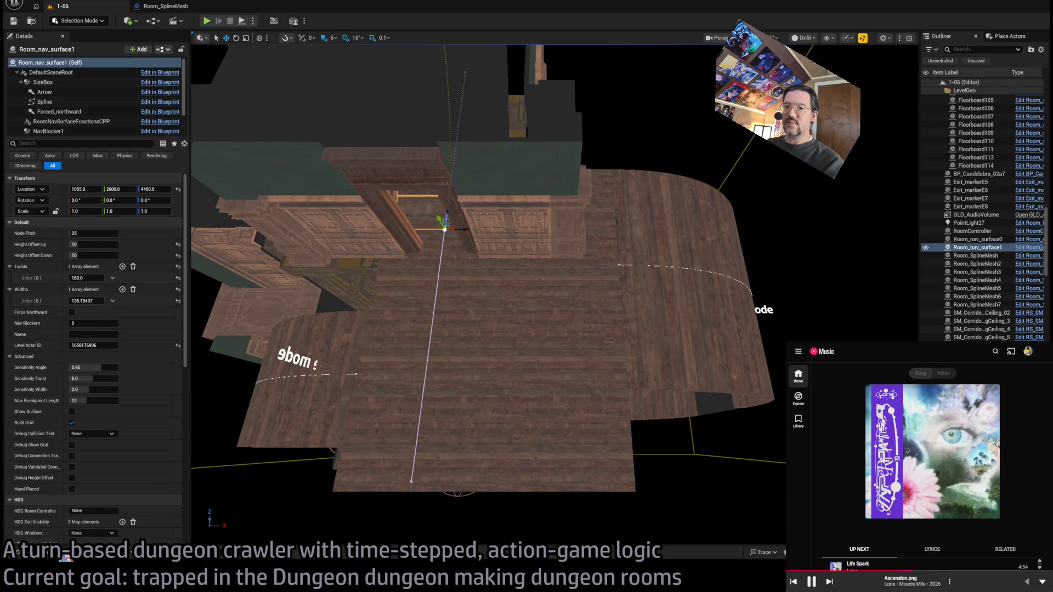
left_click(61, 556)
scroll(77, 365, "up", 5)
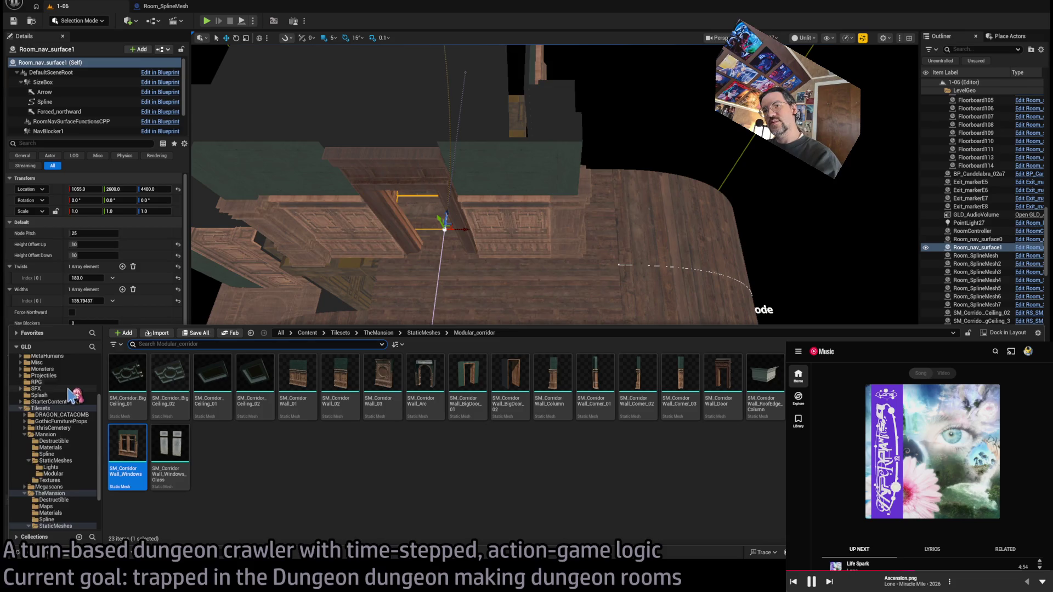
left_click(48, 372)
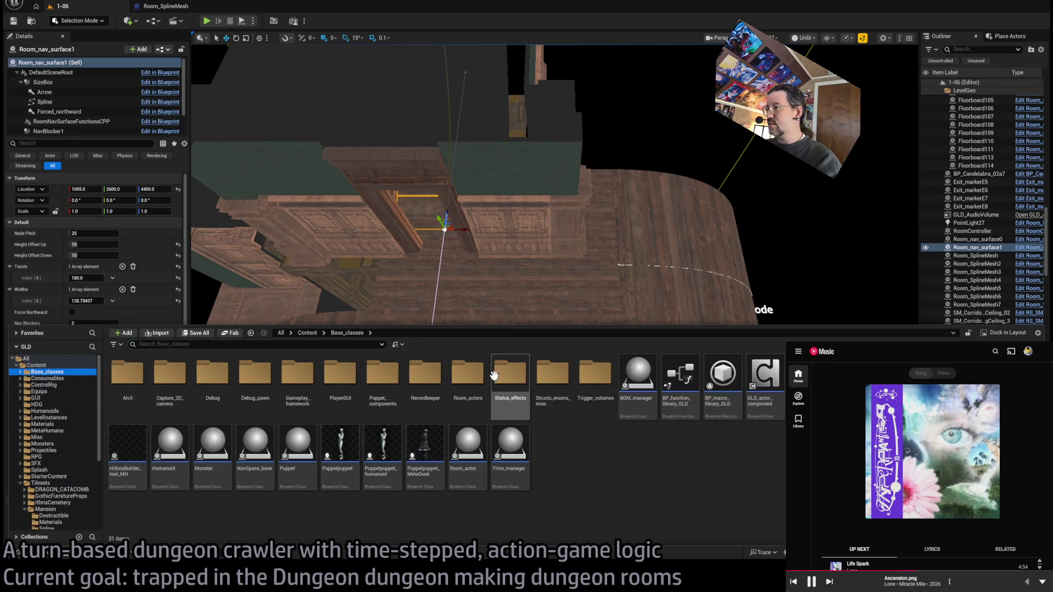
double_click(468, 376)
mouse_move(298, 382)
left_mouse_down()
mouse_move(516, 422)
mouse_move(480, 469)
left_mouse_up()
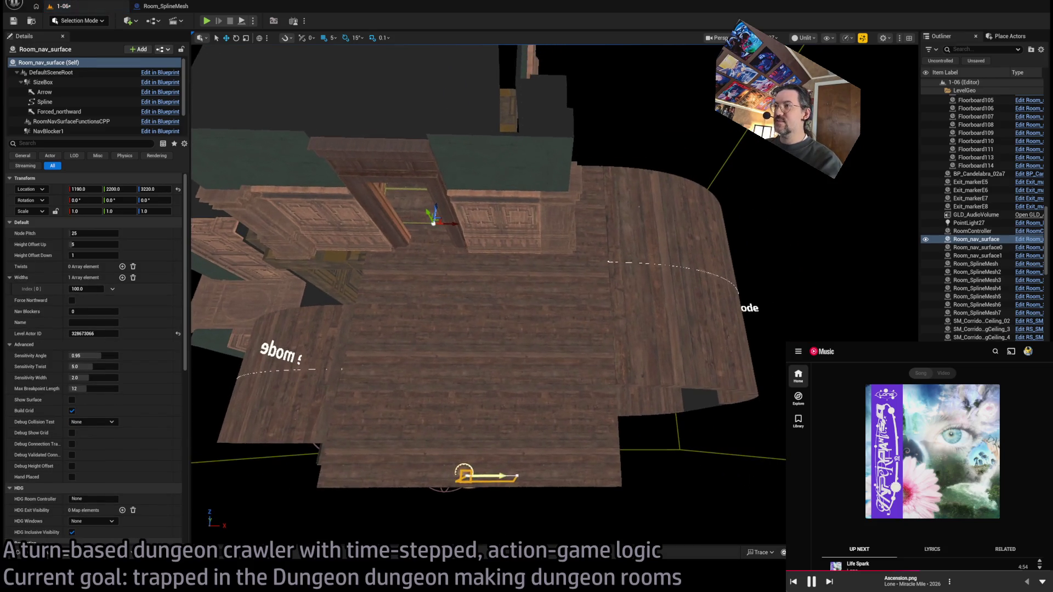
Step: Frame the new nav surface and raise it to Z 3425
key("f")
scroll(573, 494, "down", 10)
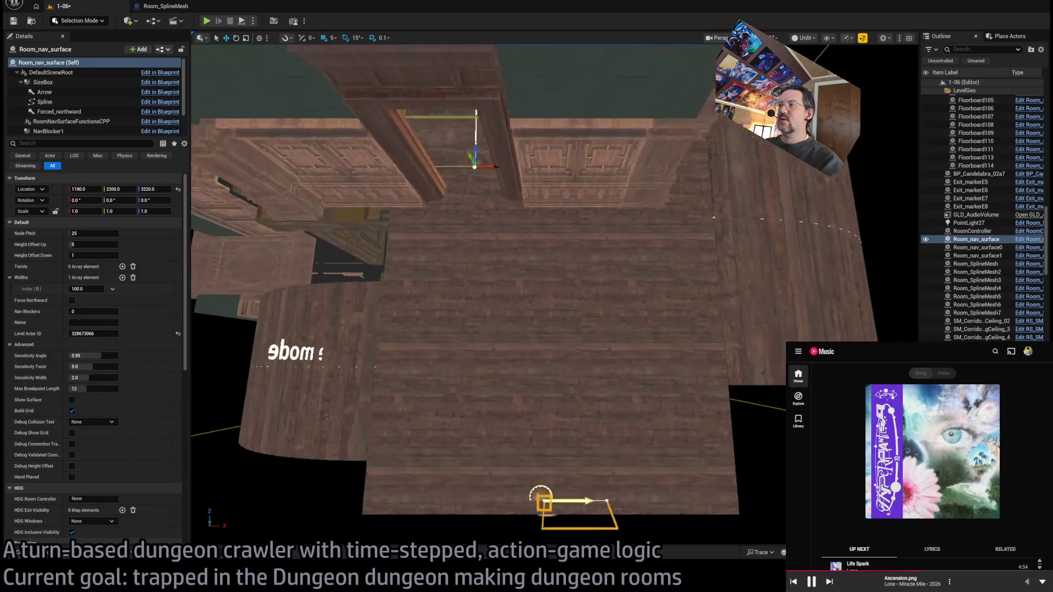
key("e")
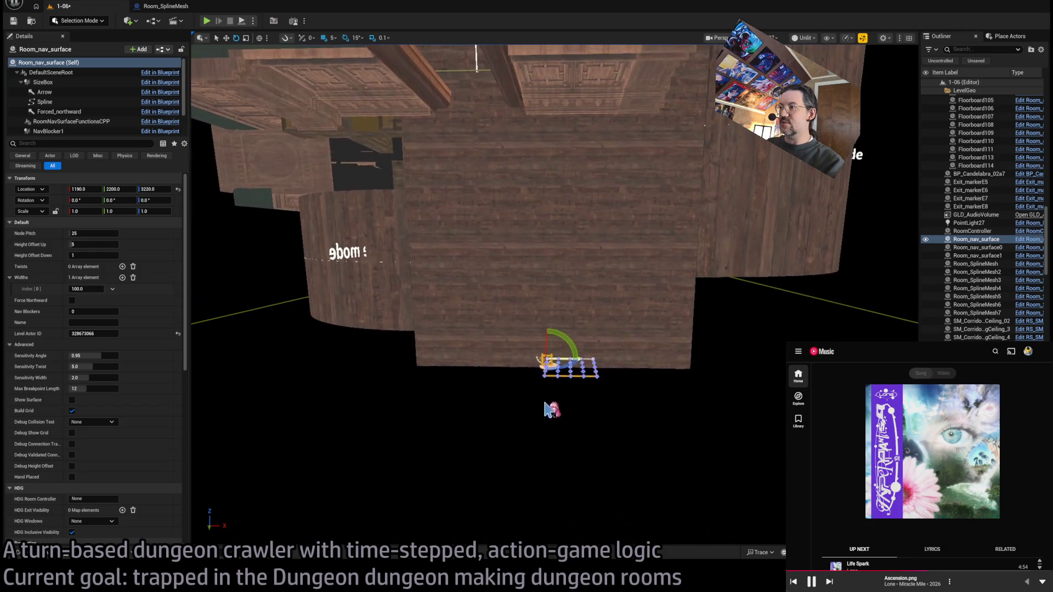
key("w")
left_click_drag(547, 343, 546, 242)
key("f")
Step: Try tilting the nav surface with the rotate gizmo, then undo those rotations
key("e")
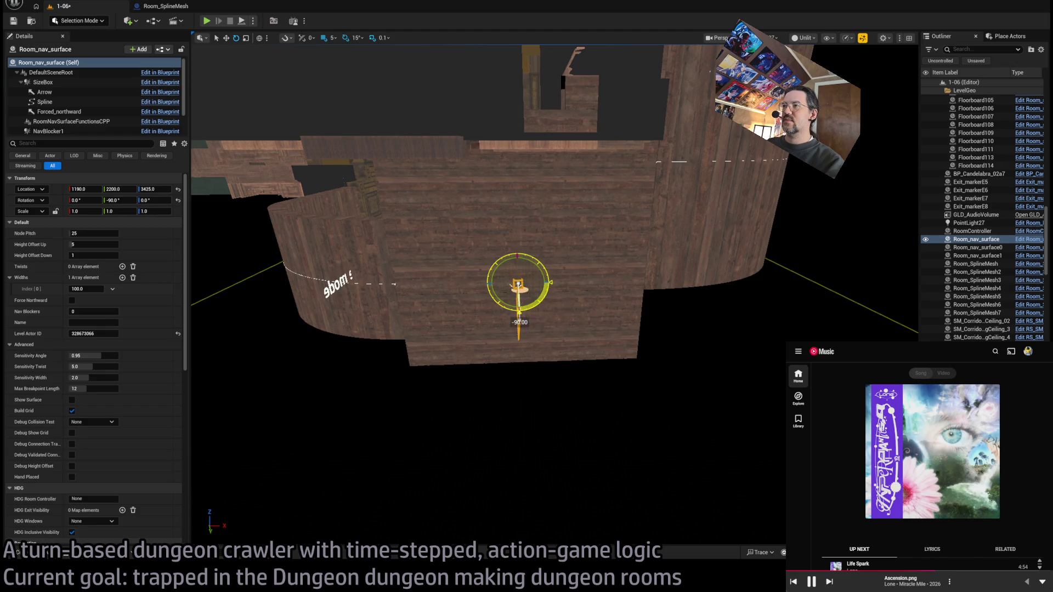
mouse_move(494, 274)
left_mouse_down()
mouse_move(456, 268)
mouse_move(636, 259)
mouse_move(542, 291)
left_mouse_up()
key("ctrl+z")
key("f")
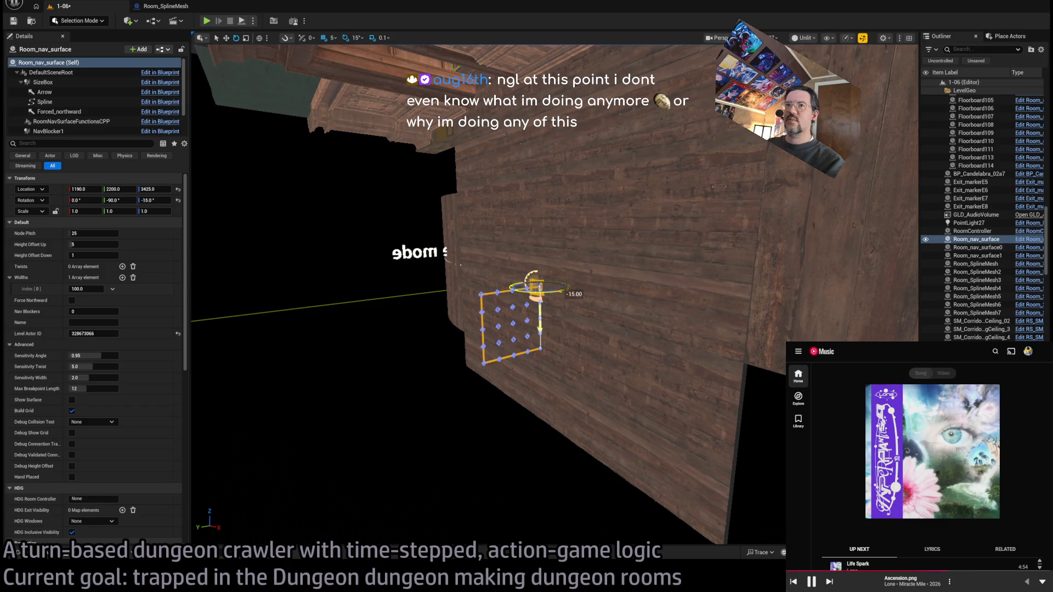
key("ctrl+z")
key("ctrl+z")
mouse_move(638, 275)
left_mouse_down()
mouse_move(585, 301)
mouse_move(599, 356)
left_mouse_up()
left_click_drag(469, 359, 516, 365)
mouse_move(551, 329)
left_mouse_down()
mouse_move(563, 313)
mouse_move(576, 318)
mouse_move(587, 346)
mouse_move(574, 347)
left_mouse_up()
key("w")
key("ctrl+z")
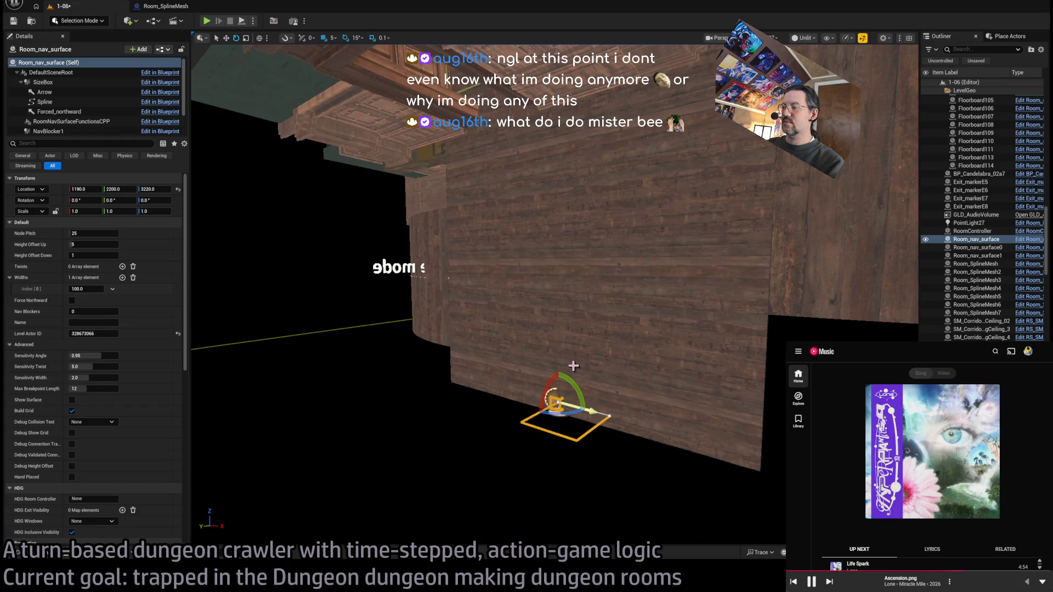
Step: Stand the nav surface upright at rotation 0, -90, 90 against the wall
key("Escape")
left_click(554, 404)
mouse_move(571, 380)
left_mouse_down()
mouse_move(574, 425)
mouse_move(566, 394)
left_mouse_up()
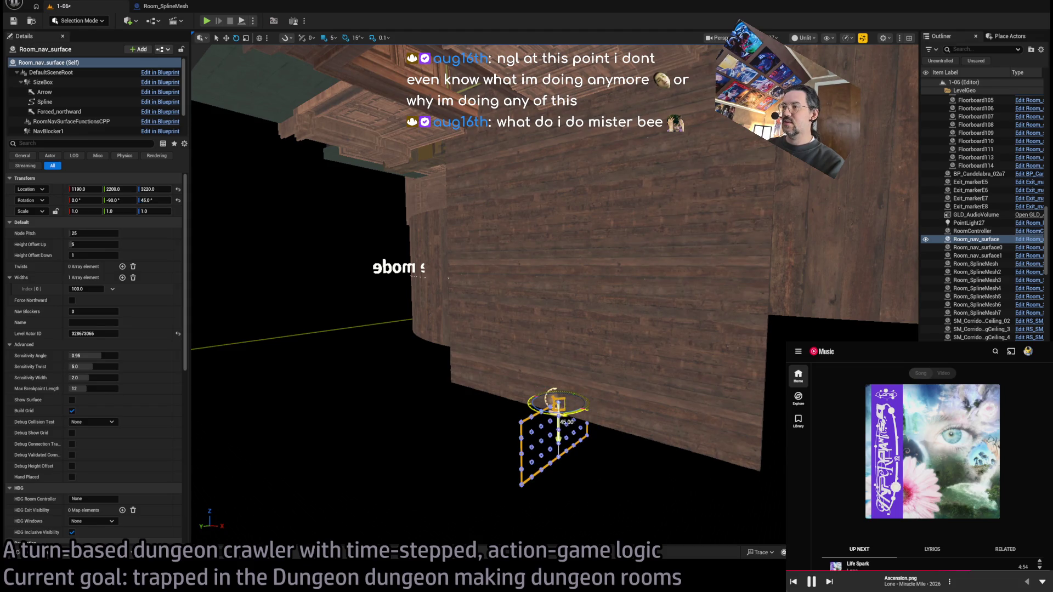
left_click_drag(557, 403, 557, 406)
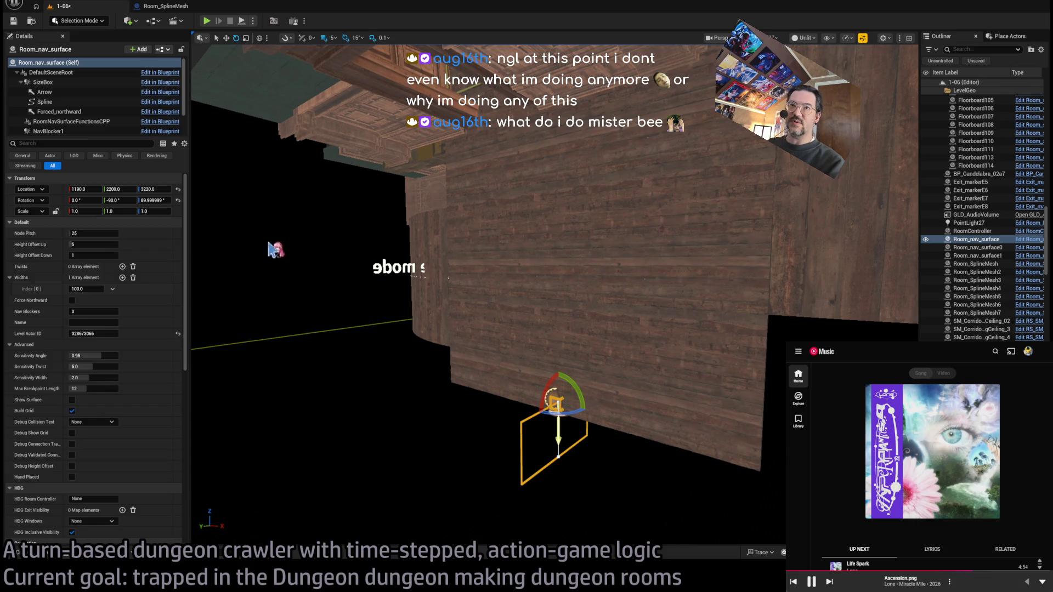
type("90.0")
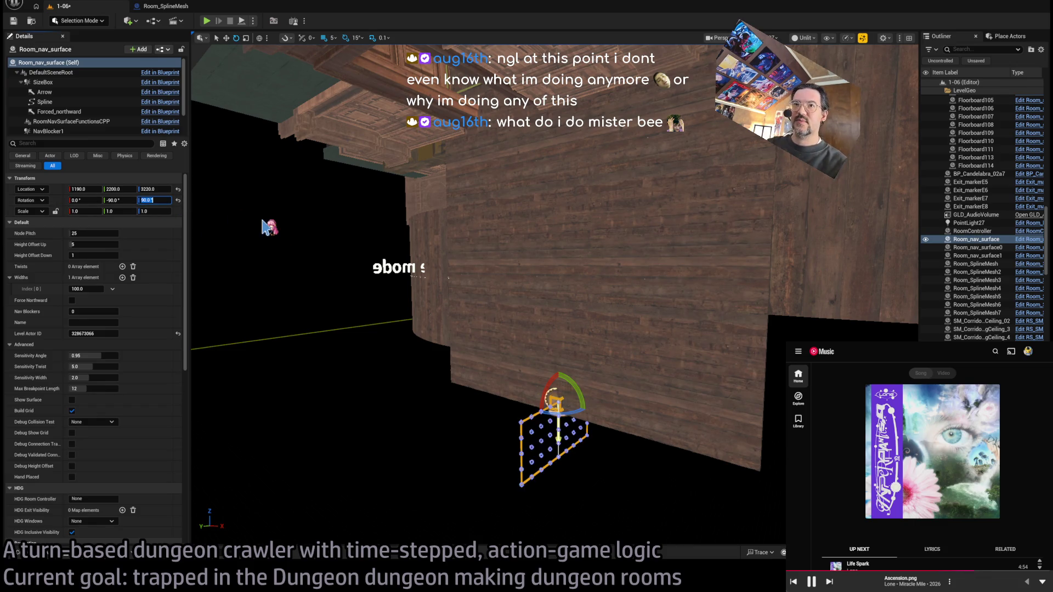
Step: Add one Twists entry and set its Index[0] angle to about 92°
left_click(122, 266)
mouse_move(87, 278)
left_mouse_down()
mouse_move(110, 279)
mouse_move(65, 278)
left_mouse_up()
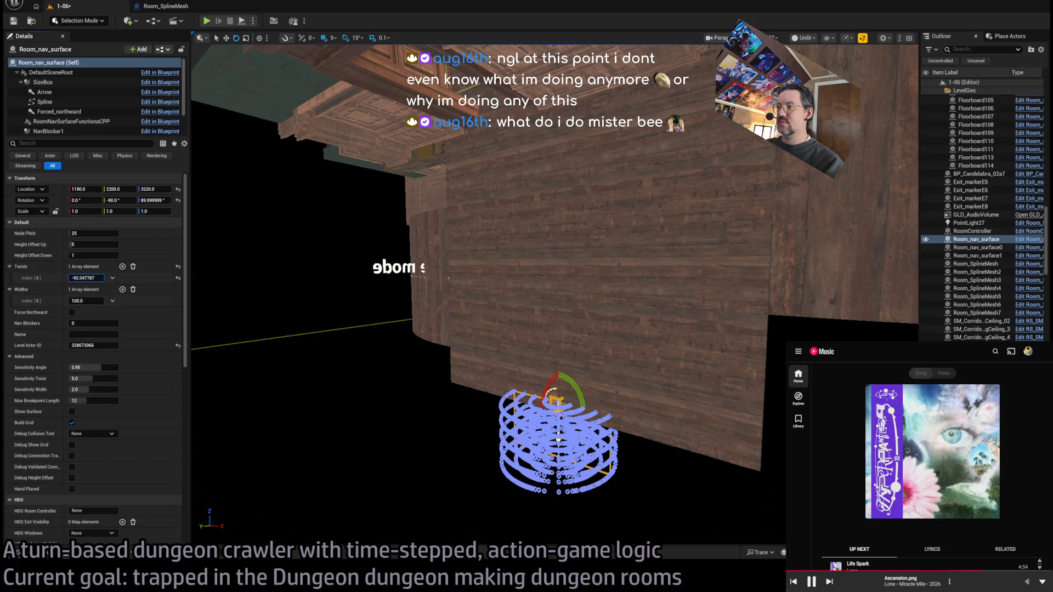
mouse_move(89, 279)
left_mouse_down()
mouse_move(134, 278)
mouse_move(85, 278)
mouse_move(109, 278)
left_mouse_up()
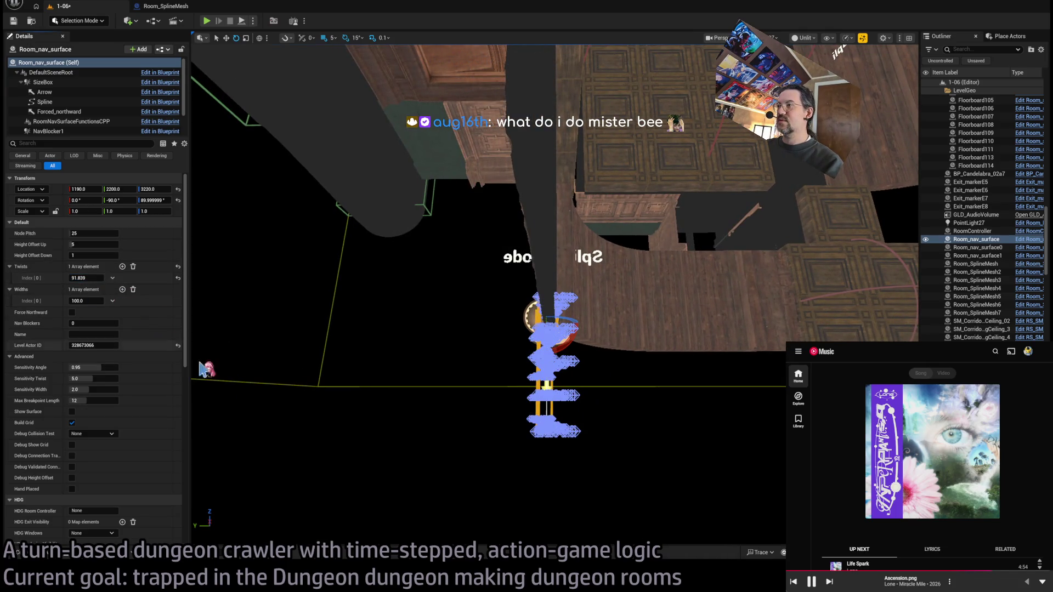
left_click(485, 376)
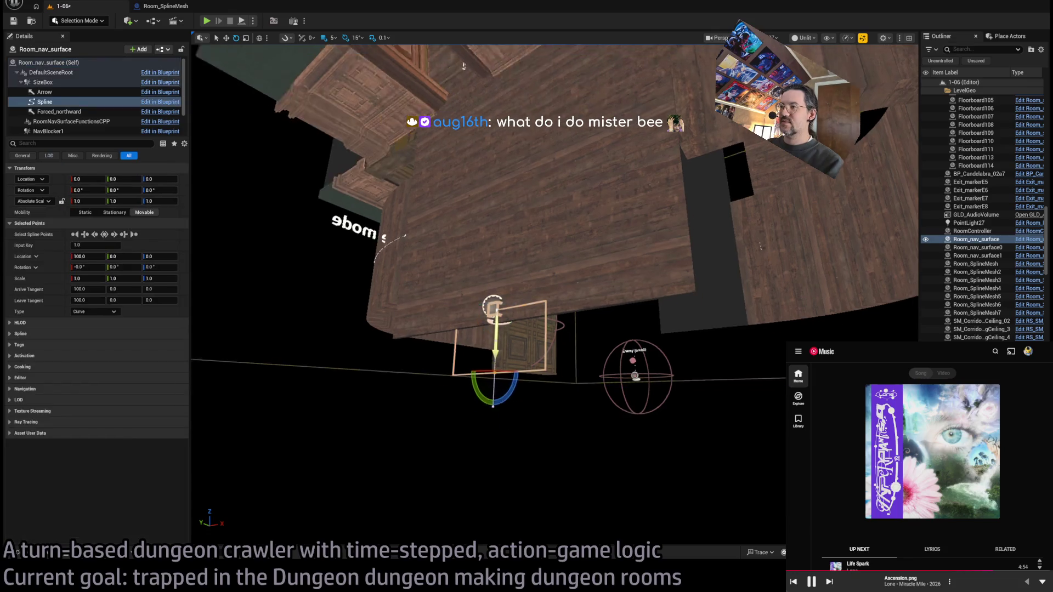
Step: Lengthen the spline downward and set Twists Index[0] to exactly 90
mouse_move(485, 375)
left_mouse_down()
mouse_move(496, 483)
mouse_move(395, 367)
left_mouse_up()
key("Escape")
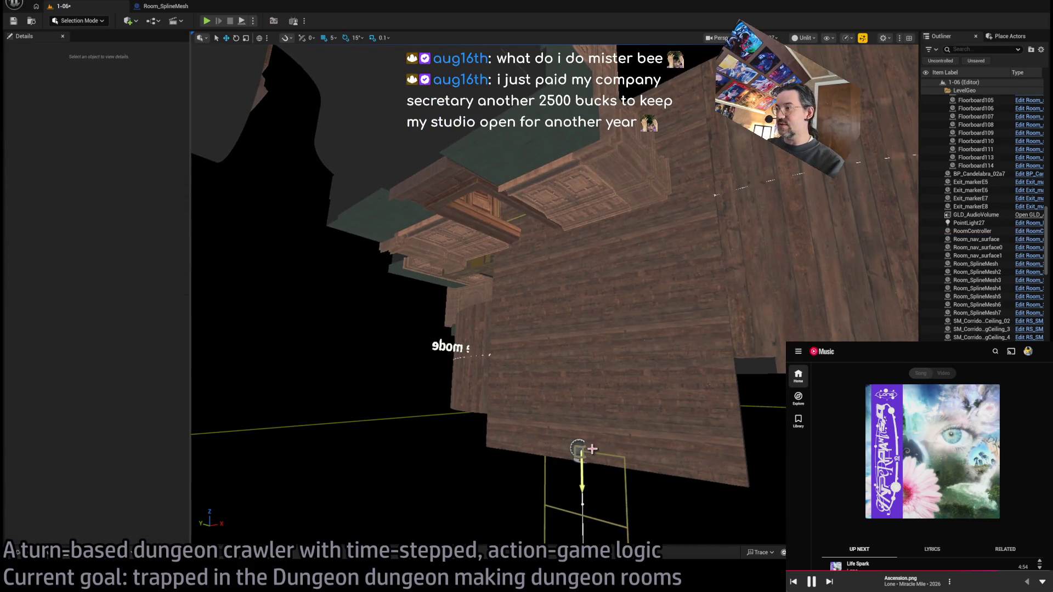
left_click(578, 450)
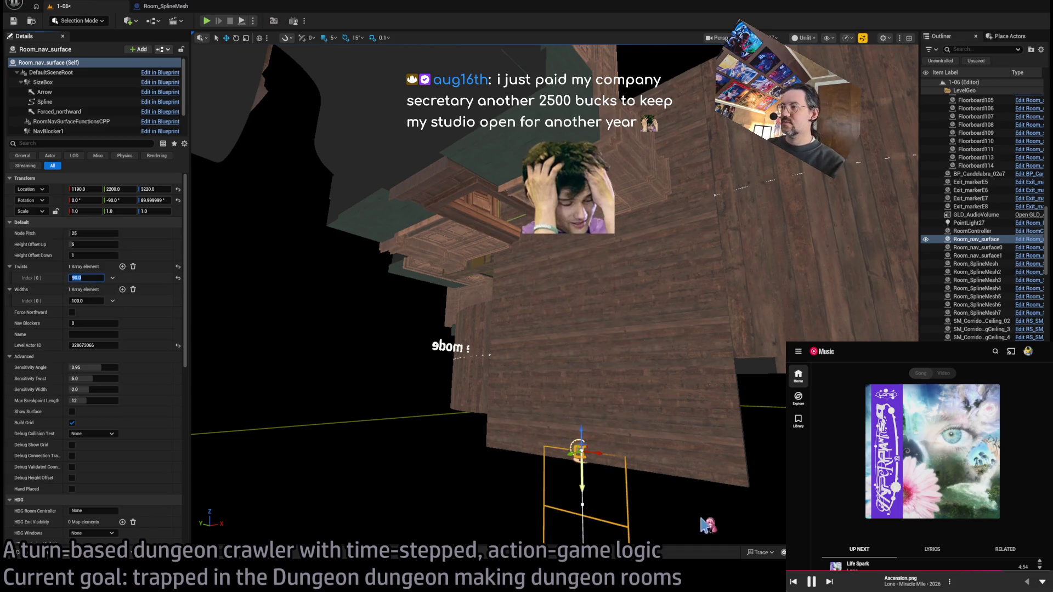
type("90")
key("Return")
Step: Raise the nav surface up the wall to about Z 3800
left_click_drag(603, 436, 596, 192)
key("f")
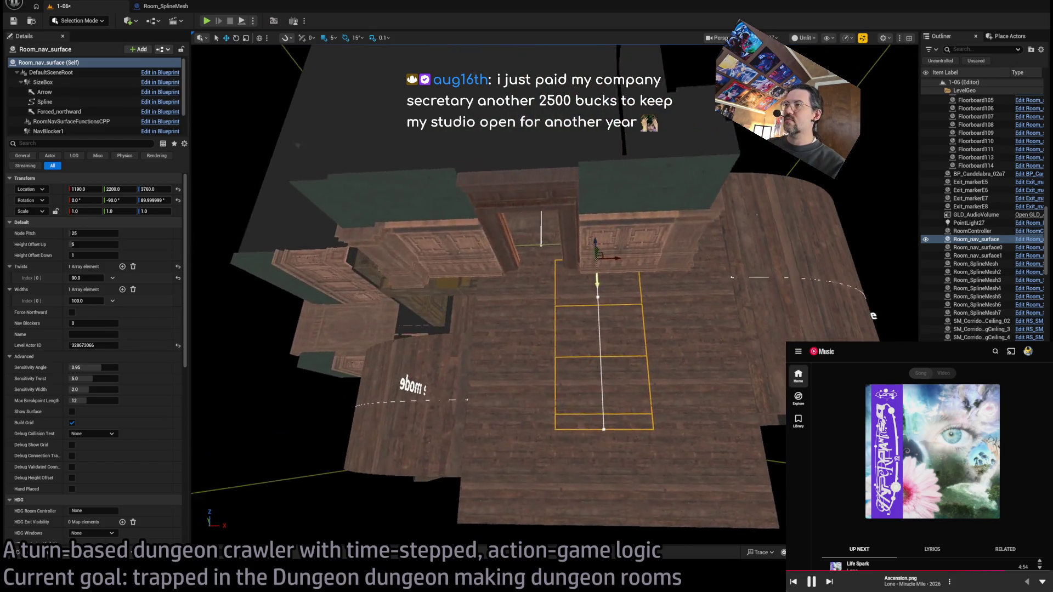
left_click_drag(591, 252, 577, 235)
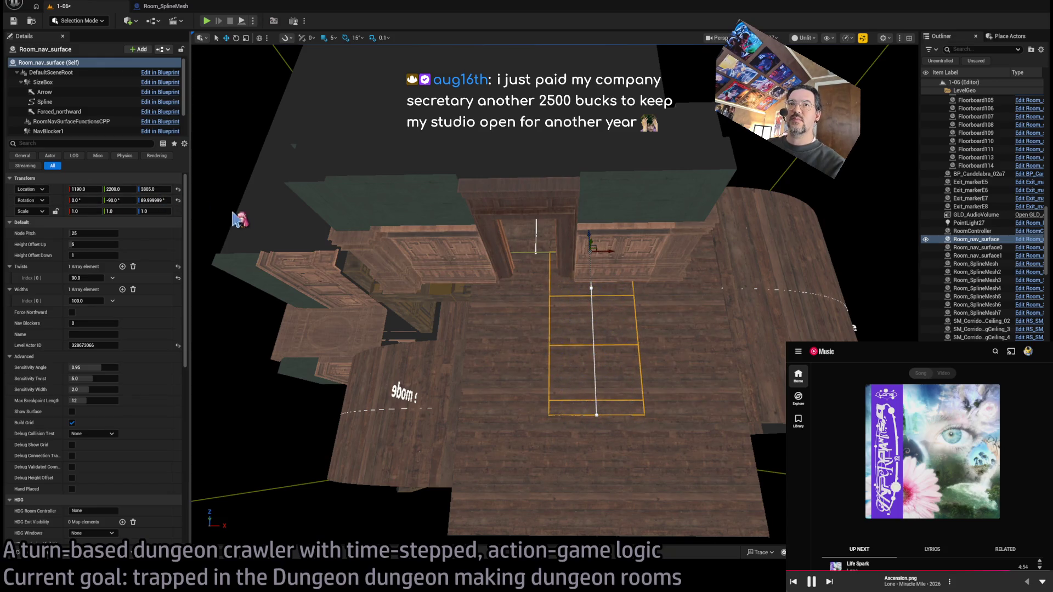
scroll(235, 218, "up", 3)
scroll(524, 295, "up", 8)
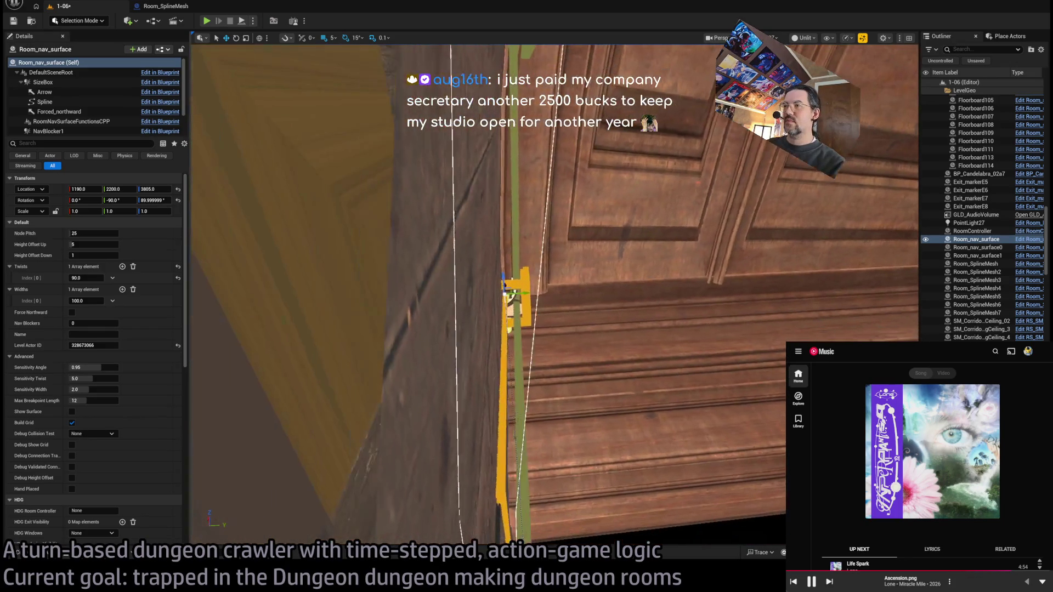
Step: Nudge the nav surface to Y 2205 and Z 3800
left_click_drag(524, 295, 520, 293)
left_click_drag(576, 336, 527, 354)
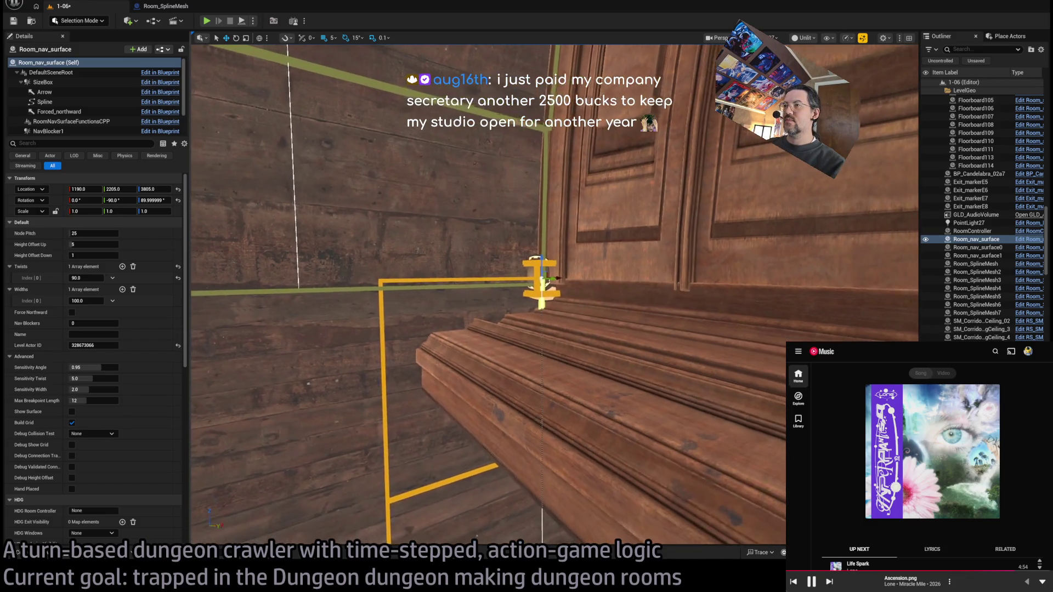
left_click_drag(553, 259, 538, 267)
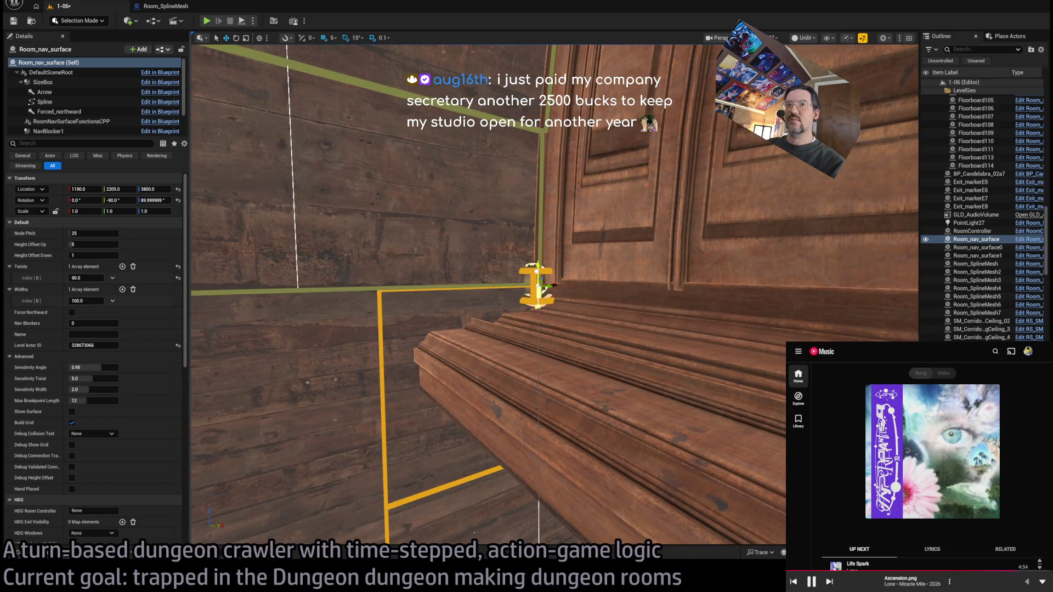
Step: Move Room_nav_surface1's selected spline point to Y -395, Z -600
left_click(298, 290)
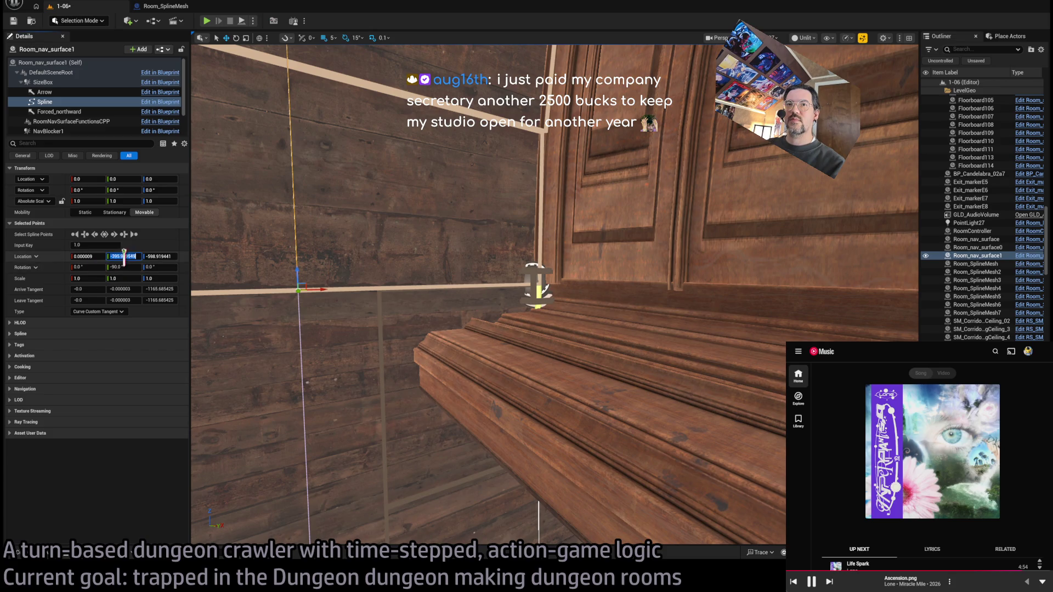
type("0")
key("Return")
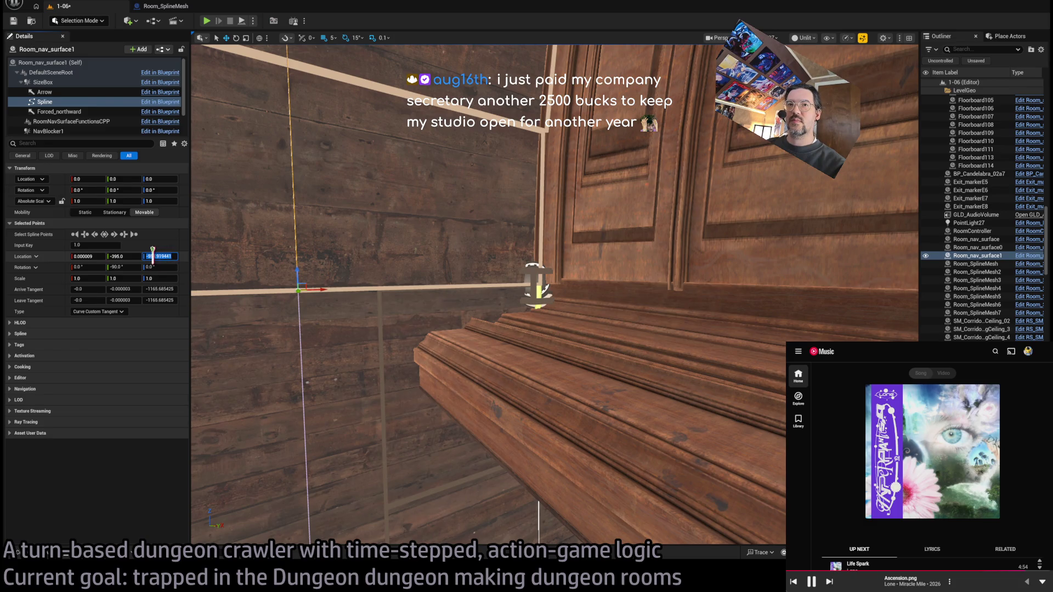
left_click_drag(153, 256, 244, 268)
type("-600")
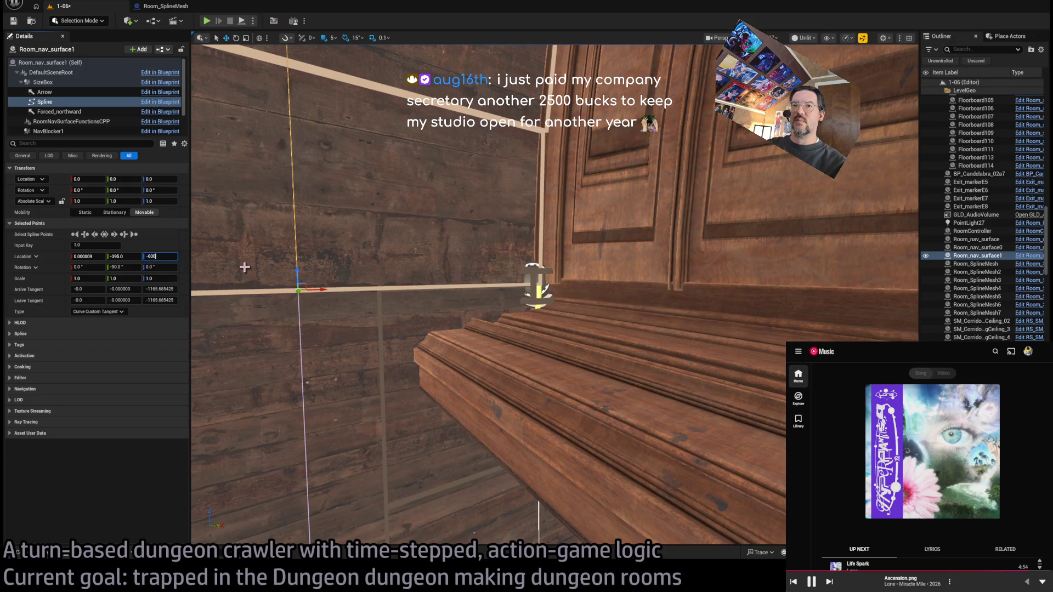
key("Return")
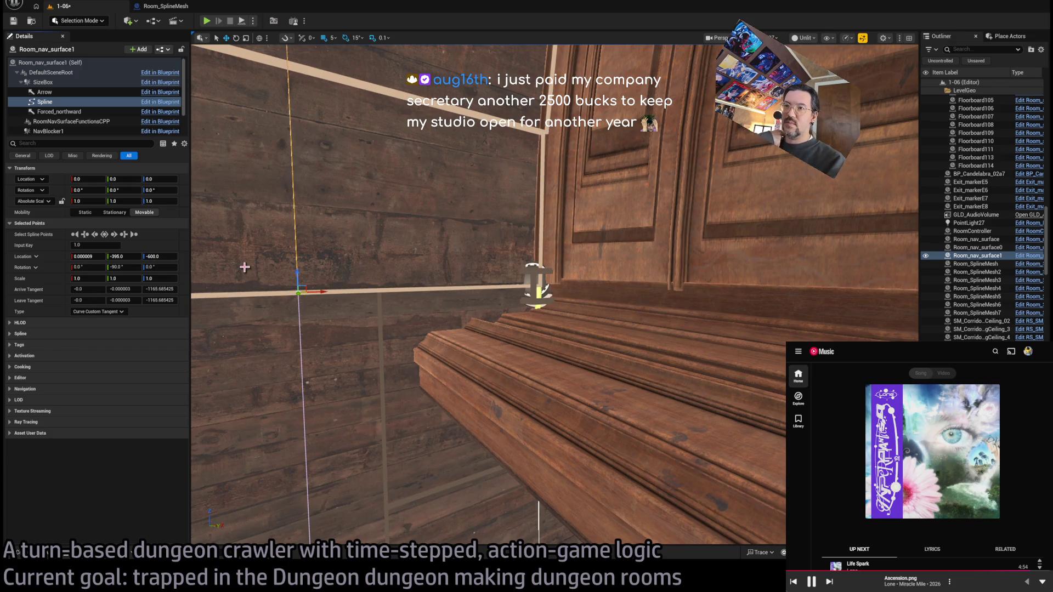
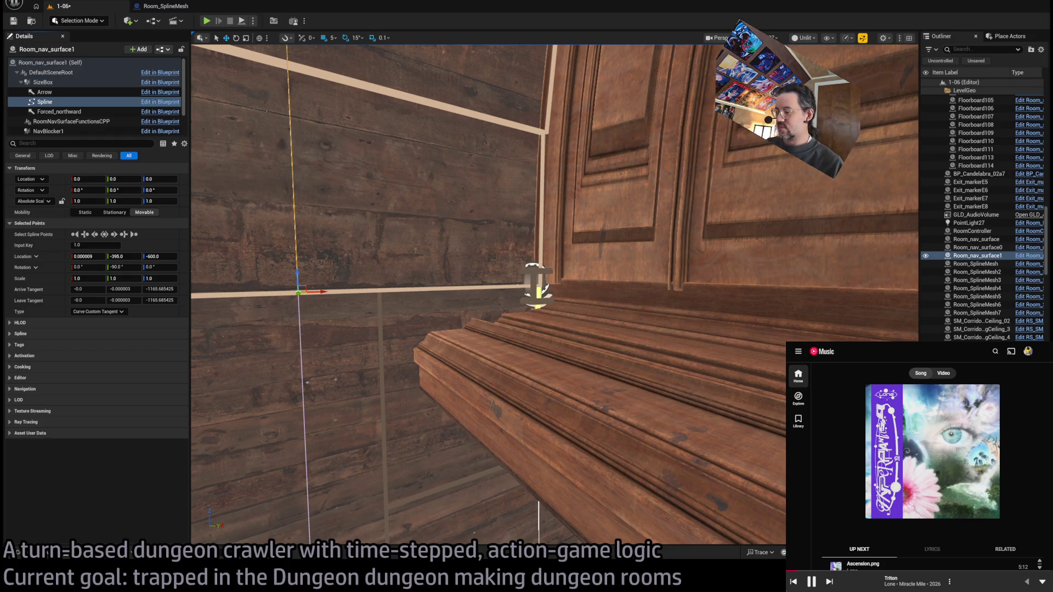
Step: Select a Room_nav_surface spline point and drag the spline's lower end upward to shorten it
left_click_drag(548, 290, 521, 225)
left_click_drag(611, 447, 617, 448)
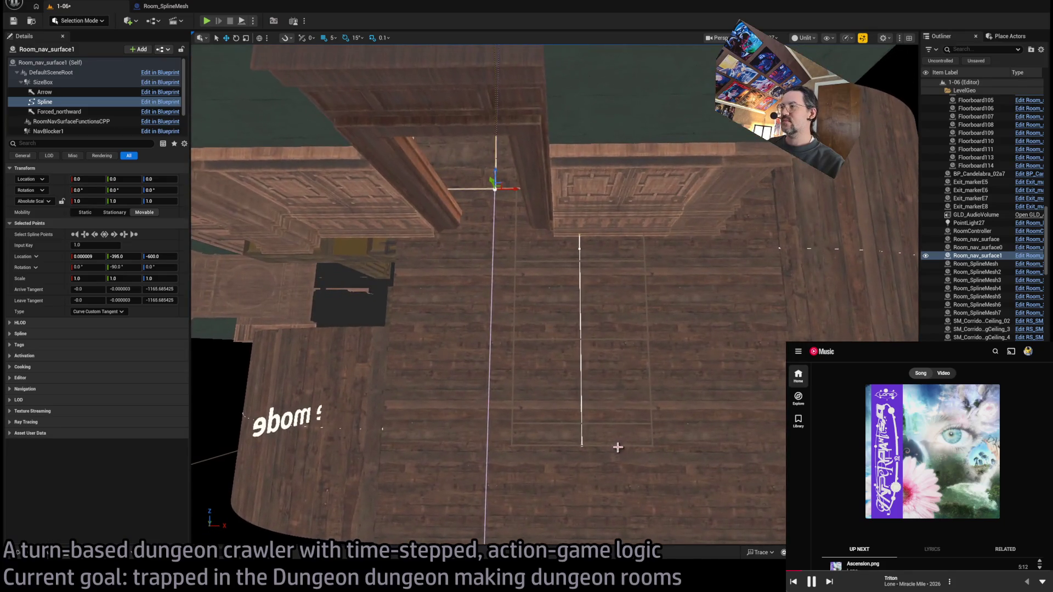
left_click(582, 447)
left_click(582, 445)
key("f")
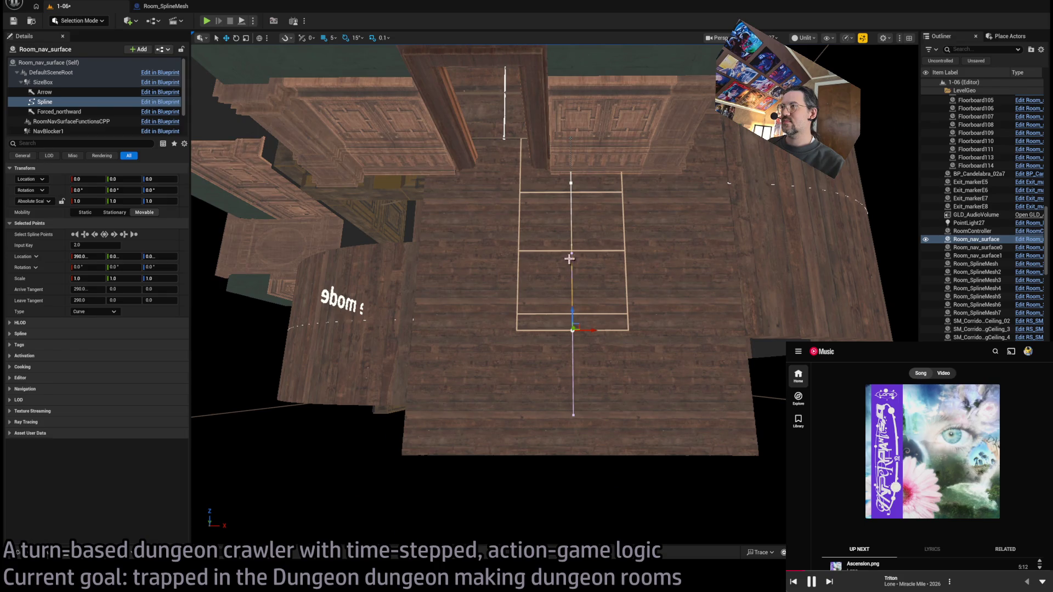
left_click(572, 180)
mouse_move(571, 332)
left_mouse_down()
mouse_move(579, 212)
mouse_move(578, 437)
mouse_move(896, 267)
mouse_move(889, 323)
left_mouse_up()
left_click(570, 182)
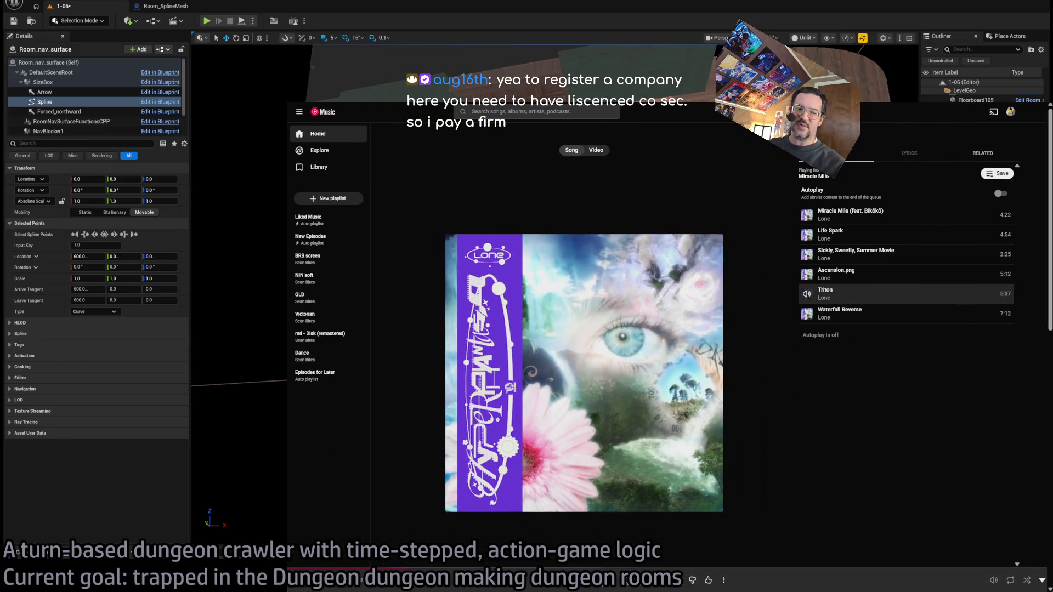
Step: Search Google for 'ease of doing business index' and open the Rankings - Doing Business result
key("ctrl+t")
type("ease of doi")
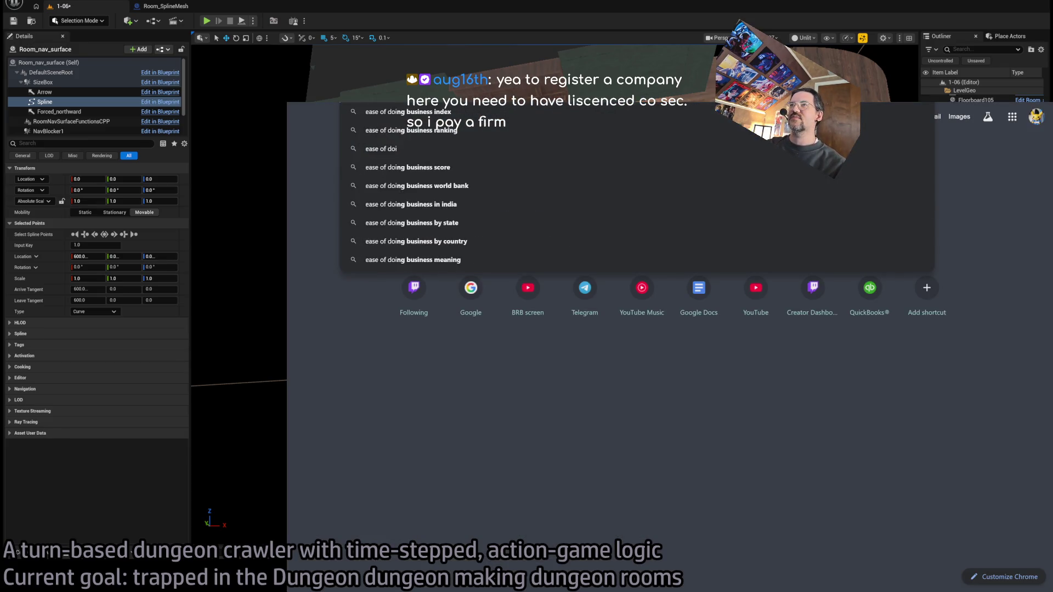
type("ng business index")
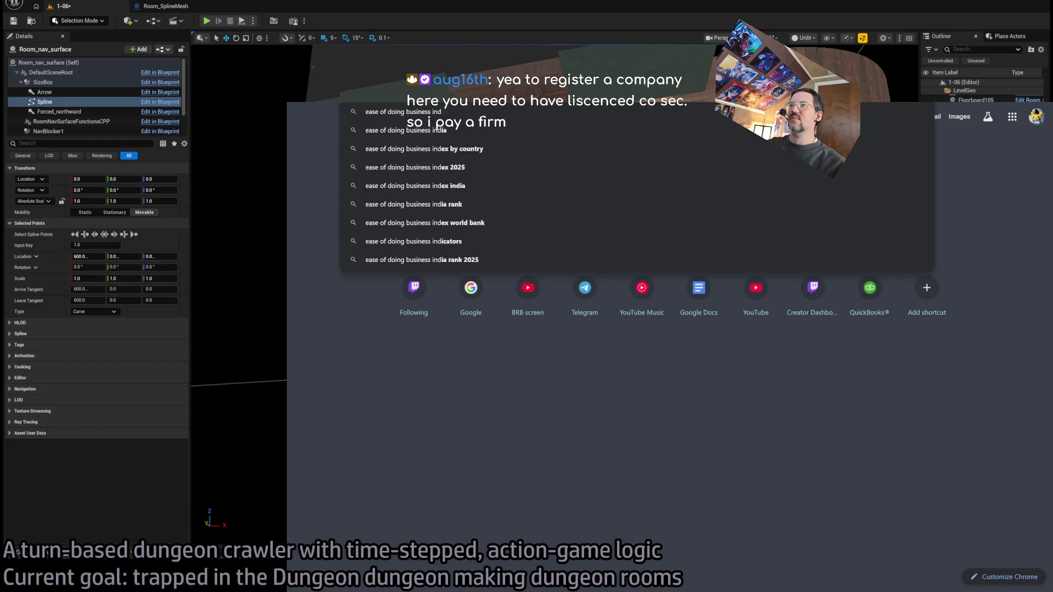
key("Return")
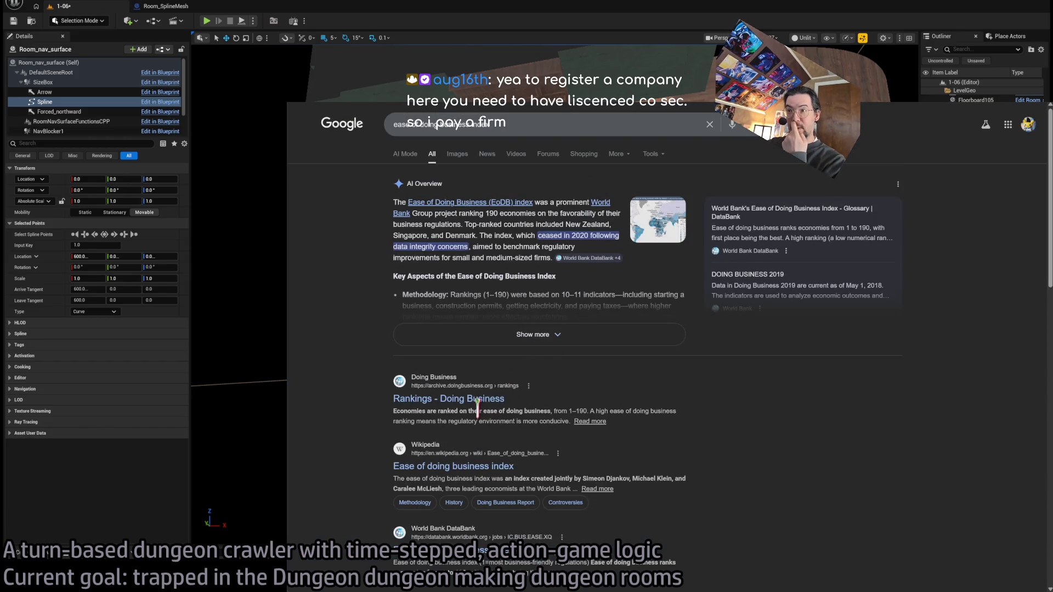
left_click(498, 400)
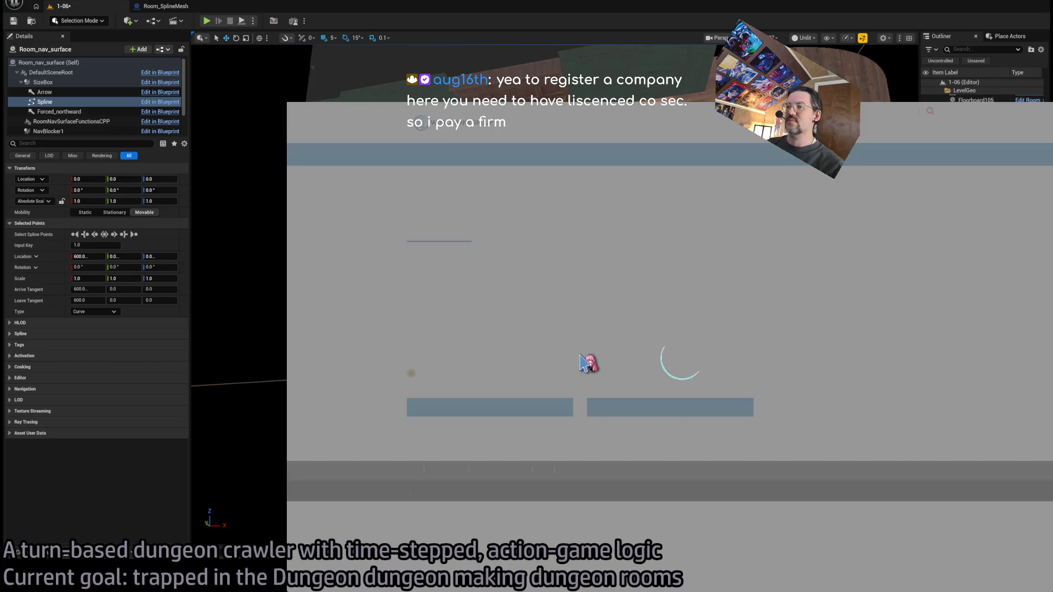
Step: Scroll and zoom through the Doing Business rankings page to view the table
scroll(404, 295, "down", 3)
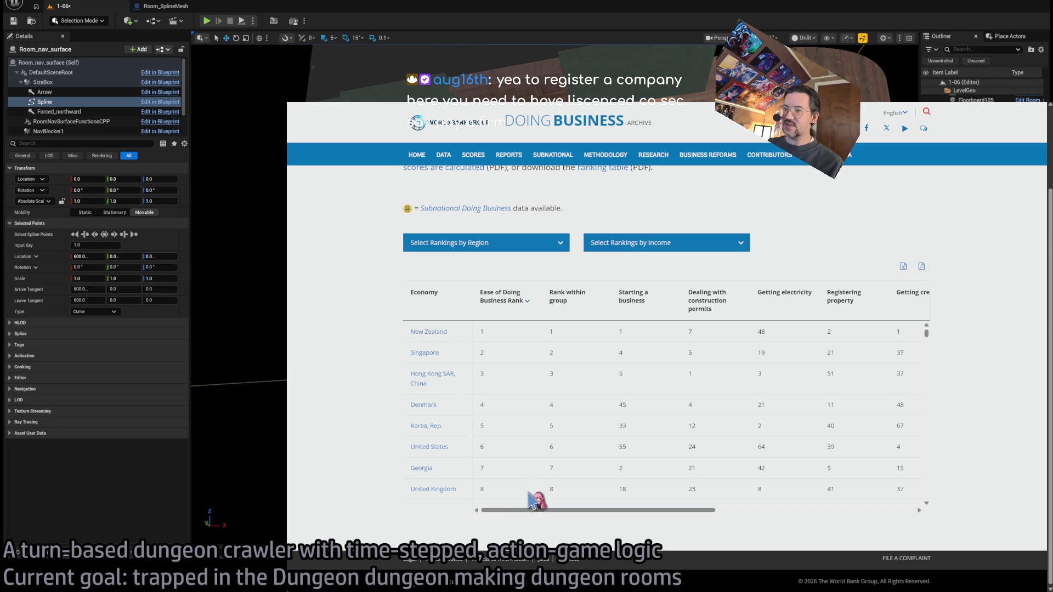
mouse_move(524, 515)
left_mouse_down()
mouse_move(720, 516)
mouse_move(503, 510)
left_mouse_up()
scroll(363, 369, "up", 1)
scroll(362, 370, "down", 1)
scroll(1050, 219, "up", 3)
scroll(1049, 220, "down", 3)
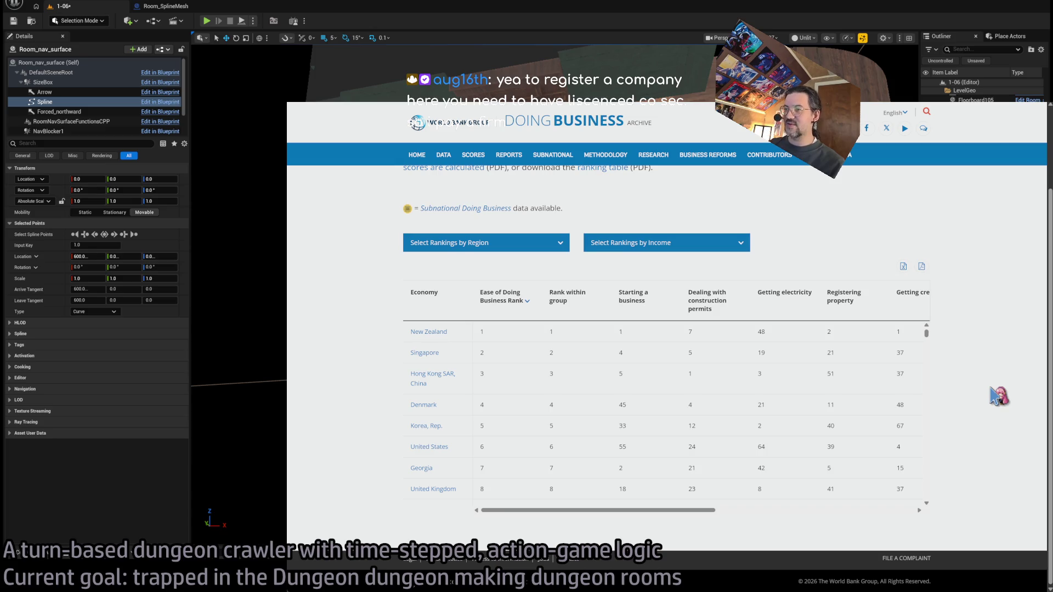
scroll(516, 428, "up", 1)
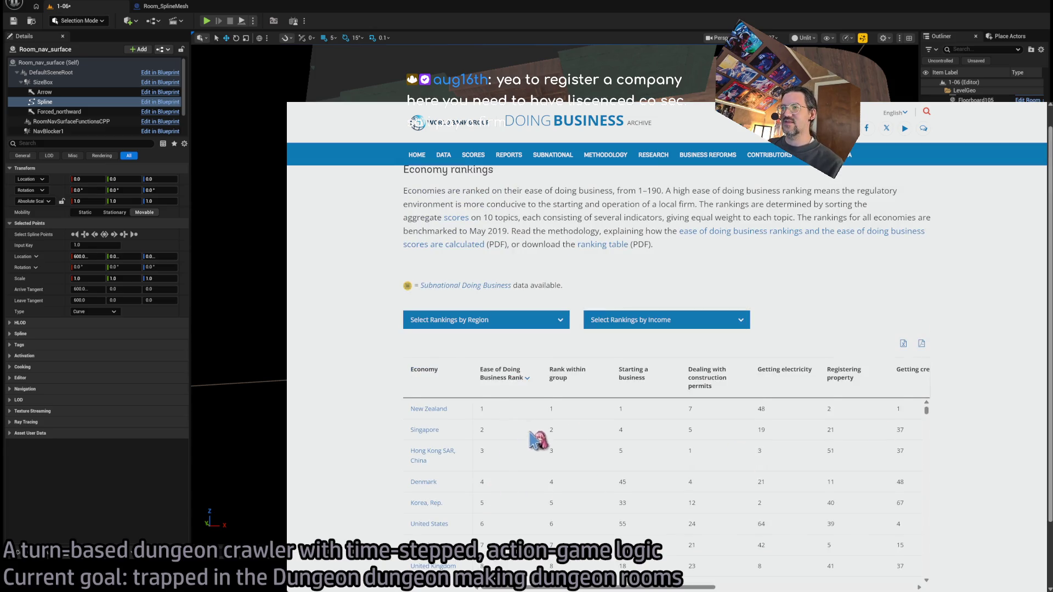
scroll(348, 502, "down", 2)
scroll(507, 378, "up", 3)
scroll(346, 363, "down", 1)
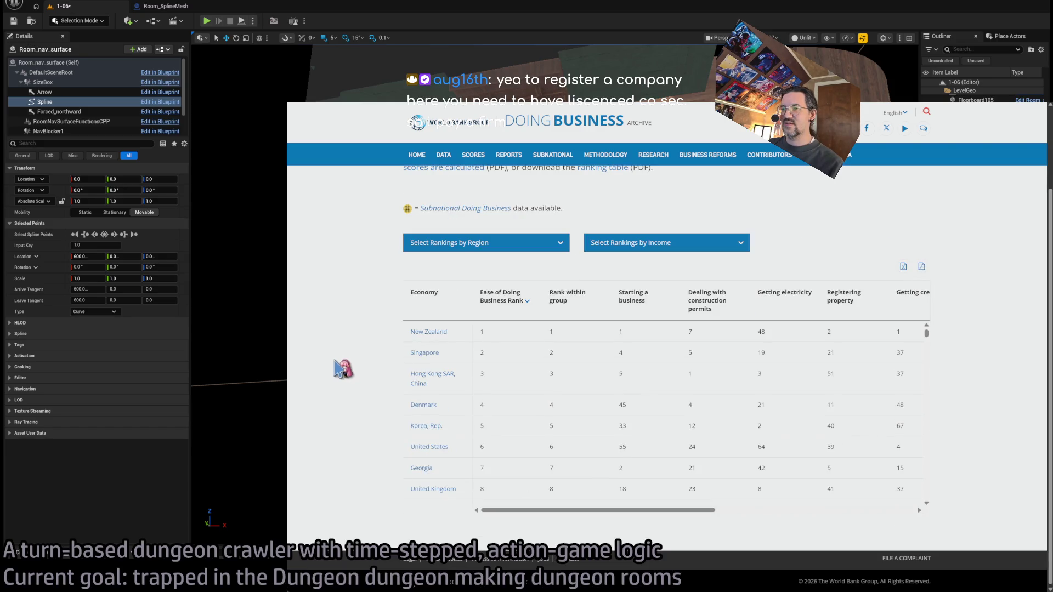
mouse_move(927, 334)
left_mouse_down()
mouse_move(932, 356)
mouse_move(936, 329)
left_mouse_up()
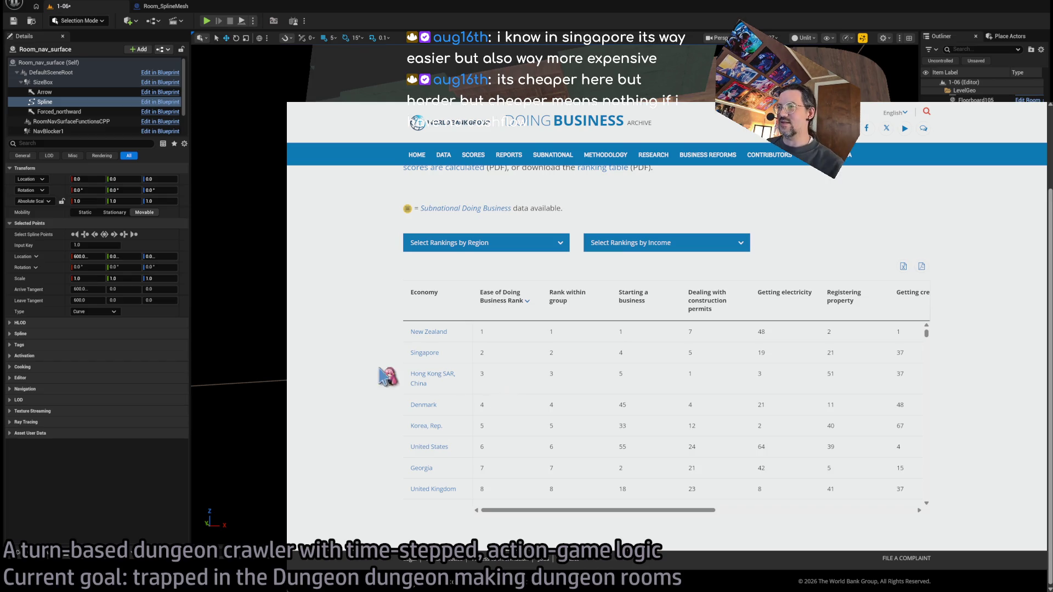
scroll(384, 379, "up", 3)
scroll(511, 277, "down", 3)
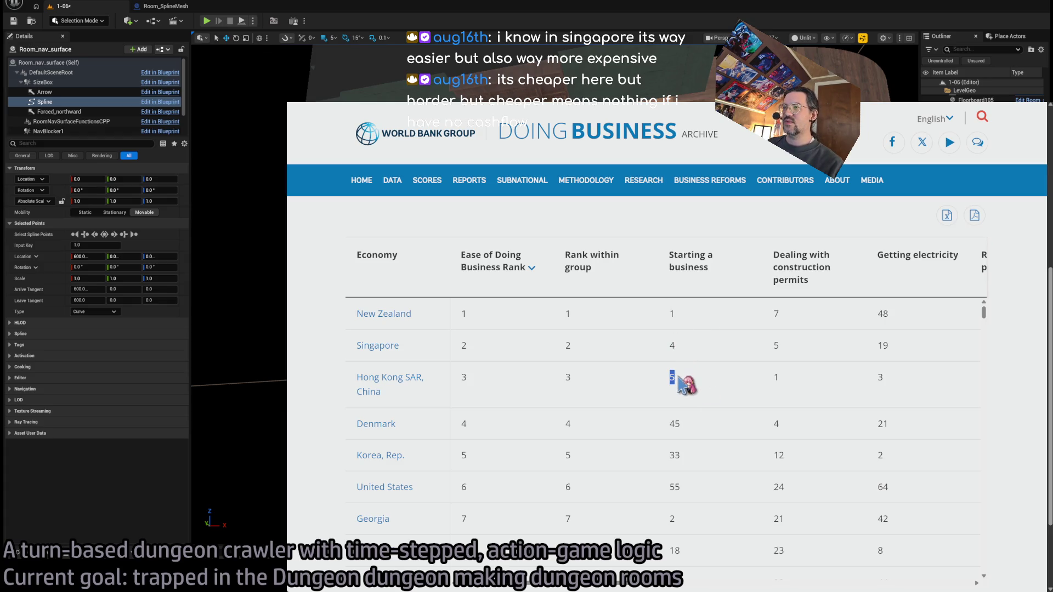
Step: Highlight the United States' ranks: Starting a business 55, Construction permits 24, Getting credit 4
left_click(485, 497)
left_click_drag(485, 497, 699, 496)
double_click(675, 487)
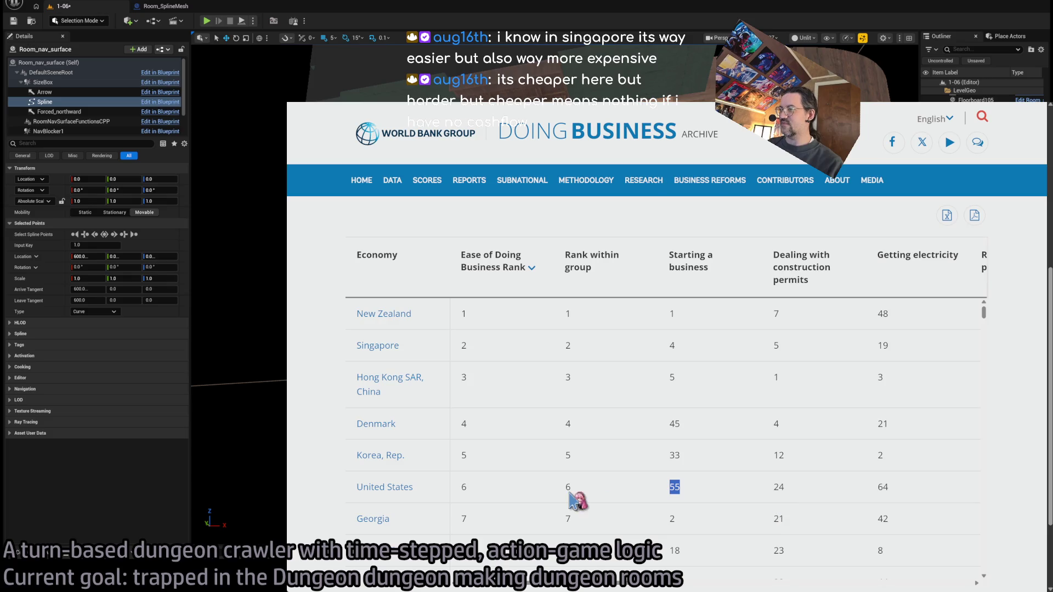
double_click(779, 487)
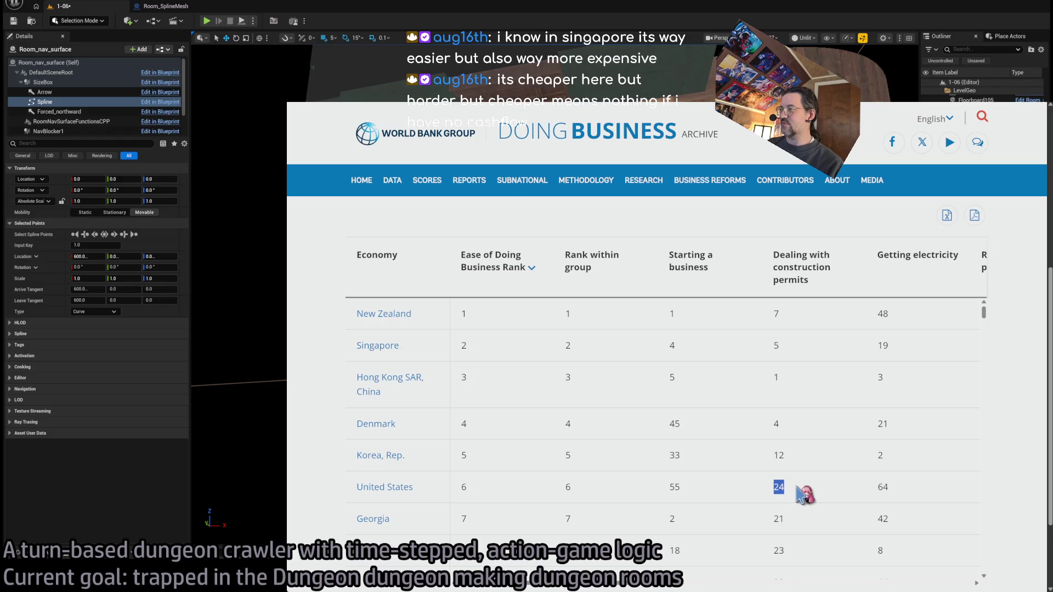
mouse_move(680, 584)
left_mouse_down()
mouse_move(776, 565)
mouse_move(849, 573)
left_mouse_up()
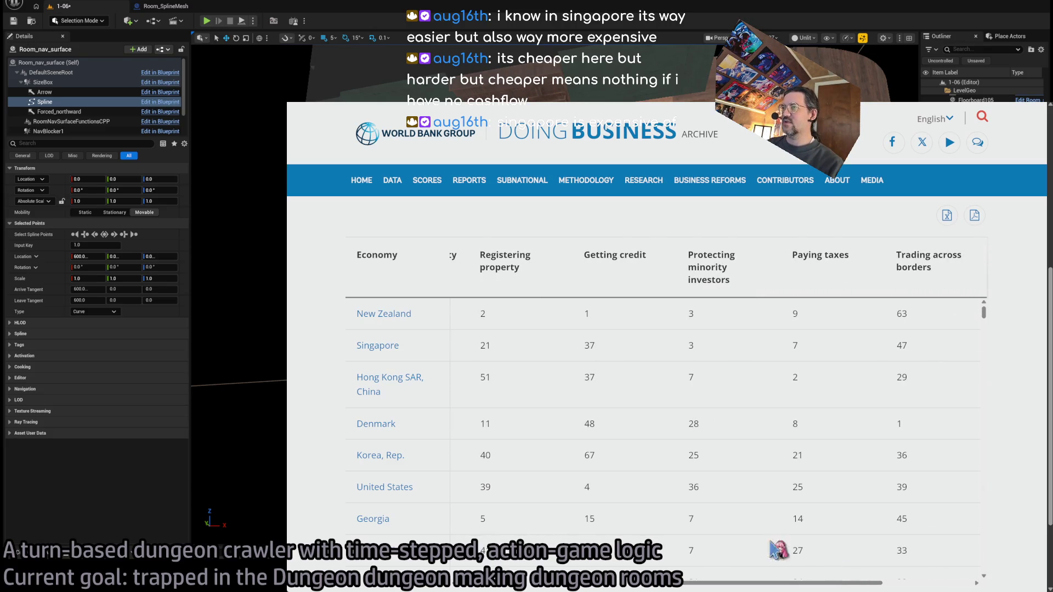
double_click(606, 486)
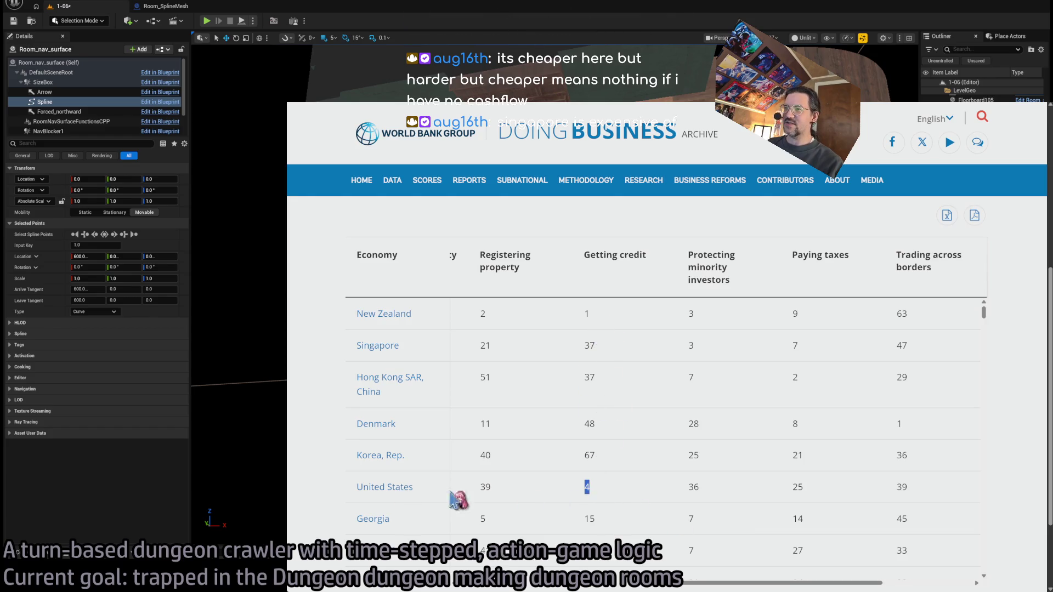
mouse_move(773, 589)
left_mouse_down()
mouse_move(881, 576)
mouse_move(510, 587)
left_mouse_up()
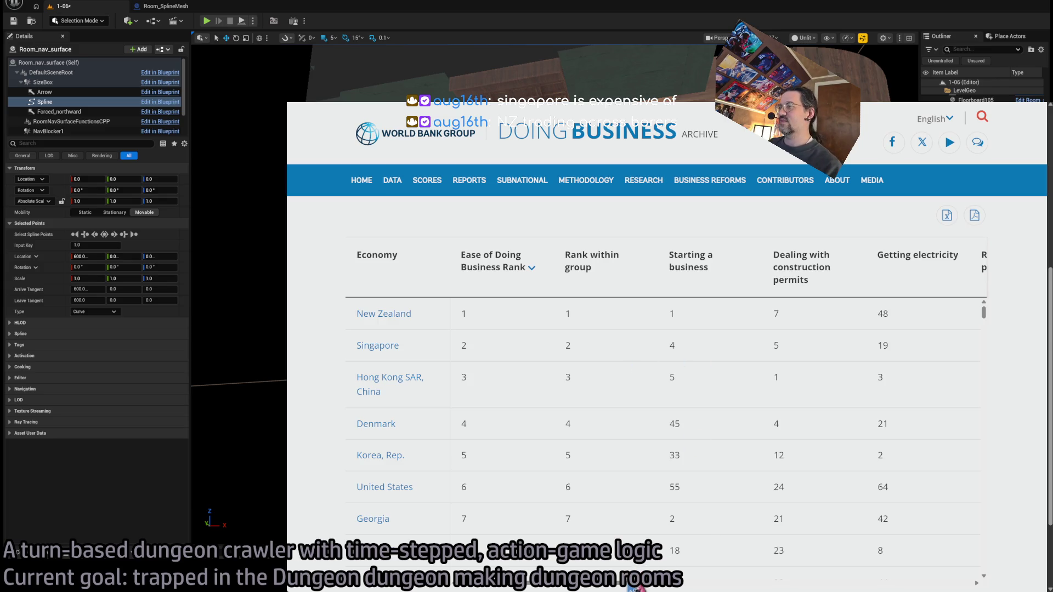
Step: Find New Zealand's Getting credit rank of 1 and scroll across the remaining topic columns
scroll(644, 589, "right", 7)
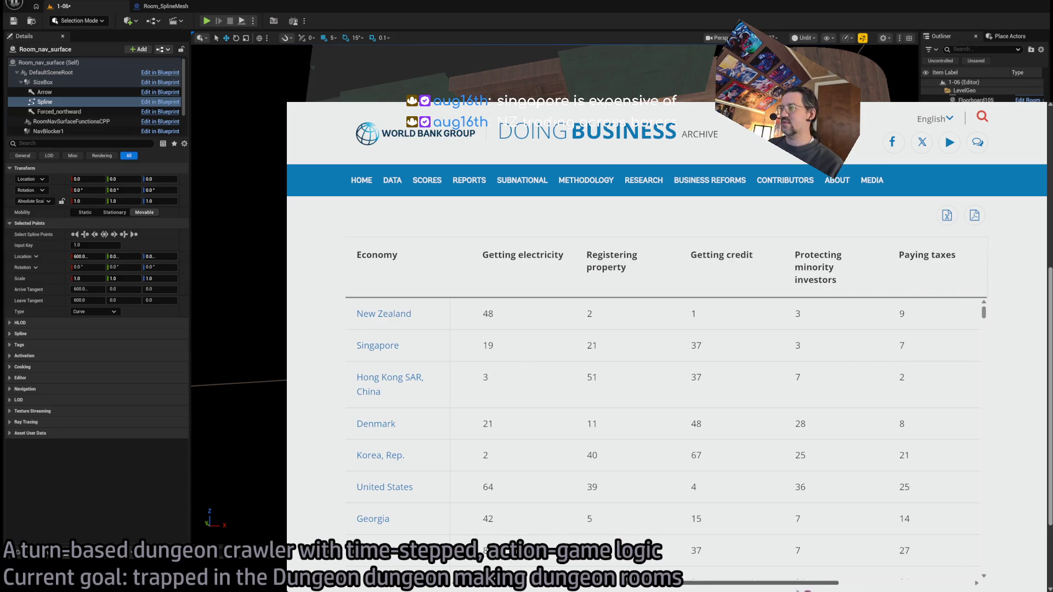
double_click(716, 314)
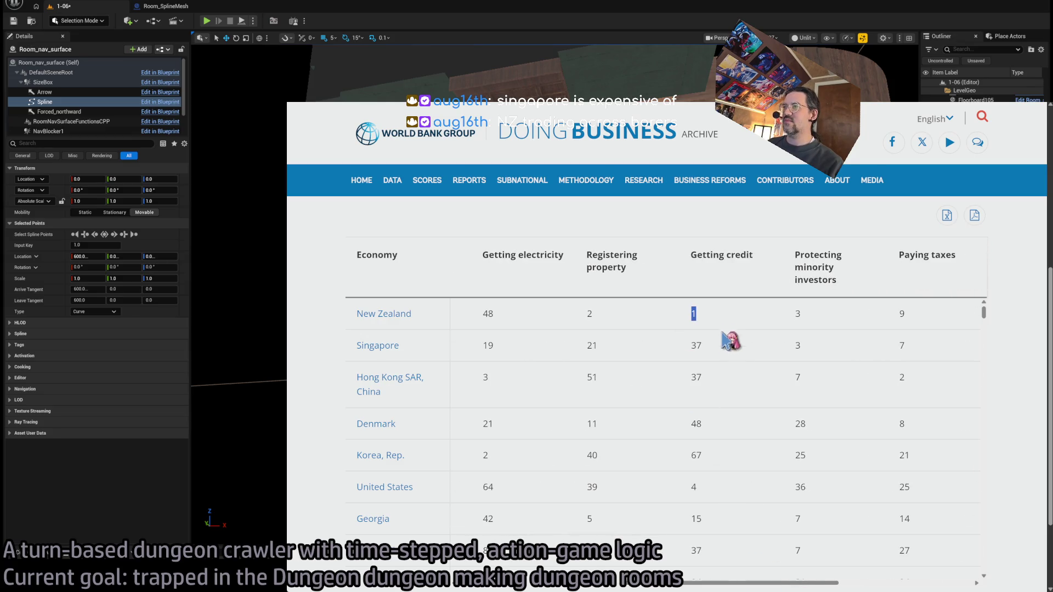
left_click(707, 485)
left_click_drag(739, 582, 895, 584)
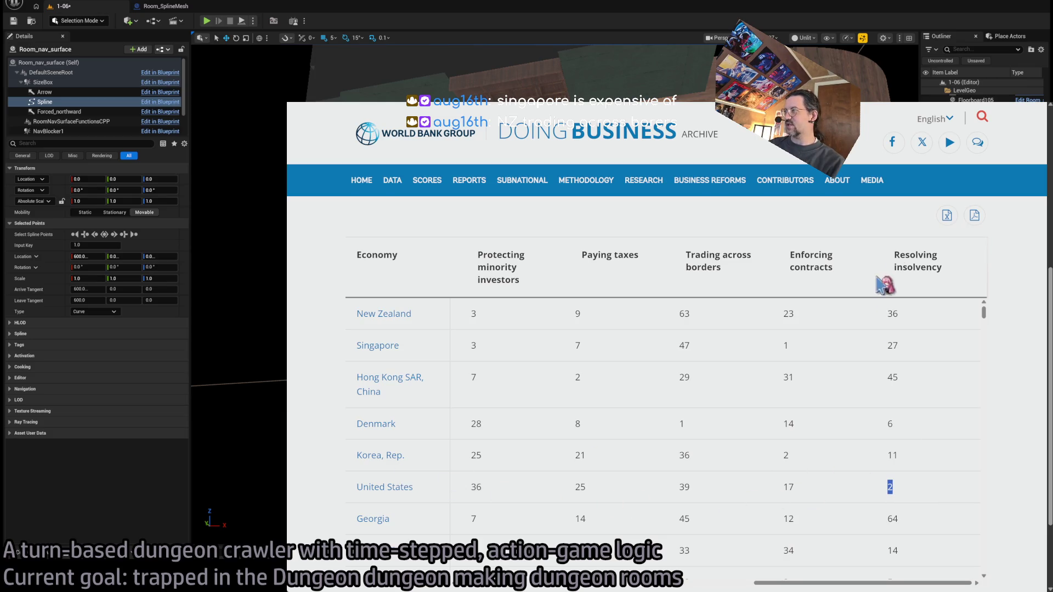
left_click_drag(885, 586, 860, 586)
left_click_drag(908, 587, 510, 587)
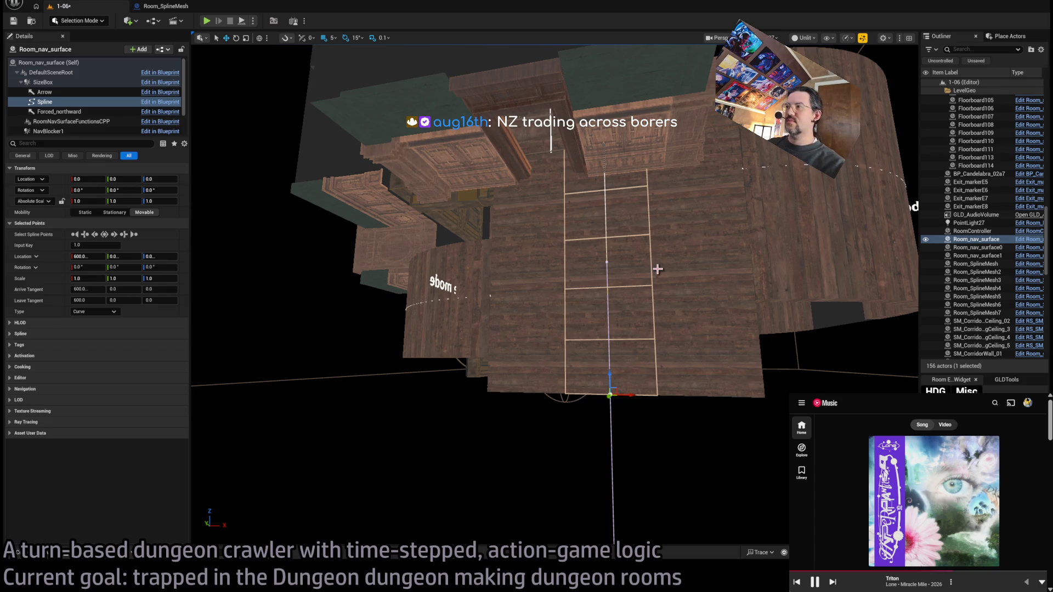
Step: Set Room_nav_surface's Widths Index[0] to 300 and its Location X to 1200
left_click_drag(658, 268, 691, 269)
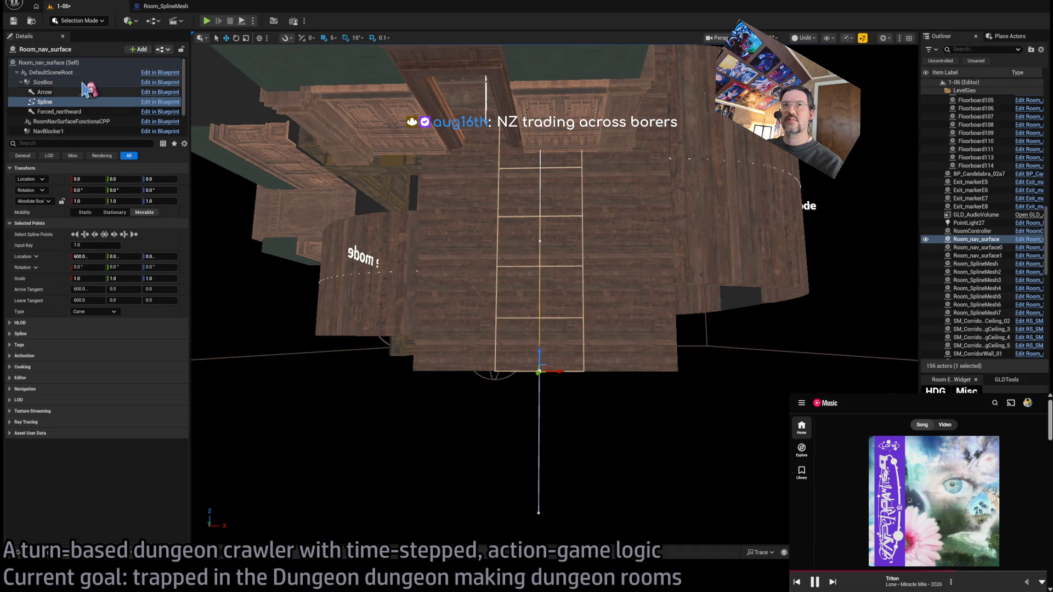
left_click(48, 63)
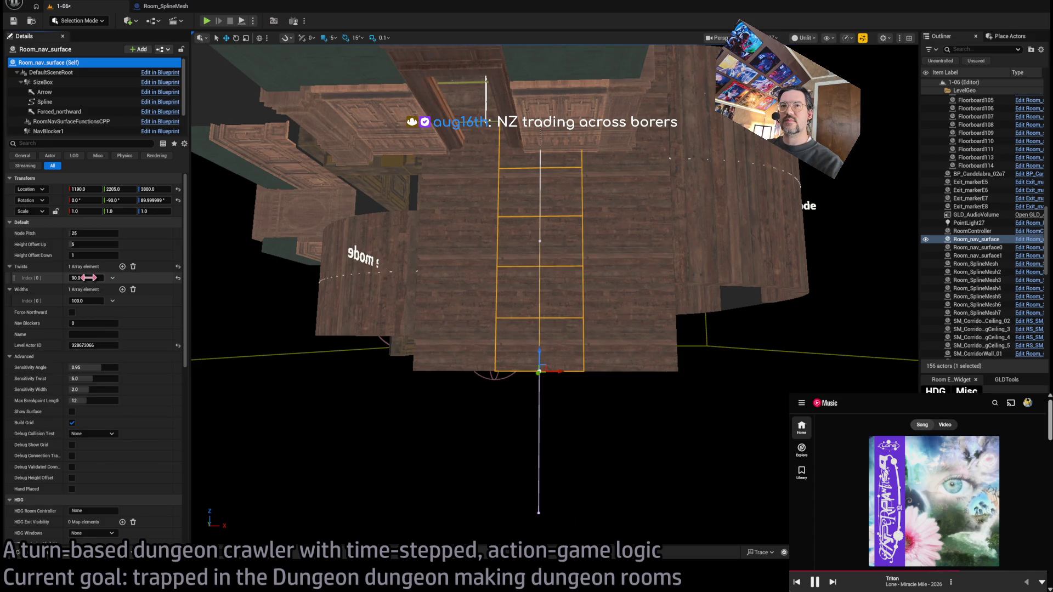
mouse_move(87, 301)
left_mouse_down()
mouse_move(148, 301)
mouse_move(92, 301)
left_mouse_up()
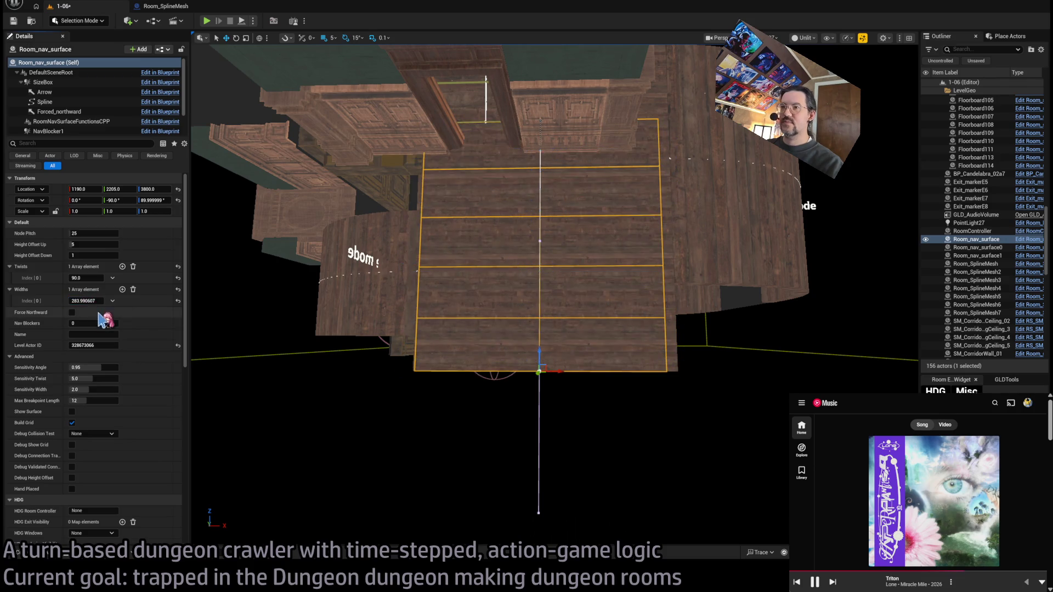
type("300")
key("Return")
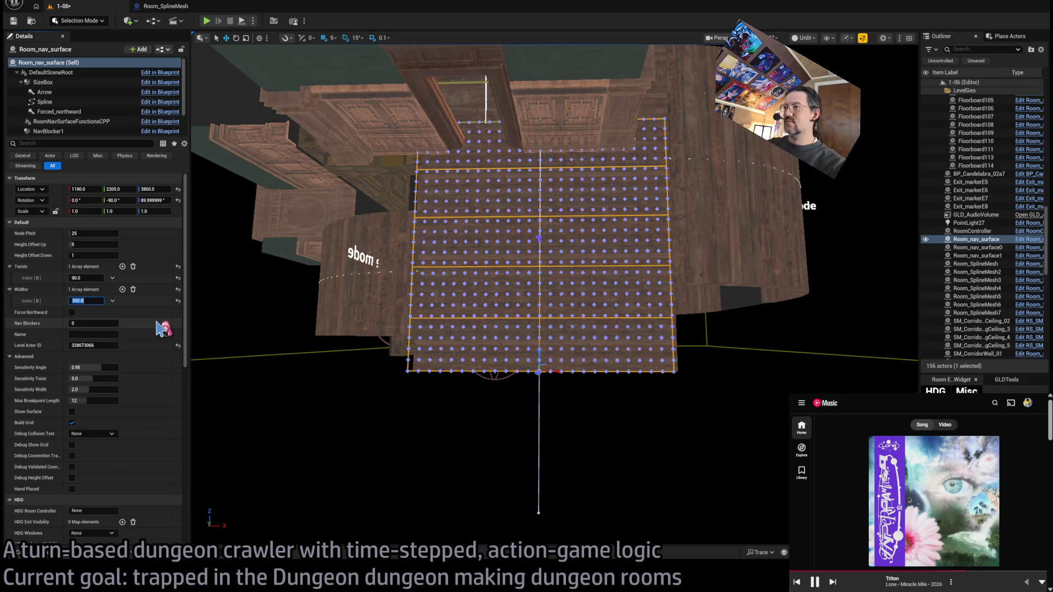
key("f")
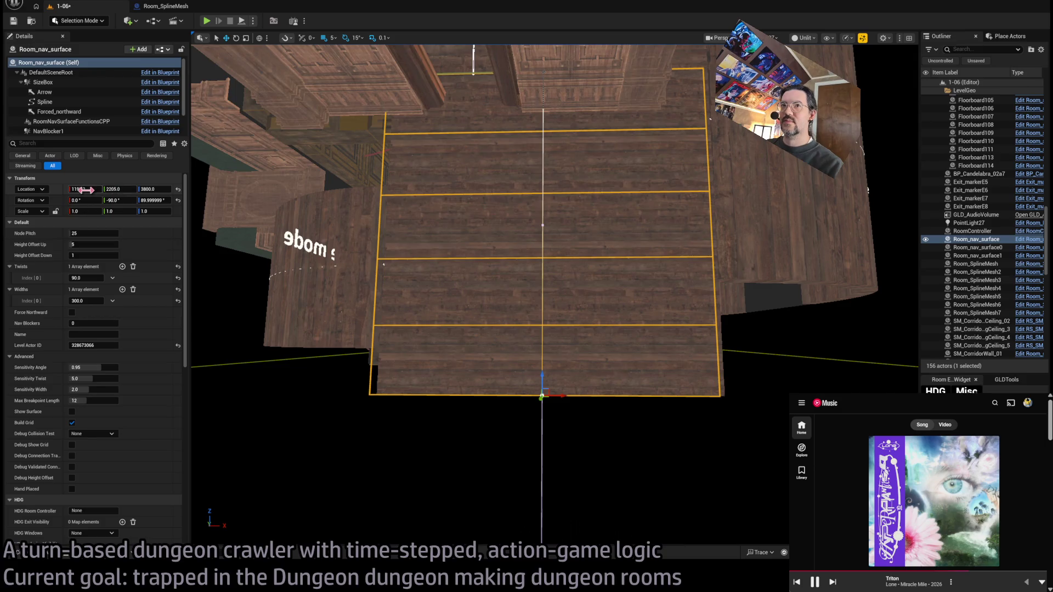
type("1200")
key("Return")
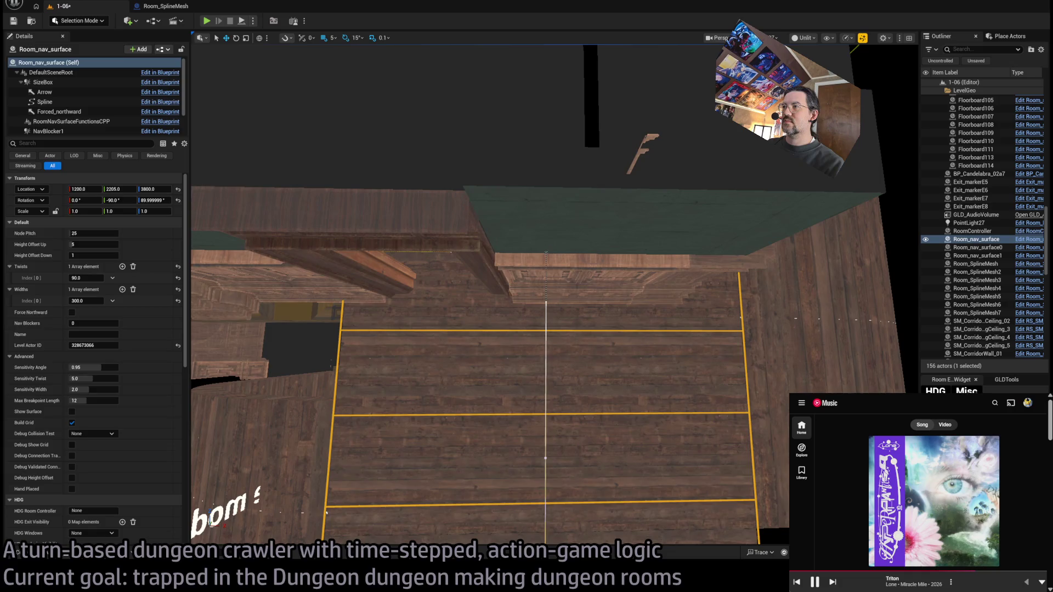
Step: Raise a nav surface spline point to reshape the floor, then select Room_SplineMesh5
left_click(546, 246)
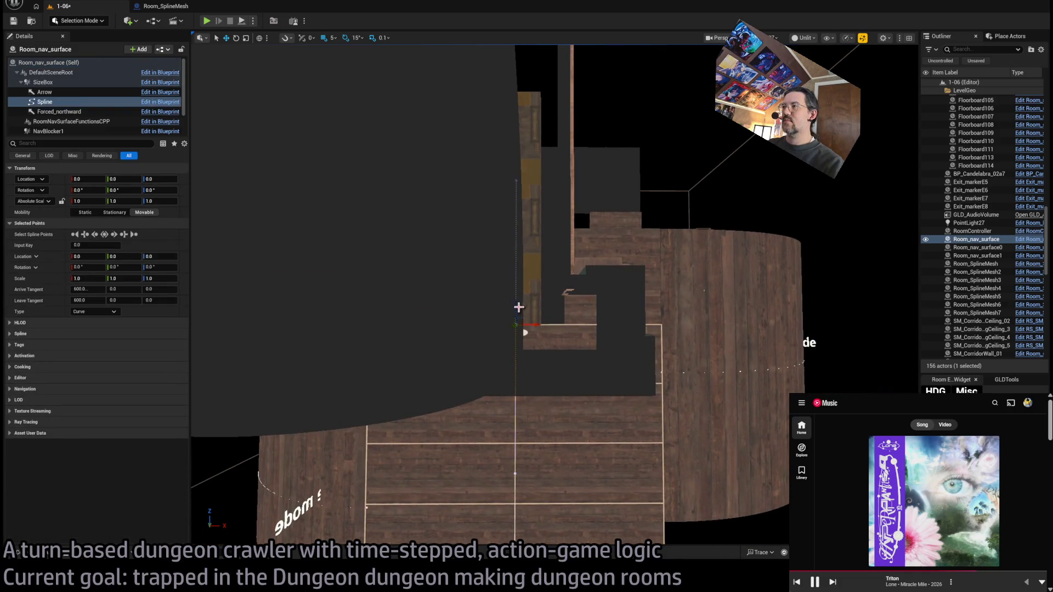
left_click_drag(492, 310, 482, 211)
mouse_move(501, 334)
left_mouse_down()
mouse_move(555, 268)
mouse_move(544, 278)
left_mouse_up()
left_click(536, 435)
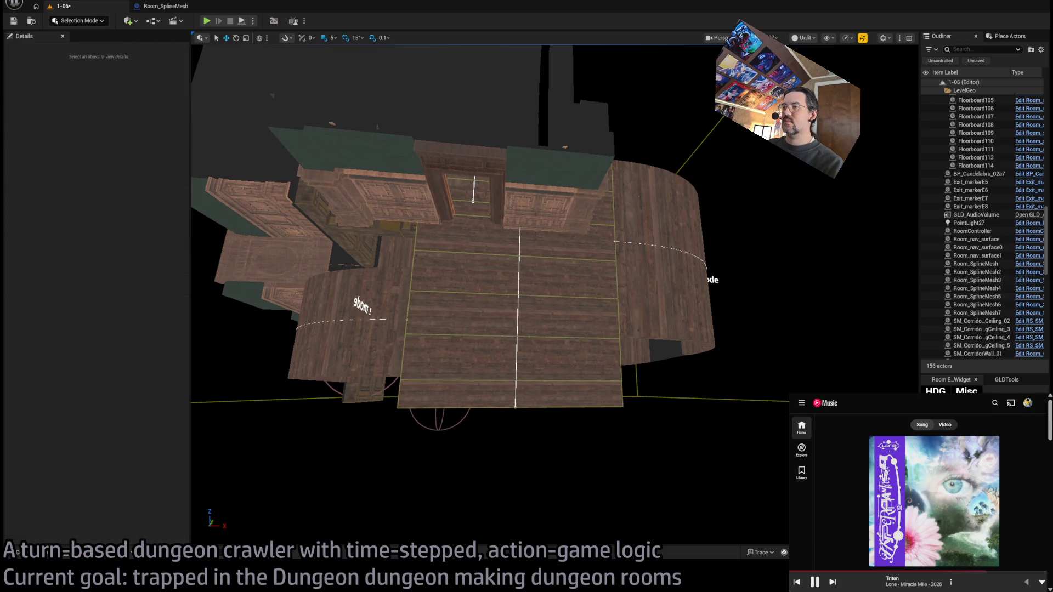
left_click(528, 417)
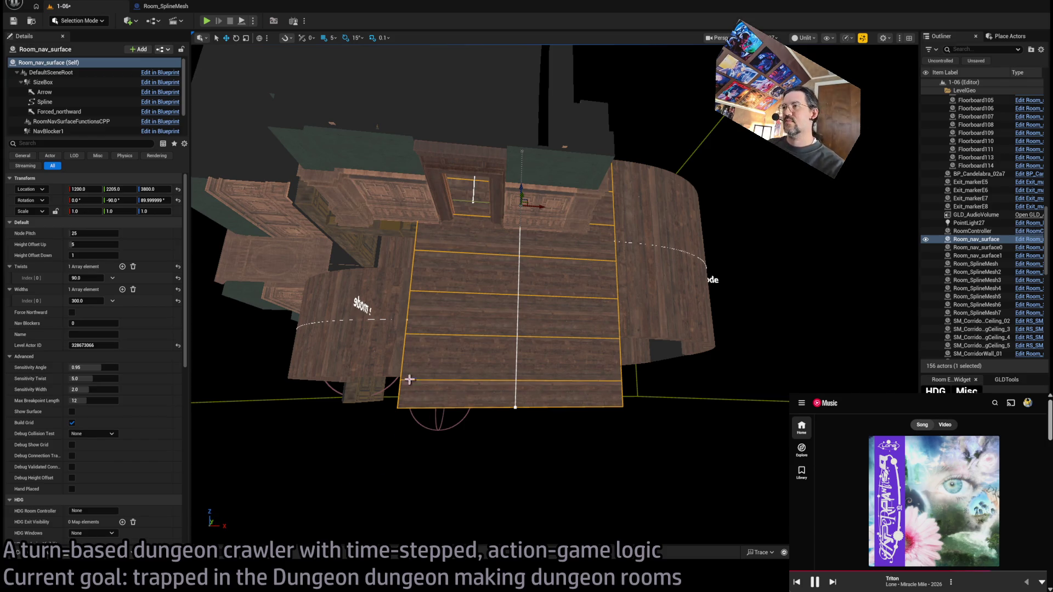
mouse_move(464, 387)
left_mouse_down()
mouse_move(473, 357)
mouse_move(466, 383)
mouse_move(193, 281)
left_mouse_up()
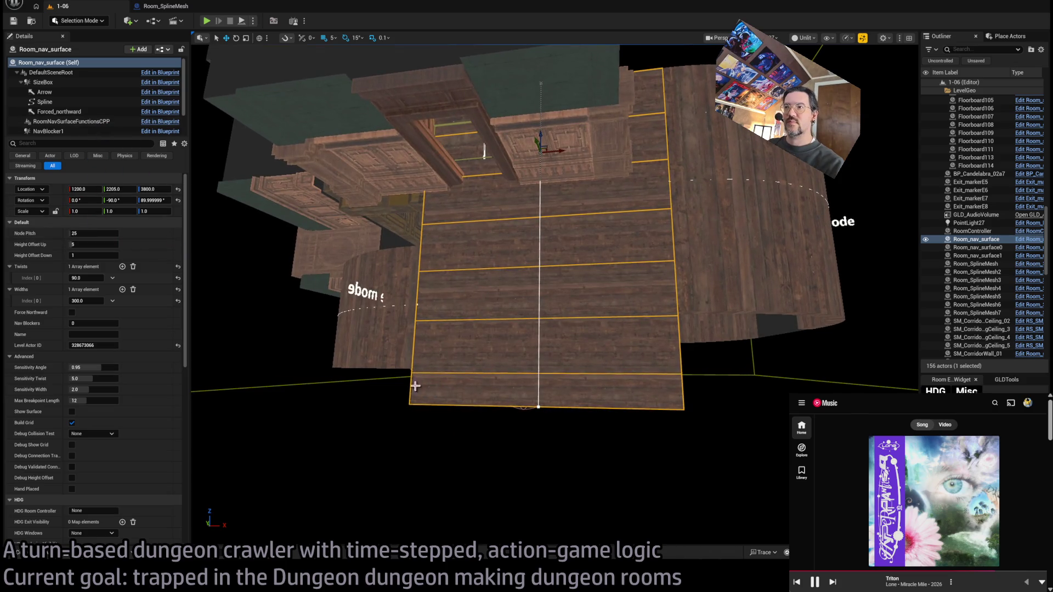
left_click(551, 443)
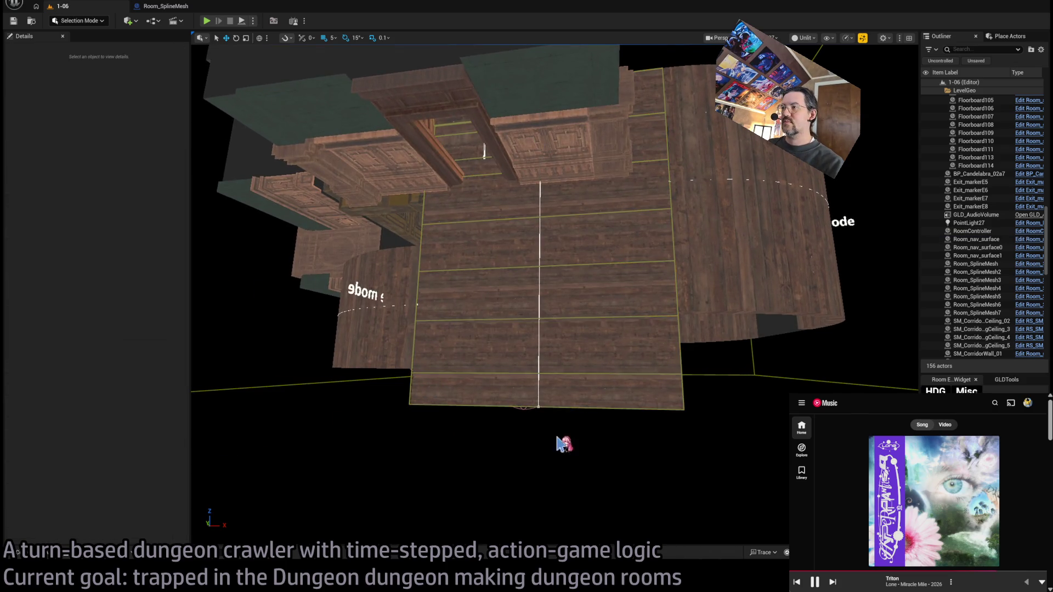
left_click(537, 404)
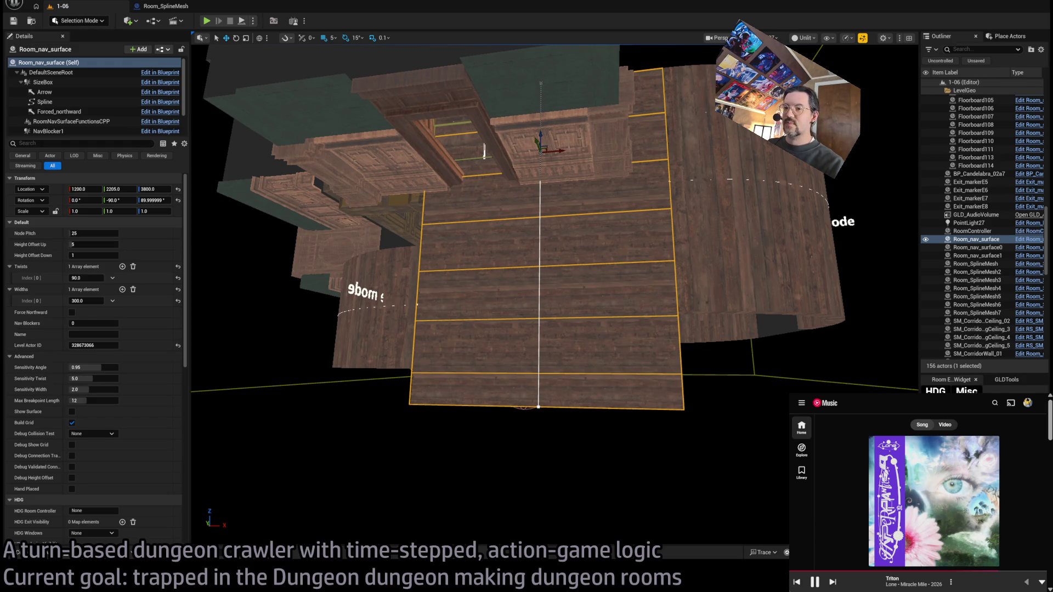
left_click(685, 285)
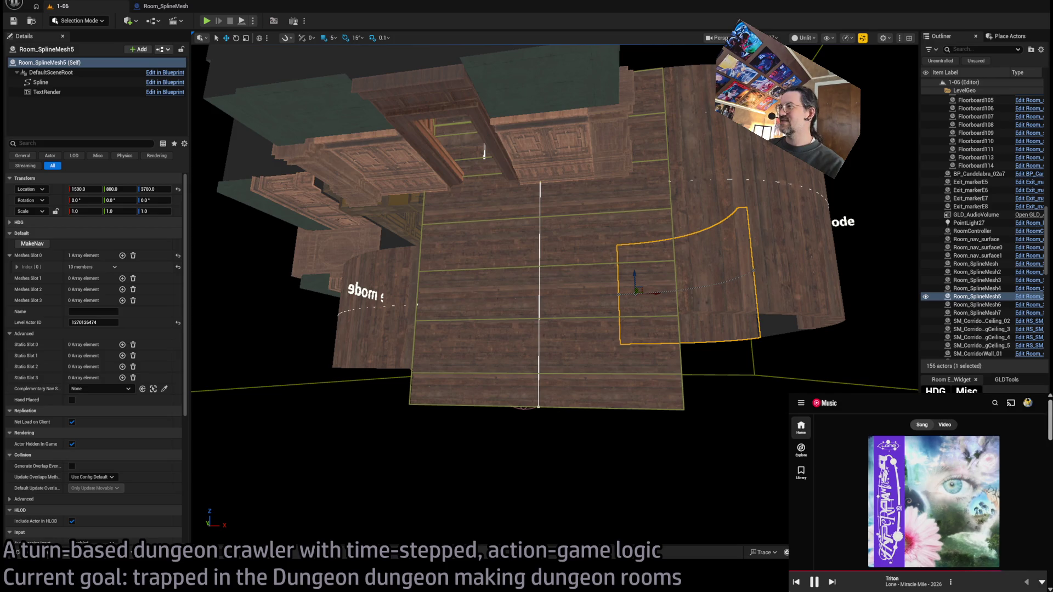
Step: Search 'ease of doing business index' in a new browser tab
key("alt+Tab")
key("ctrl+t")
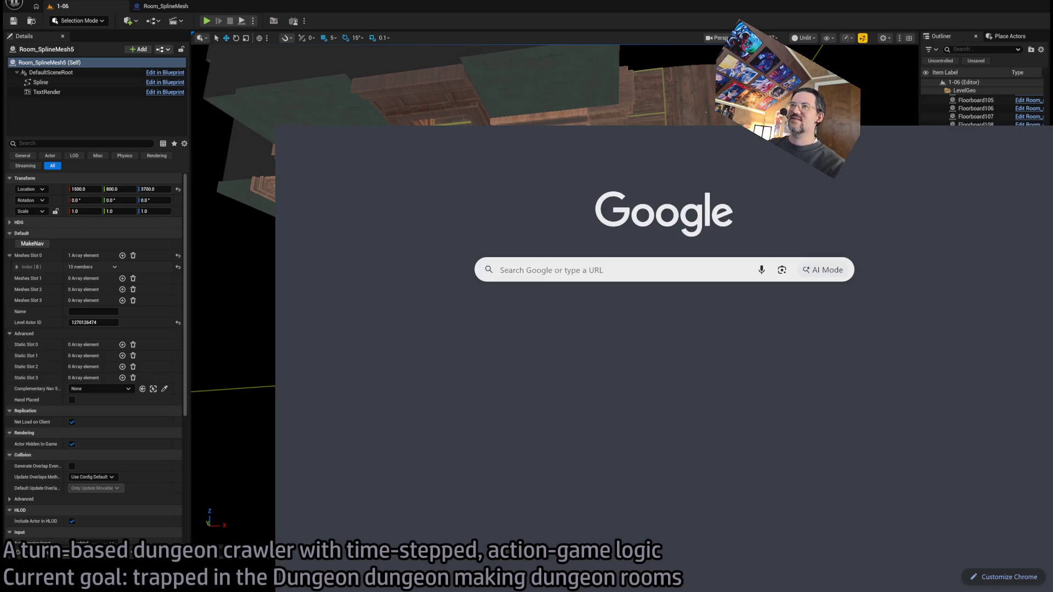
type("ease")
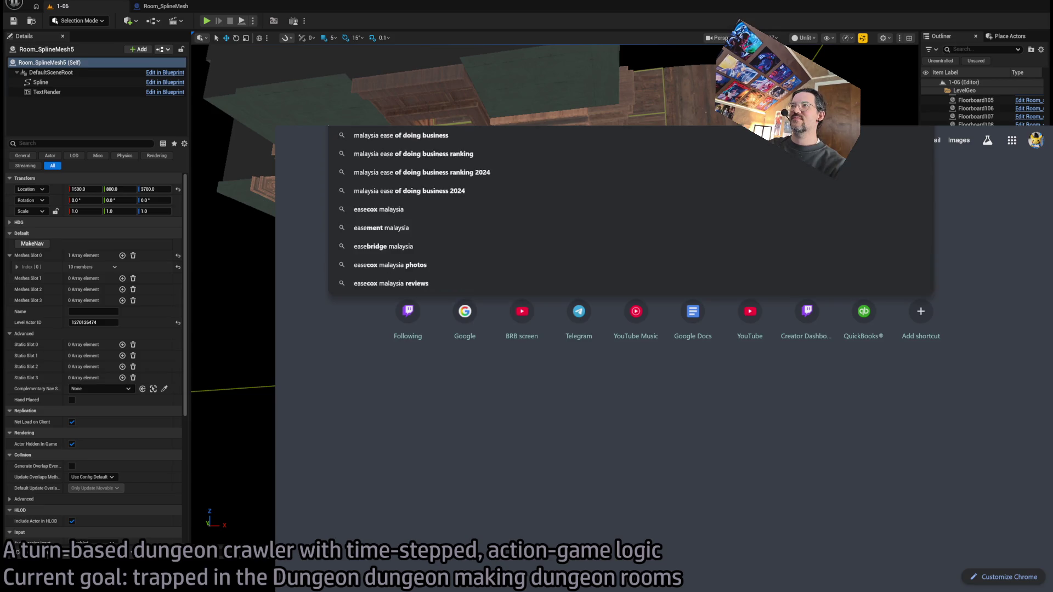
type(" of doing business index")
key("Return")
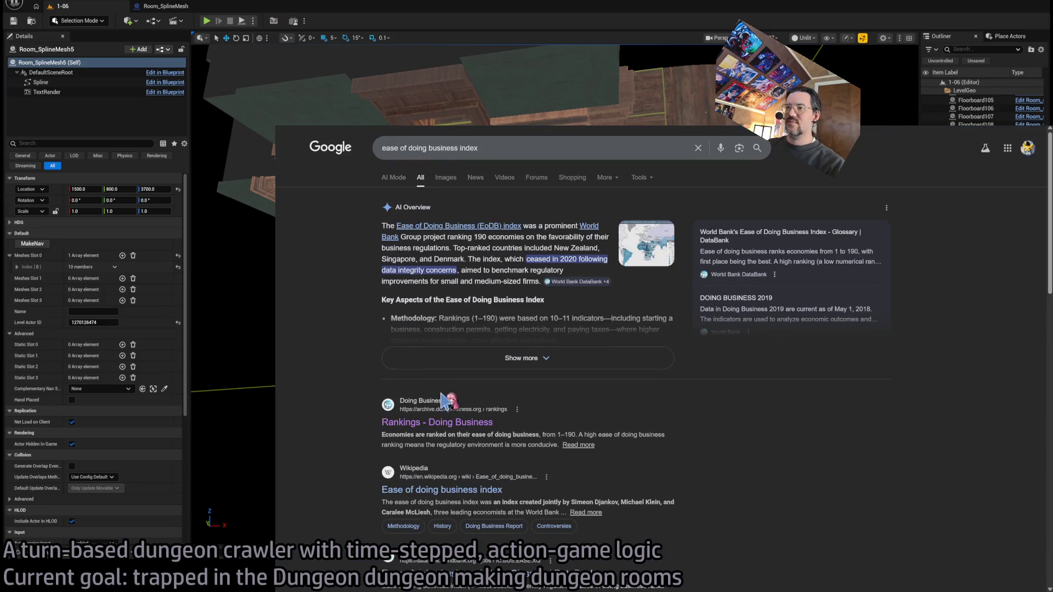
scroll(697, 362, "down", 5)
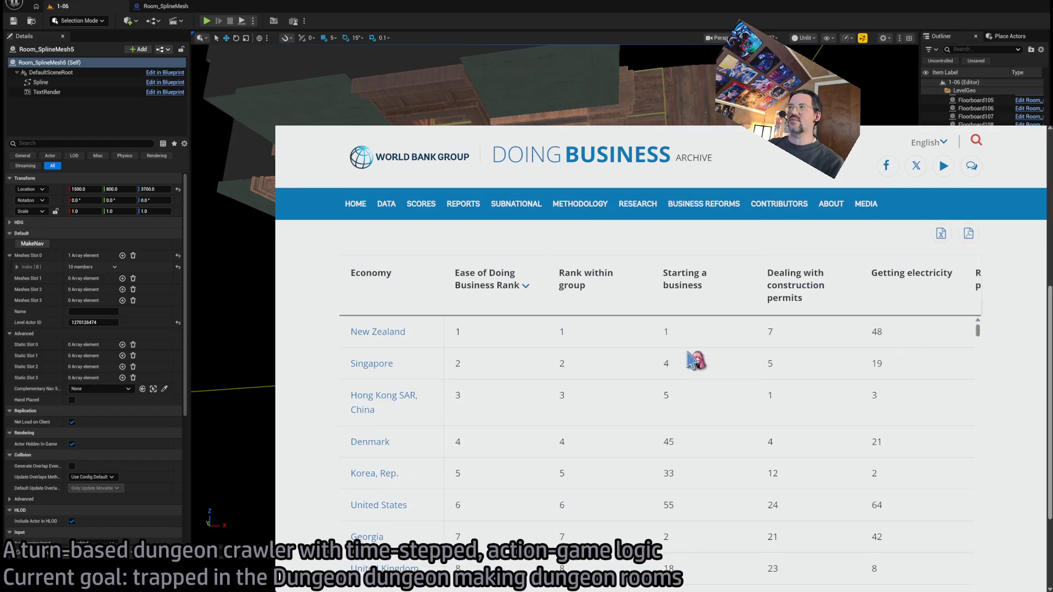
Step: Highlight Malaysia's rank 12 and the Mauritius entry below it, then start a new tab for Mauritius
scroll(292, 416, "down", 5)
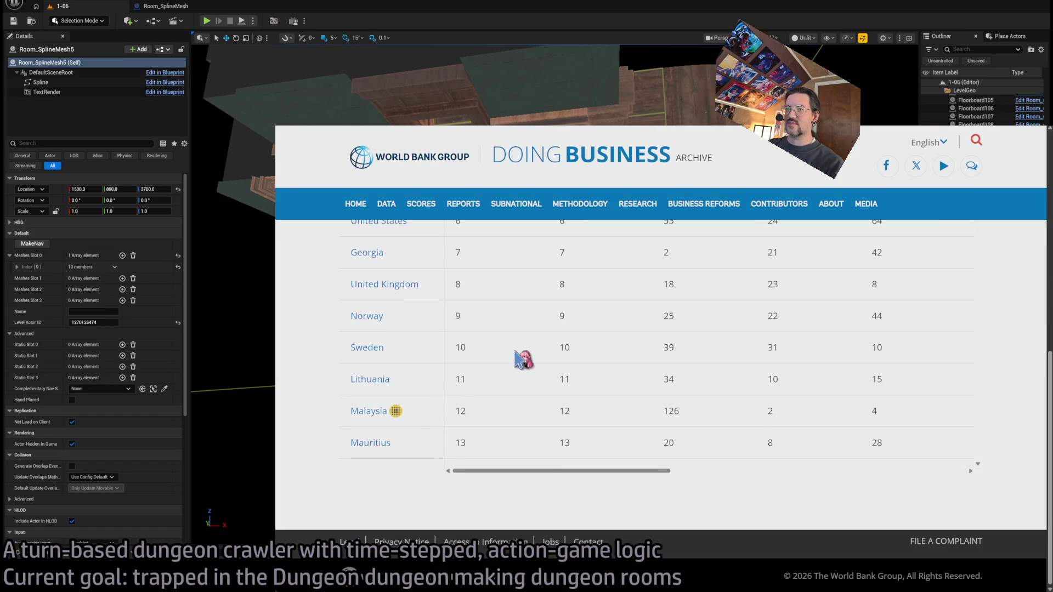
double_click(461, 411)
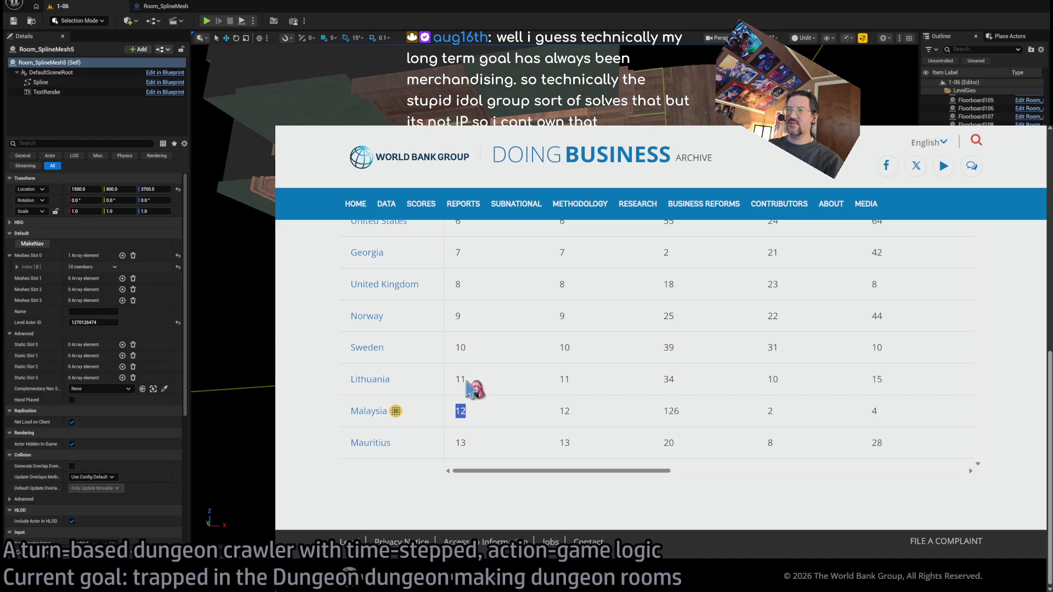
left_click(406, 445)
left_click_drag(350, 443, 373, 443)
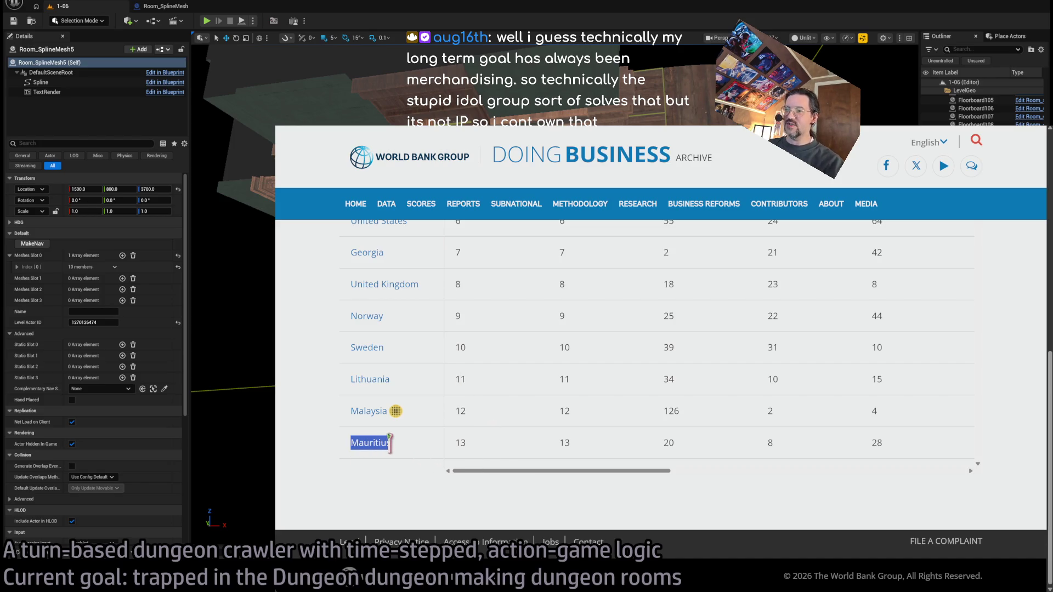
key("ctrl+t")
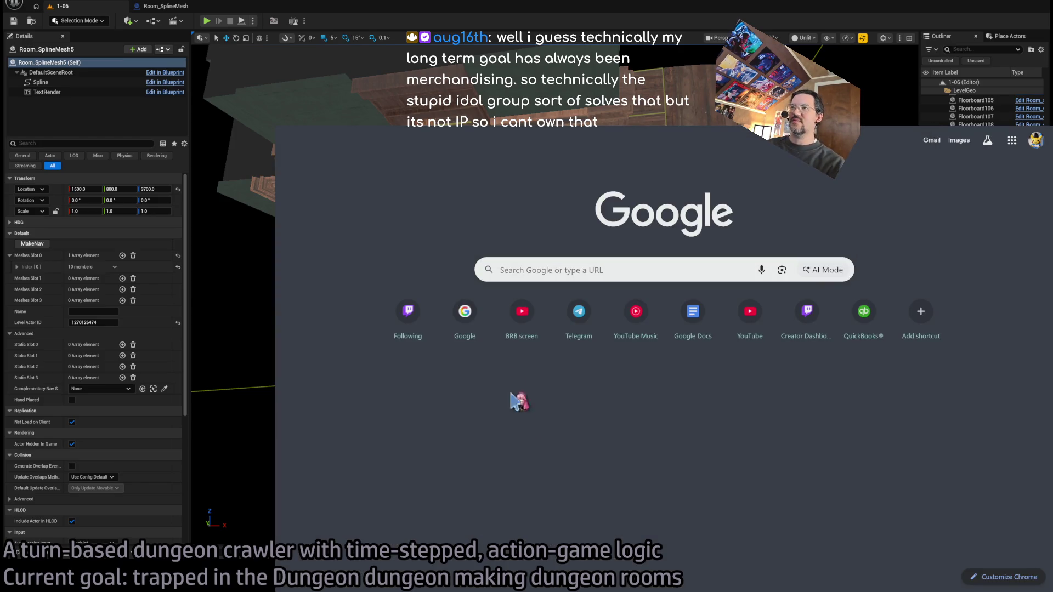
scroll(638, 312, "up", 4)
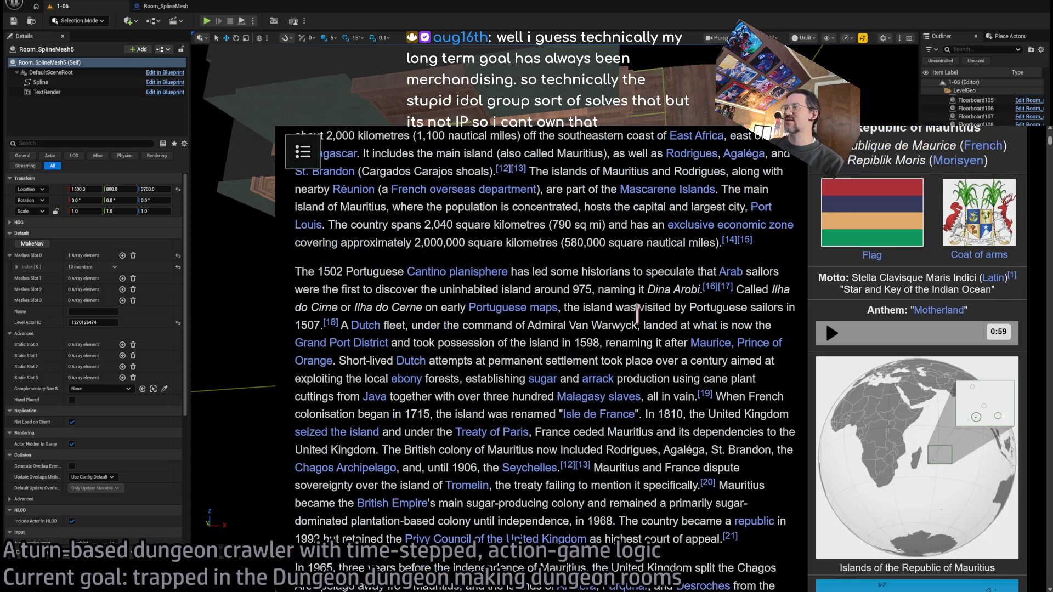
Step: Skim down the Mauritius Wikipedia article and back up, then switch to the rankings tab
scroll(723, 395, "down", 10)
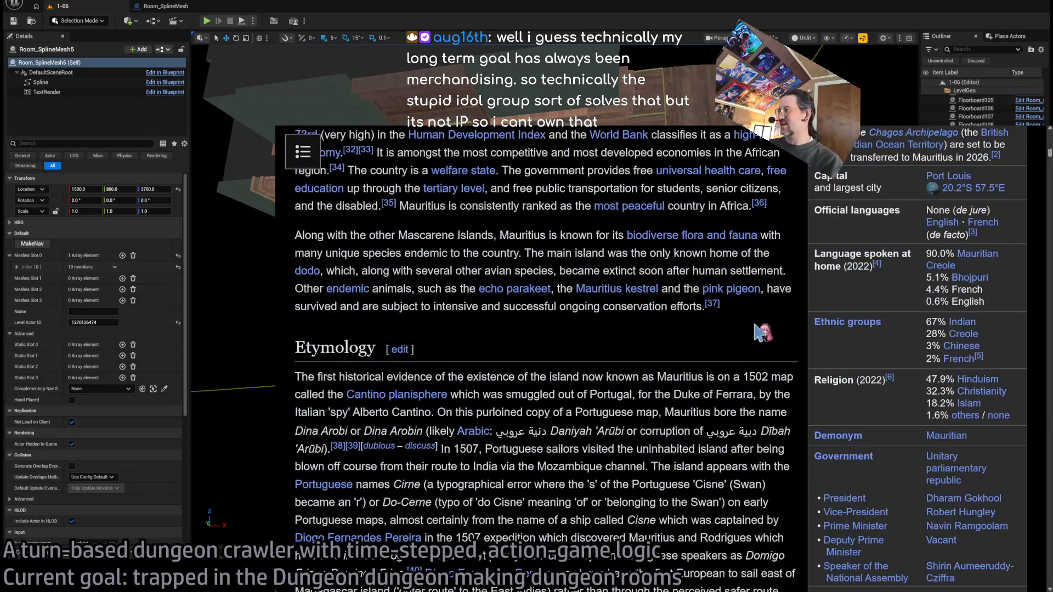
scroll(905, 336, "down", 4)
scroll(802, 377, "down", 4)
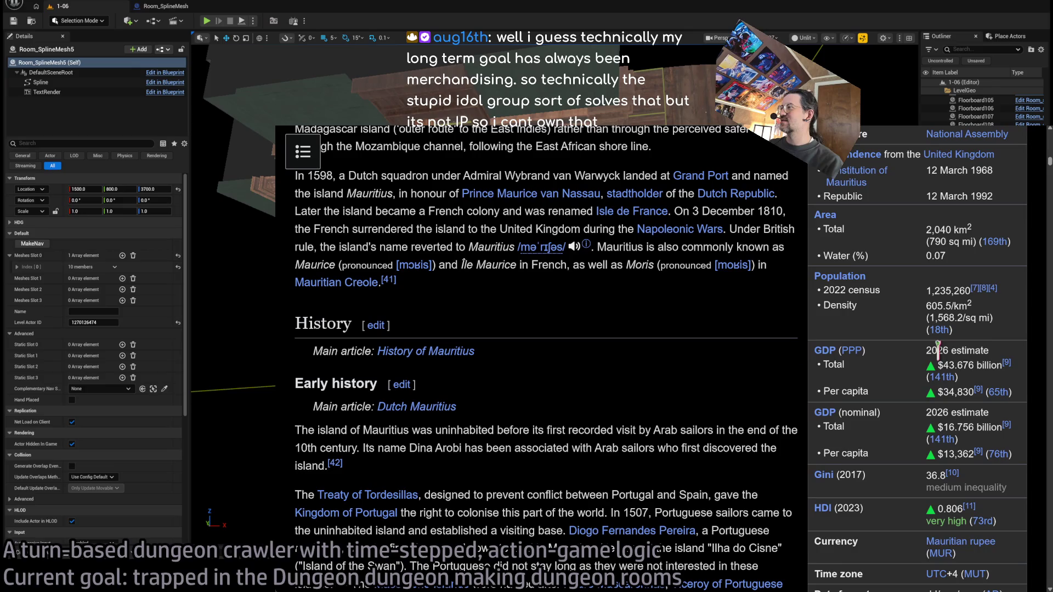
scroll(741, 378, "up", 15)
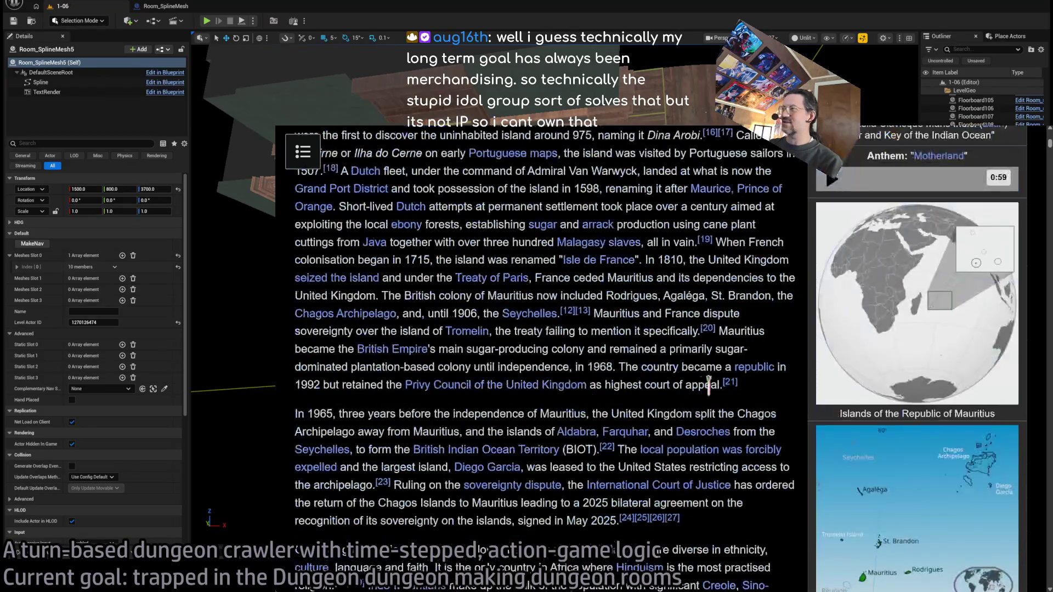
scroll(697, 356, "up", 5)
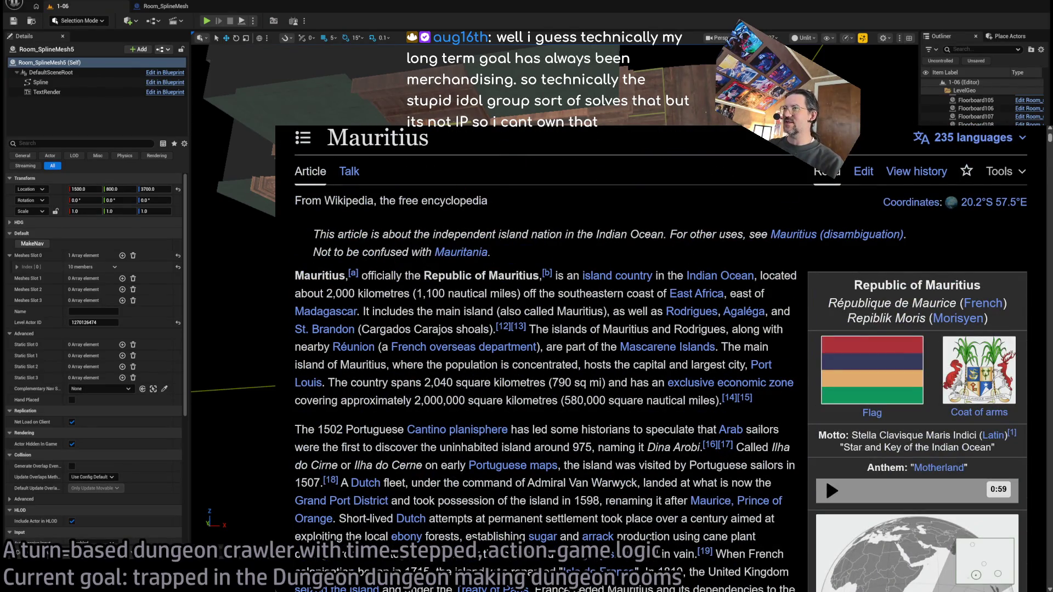
key("ctrl+Tab")
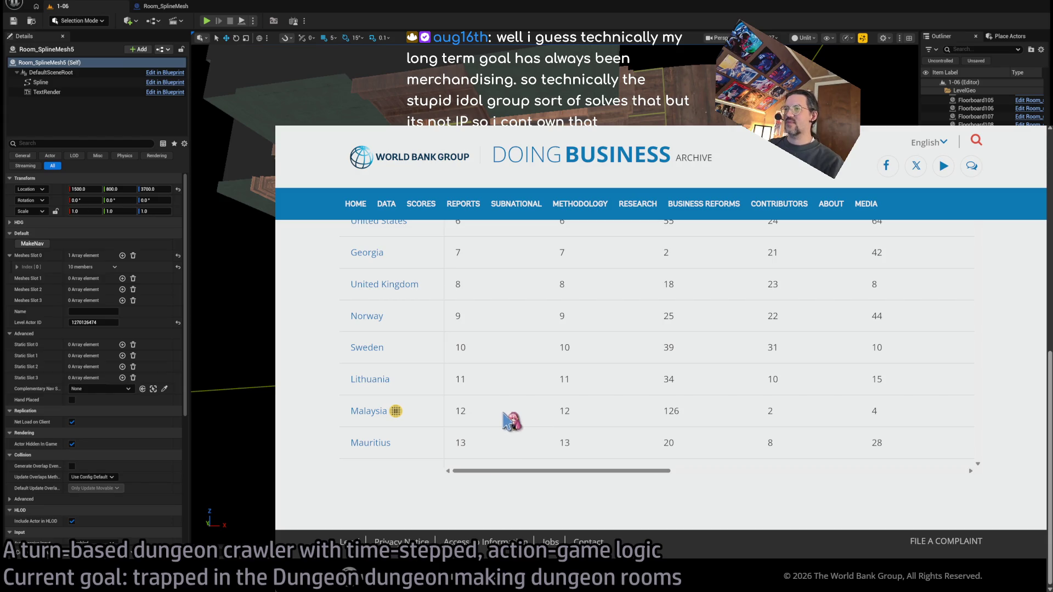
Step: Scroll the rankings to Sweden's row and pan right to the Protecting minority investors through Resolving insolvency columns
scroll(583, 424, "up", 3)
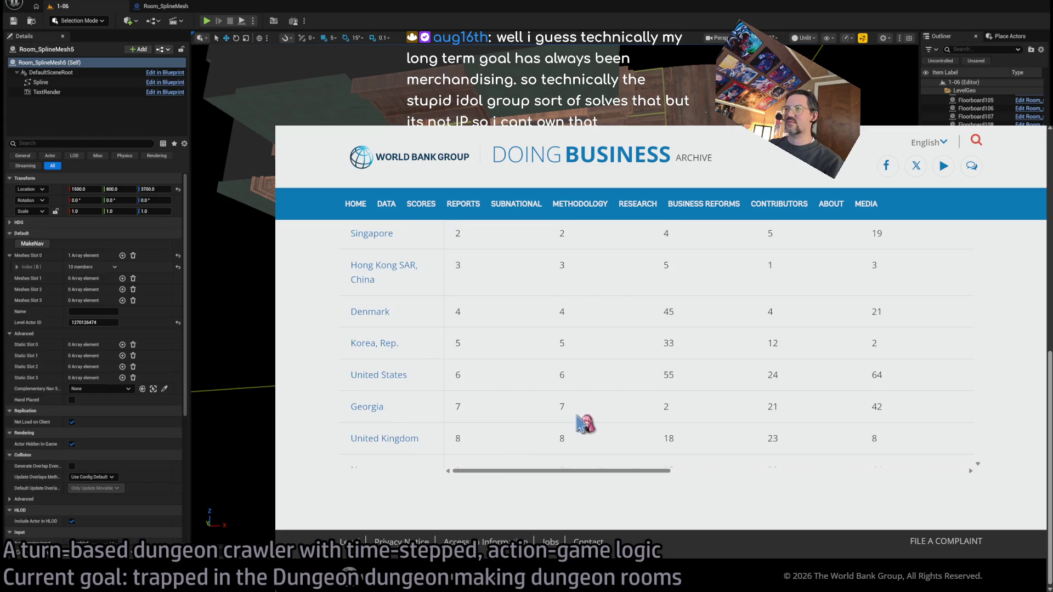
scroll(583, 423, "down", 4)
scroll(1050, 338, "up", 2)
scroll(1050, 338, "down", 2)
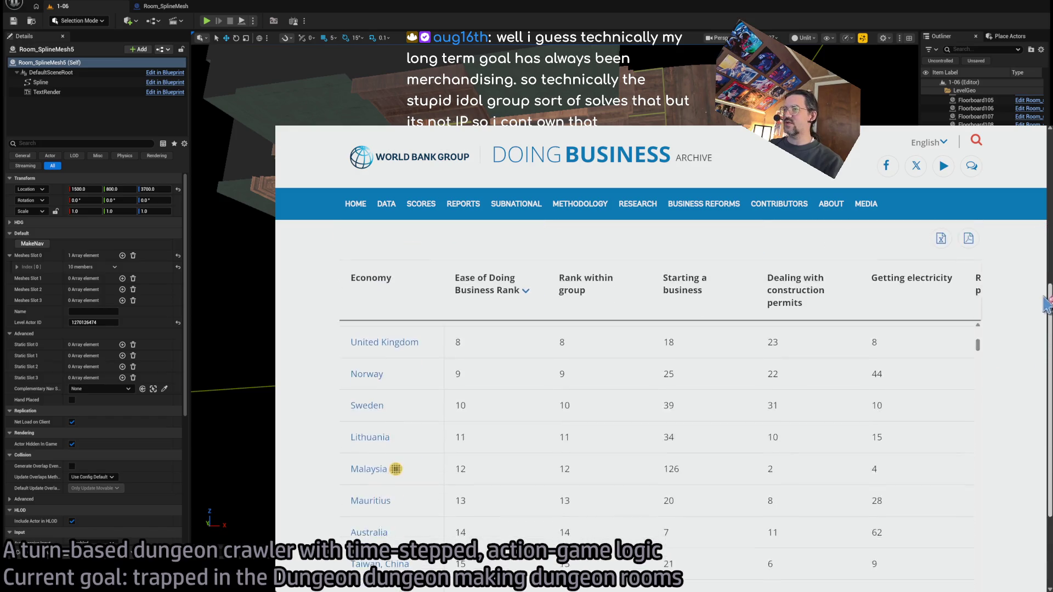
scroll(1050, 338, "up", 1)
scroll(702, 494, "down", 4)
scroll(702, 495, "up", 3)
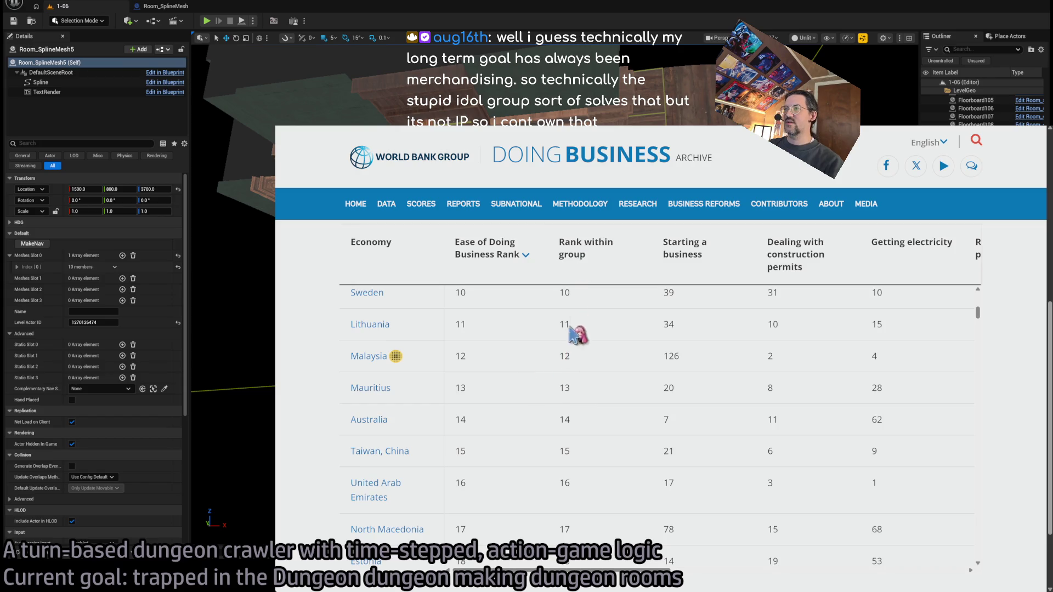
left_click_drag(614, 572, 673, 572)
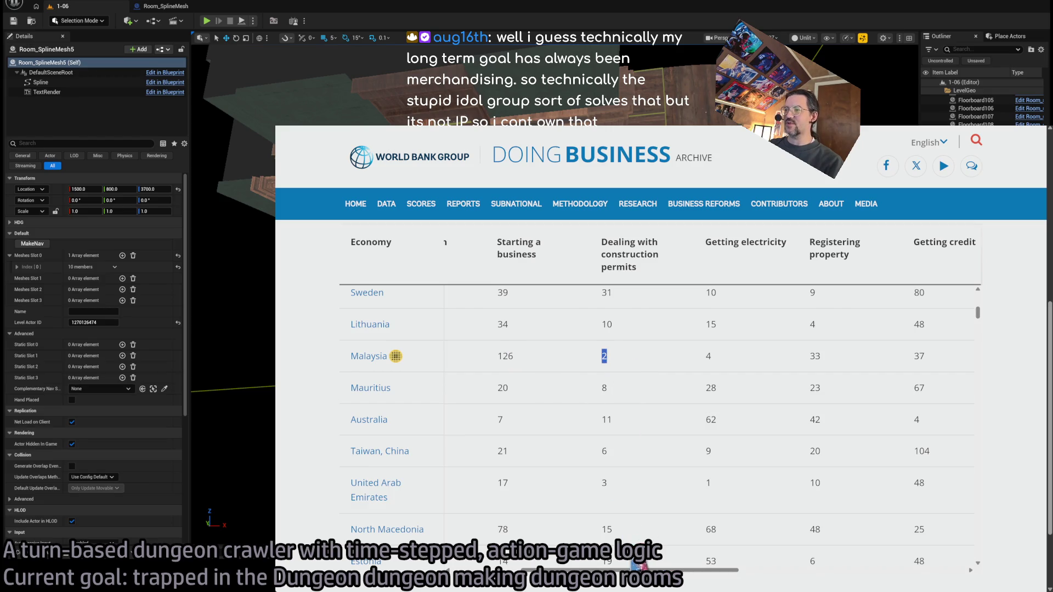
left_click_drag(630, 570, 688, 571)
left_click(584, 359)
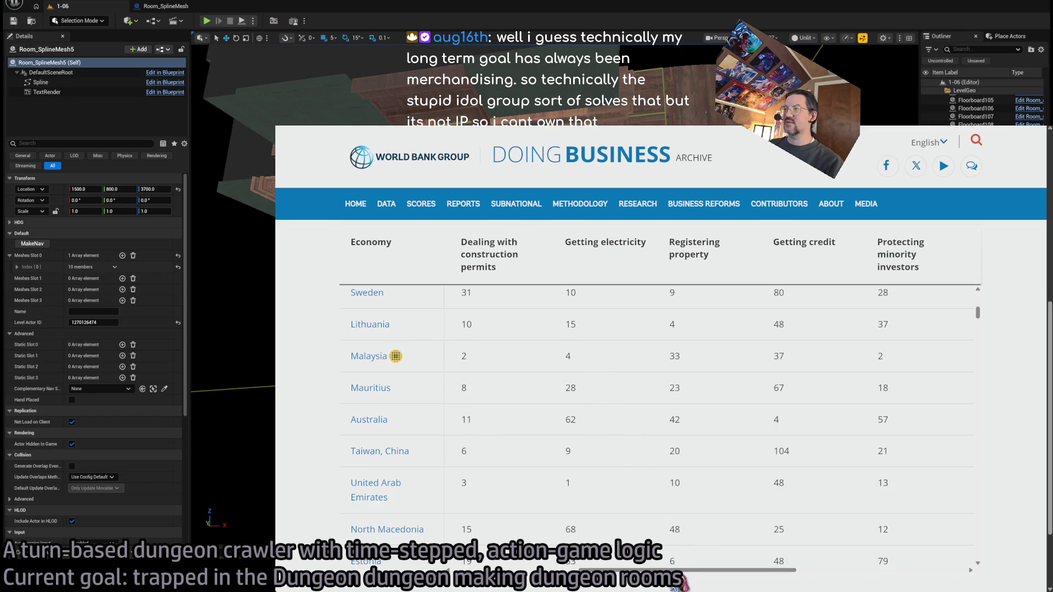
left_click_drag(686, 572, 822, 578)
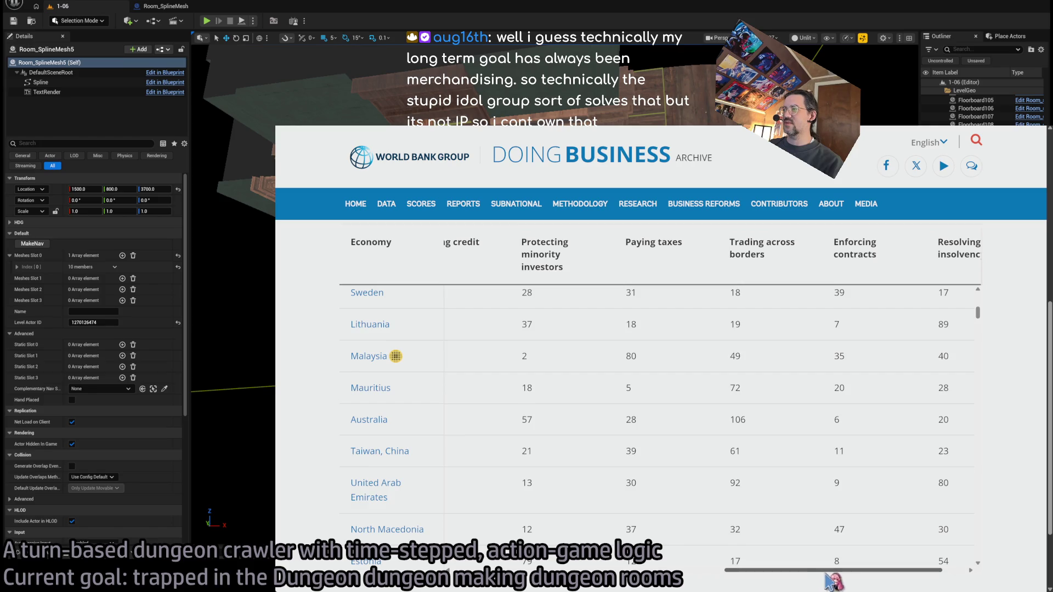
left_click_drag(836, 580, 860, 580)
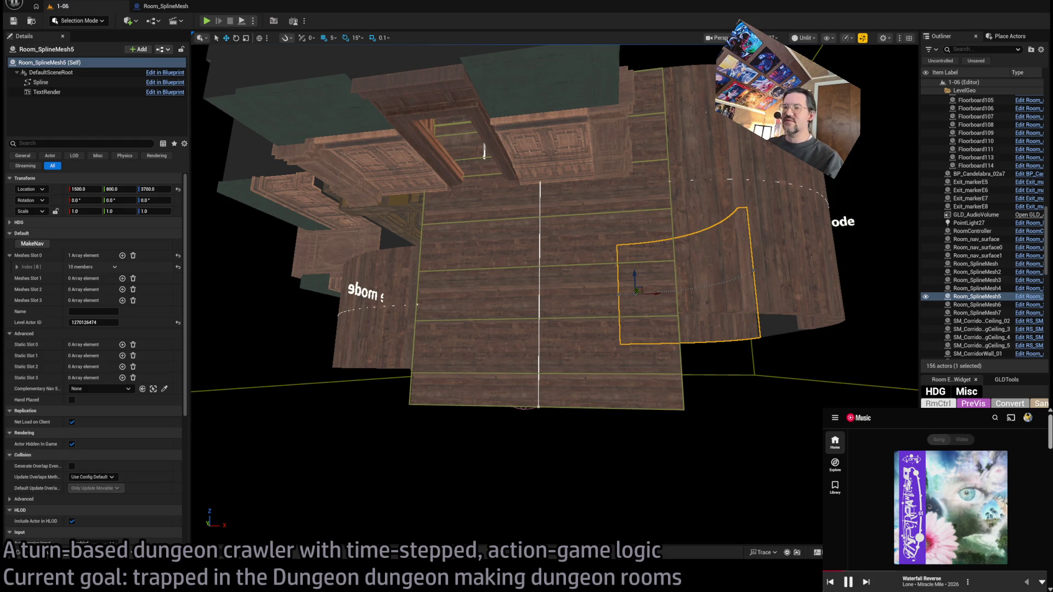
Step: Fly the camera in over the floor planks beside the curved Room_SplineMesh5 piece
mouse_move(609, 233)
left_mouse_down()
mouse_move(571, 170)
mouse_move(526, 214)
mouse_move(449, 250)
left_mouse_up()
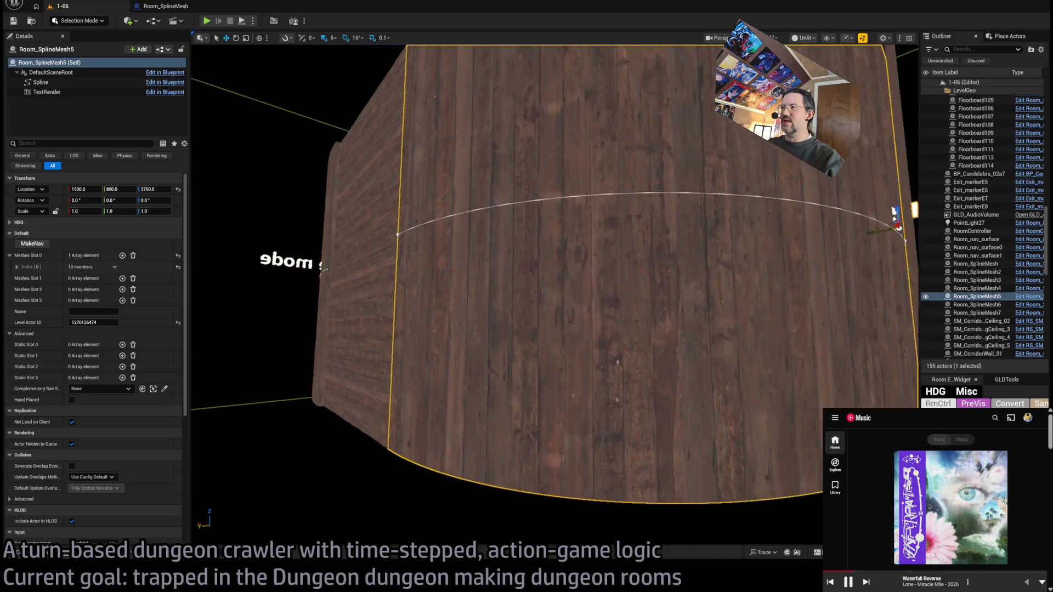
mouse_move(215, 258)
left_mouse_down()
mouse_move(356, 218)
mouse_move(430, 181)
mouse_move(553, 388)
left_mouse_up()
Step: Select Room_nav_surface and set its Nav Blockers count to 1
left_click(506, 445)
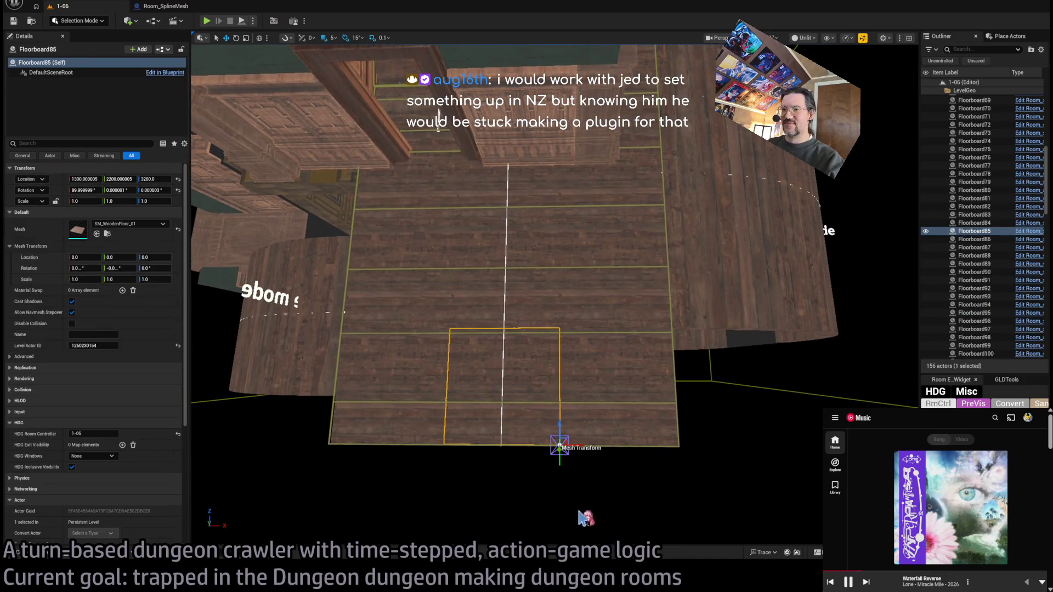
left_click_drag(581, 515, 622, 457)
left_click(339, 371)
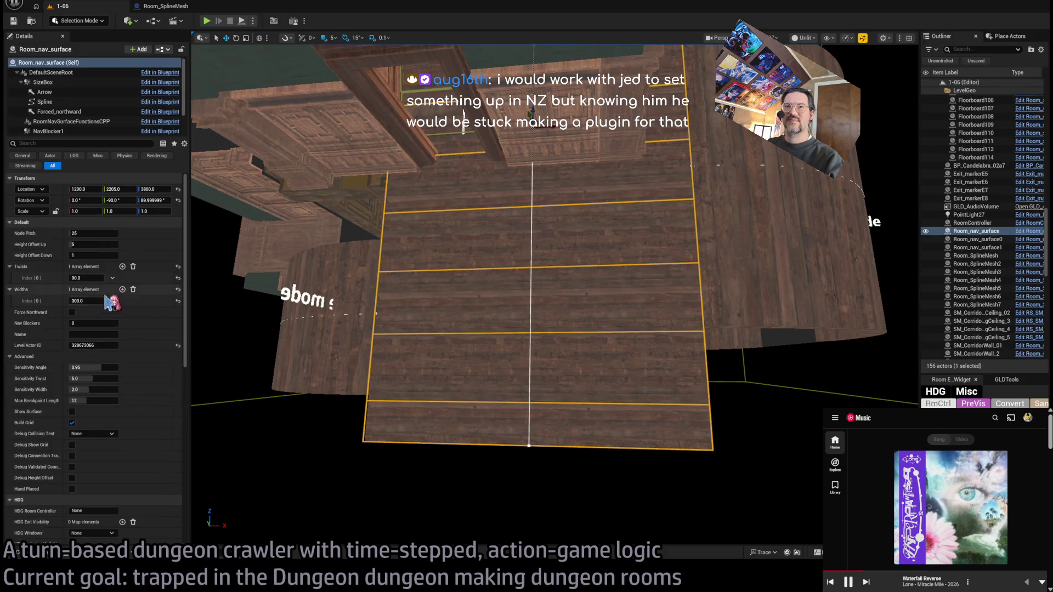
left_click(100, 323)
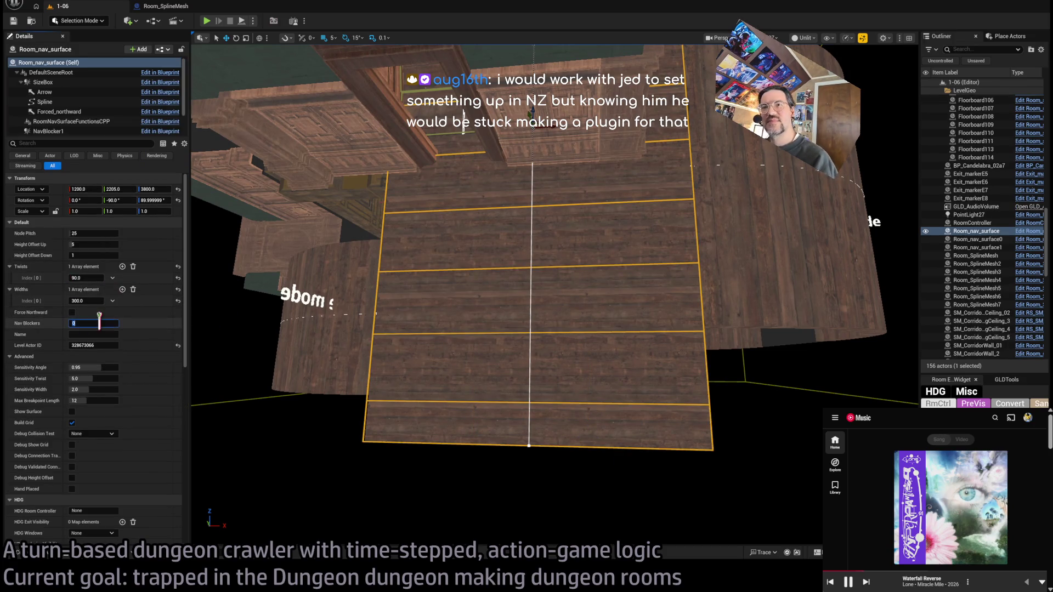
key("Return")
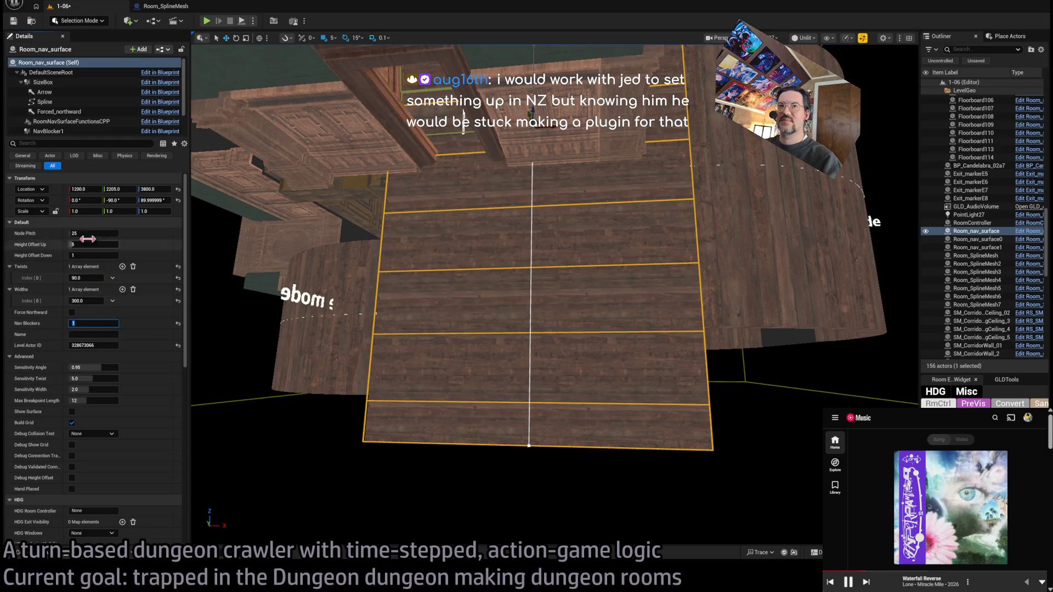
Step: Select NavBlocker1 and enter scale values of 1 to size it as a flat box
left_click(67, 131)
key("f")
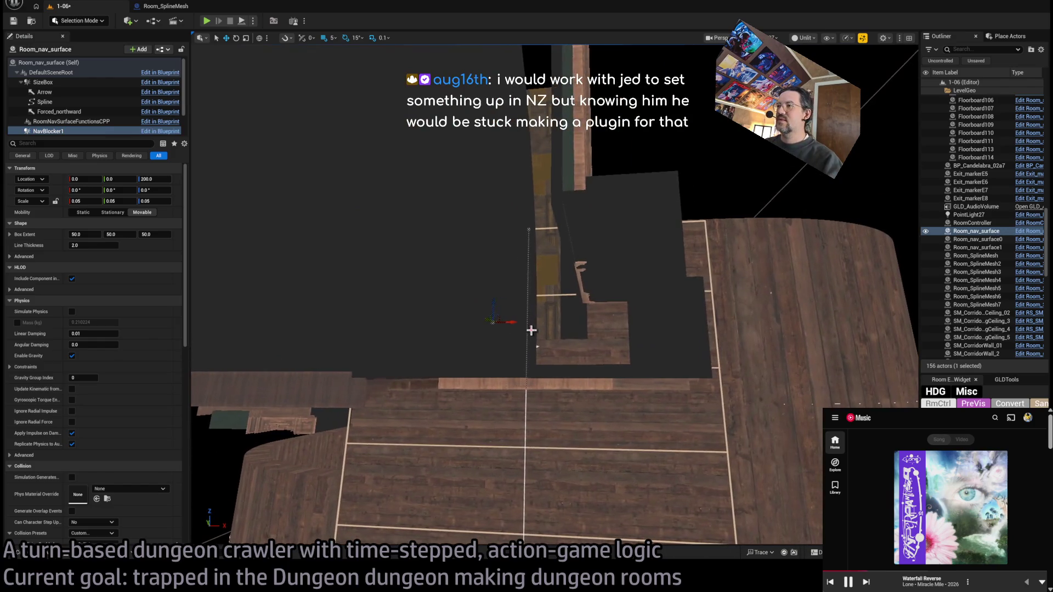
type("1")
key("Tab")
type("1")
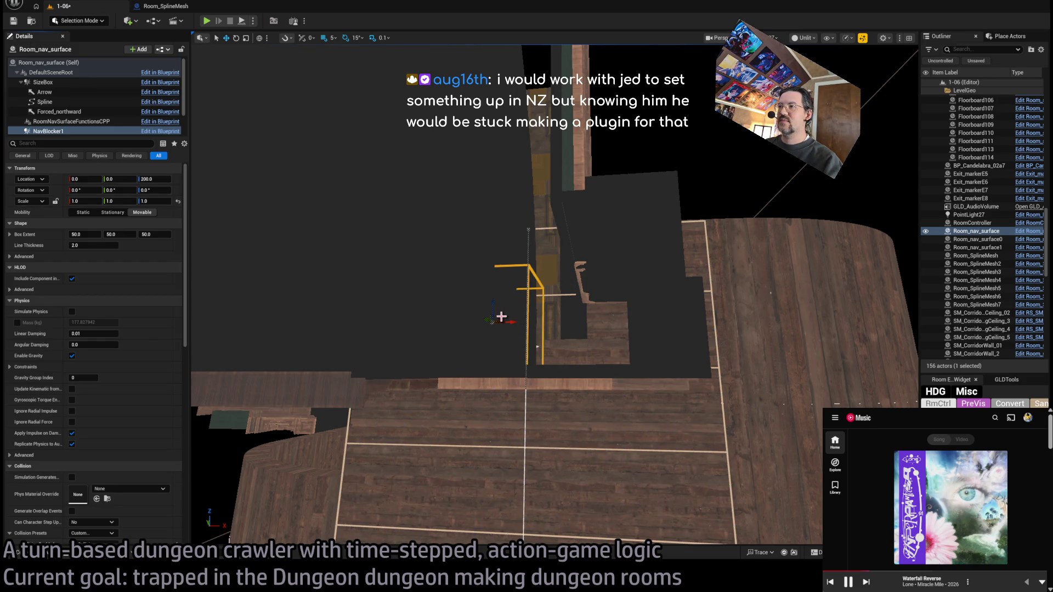
Step: Lower the NavBlocker1 box to the doorway floor and check its placement from the side
mouse_move(503, 315)
left_mouse_down()
mouse_move(566, 362)
mouse_move(442, 183)
mouse_move(307, 230)
left_mouse_up()
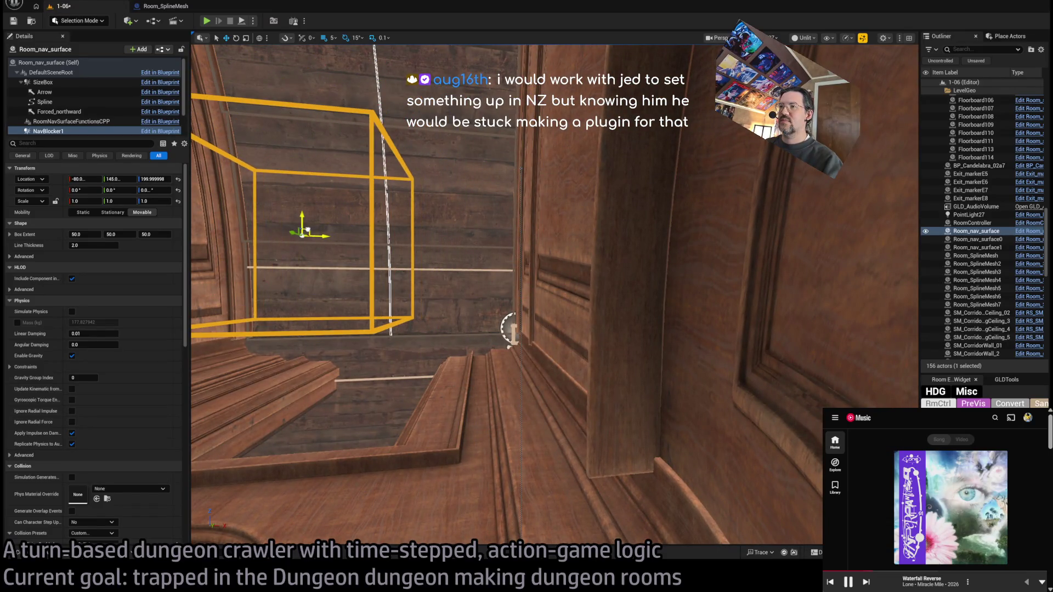
key("f")
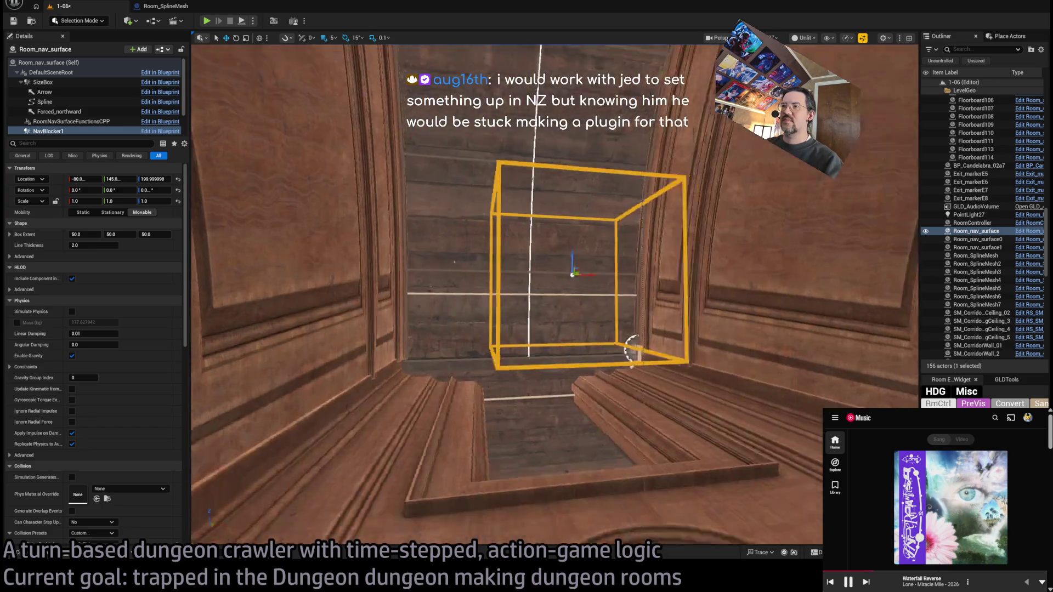
mouse_move(665, 277)
left_mouse_down()
mouse_move(554, 288)
mouse_move(569, 299)
mouse_move(567, 209)
left_mouse_up()
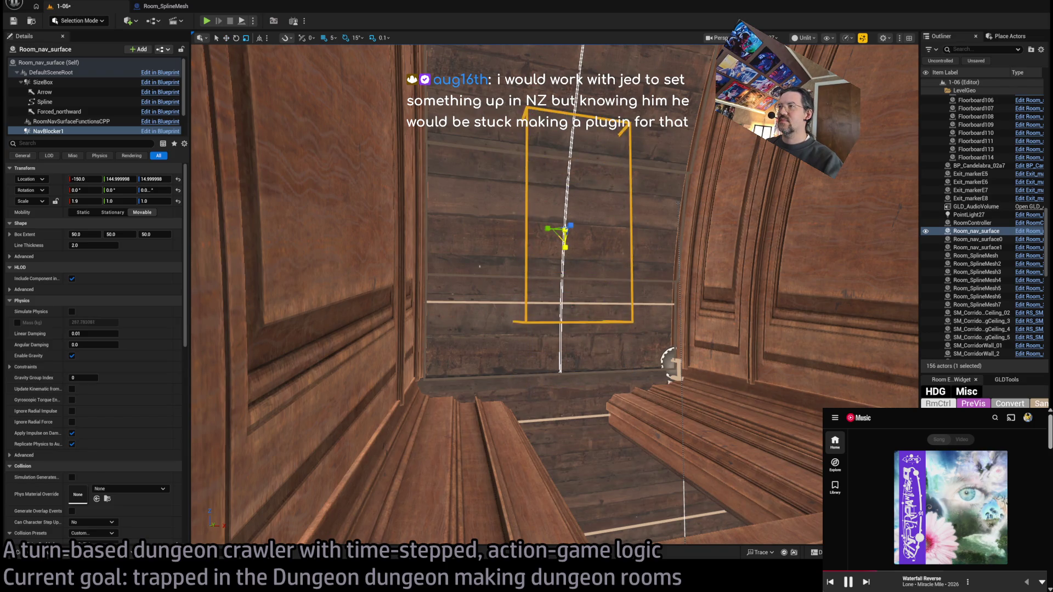
scroll(504, 231, "down", 10)
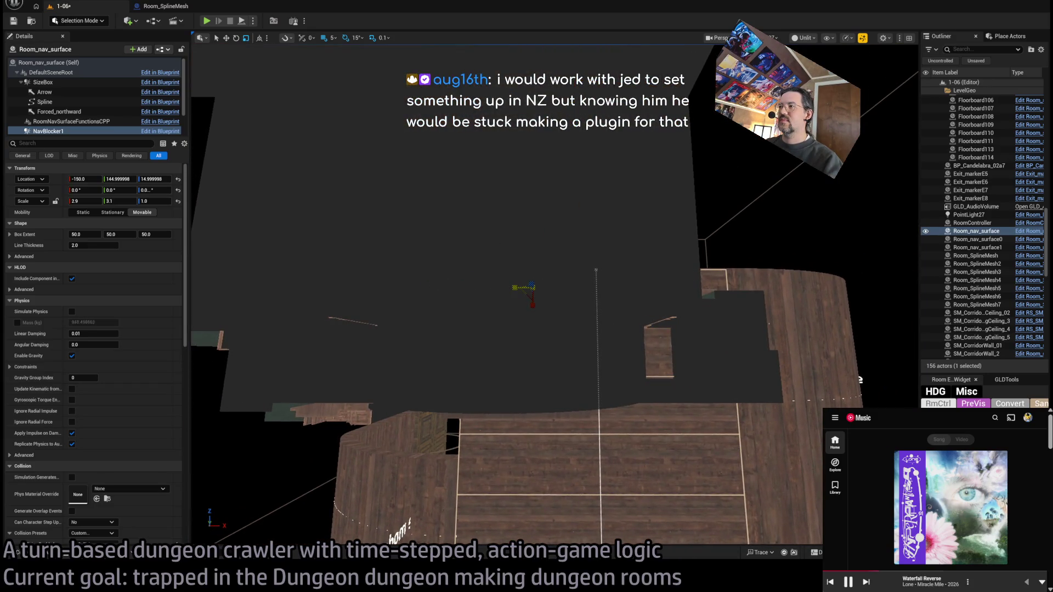
scroll(527, 288, "up", 10)
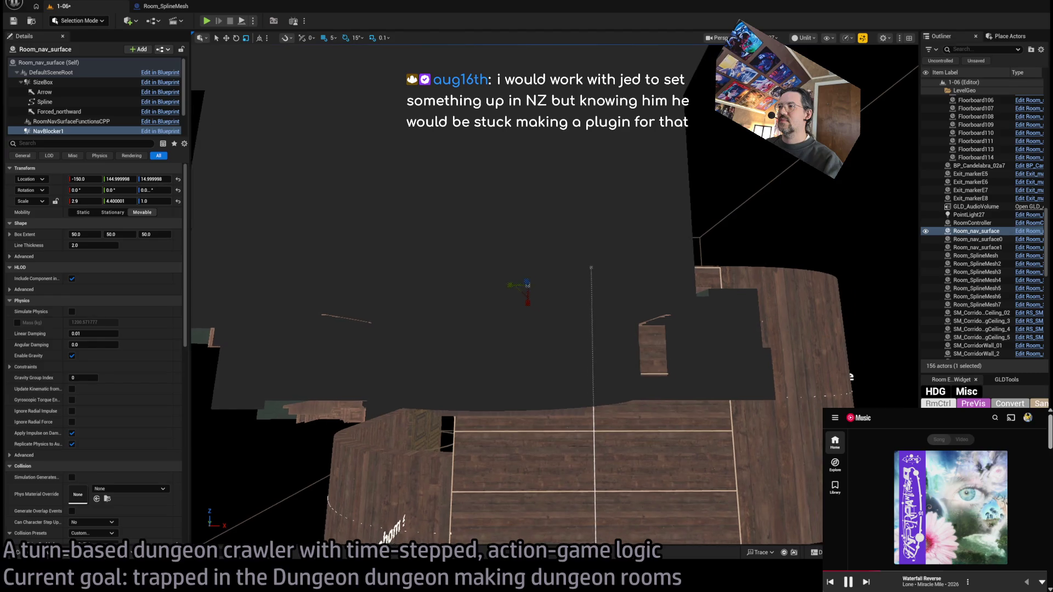
scroll(452, 303, "down", 10)
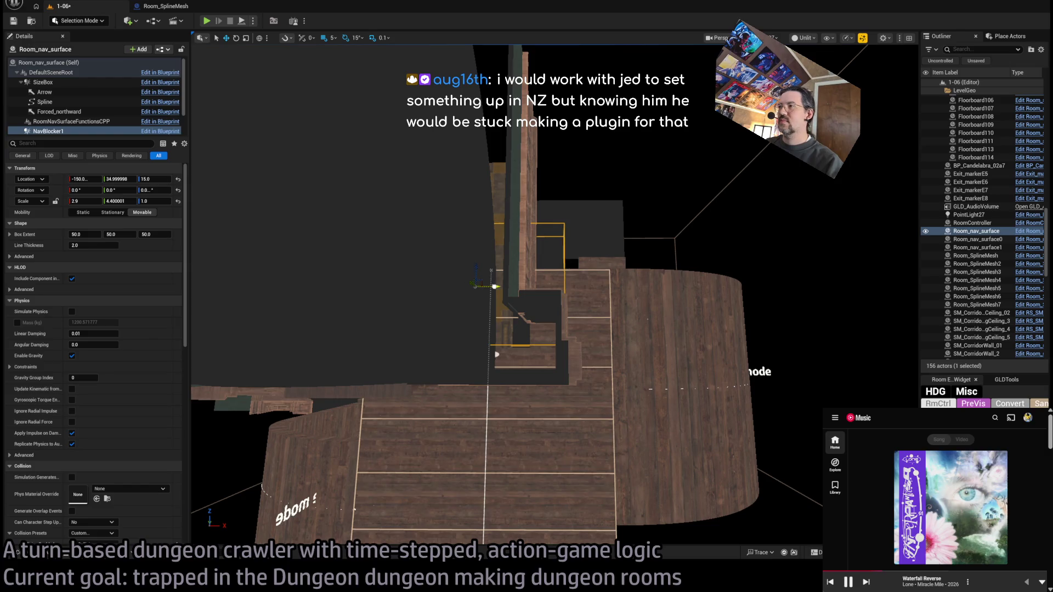
scroll(497, 355, "up", 8)
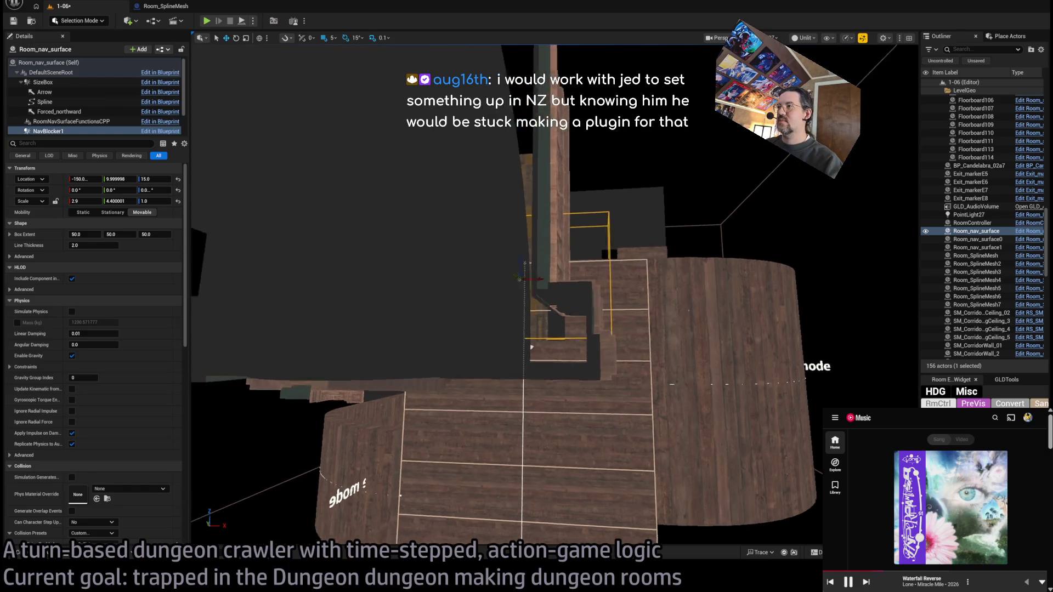
scroll(527, 288, "up", 6)
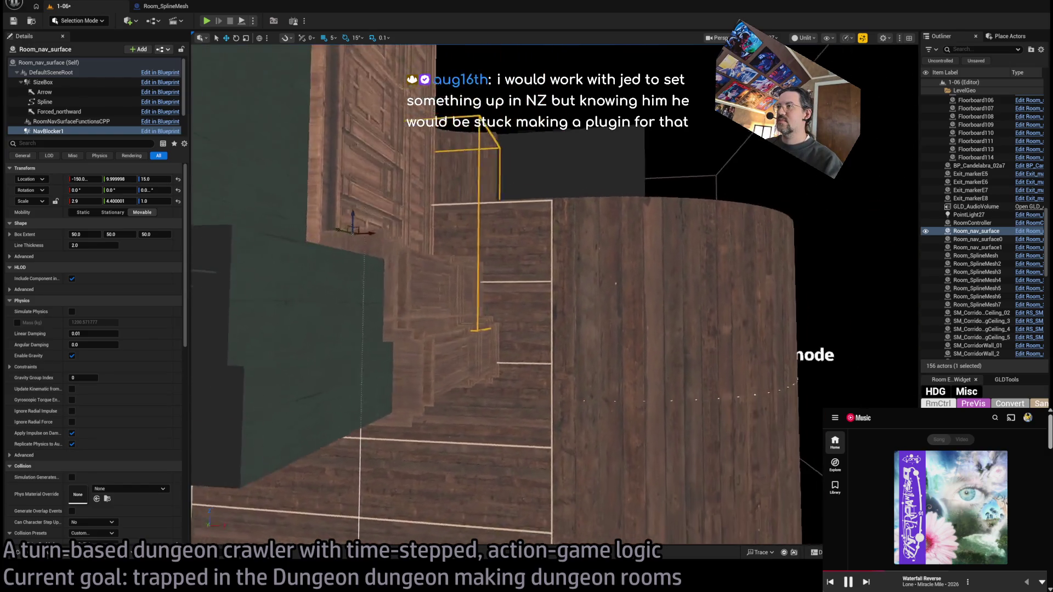
scroll(552, 350, "up", 8)
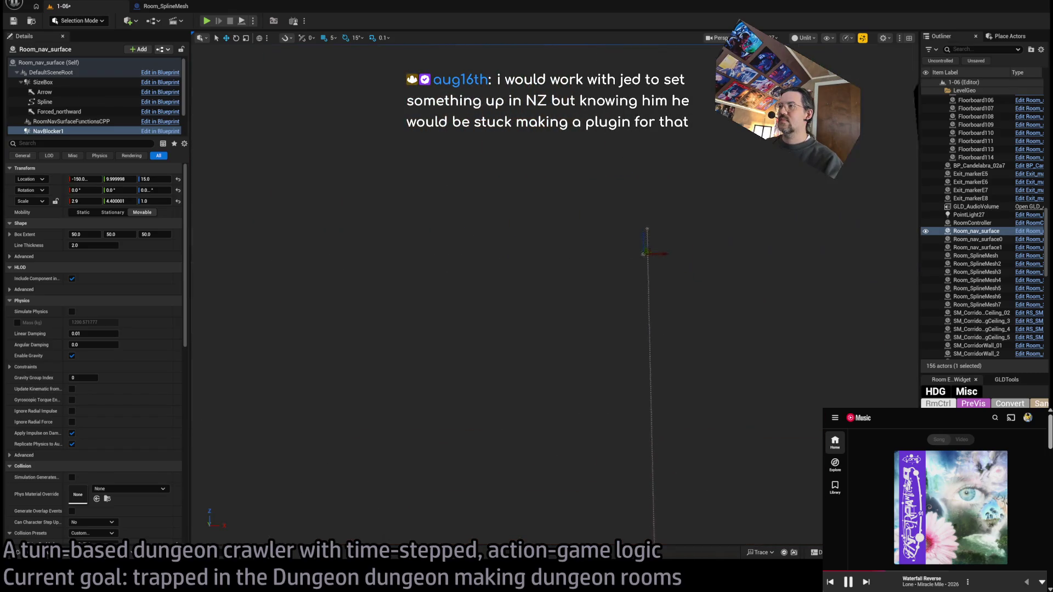
scroll(551, 273, "down", 10)
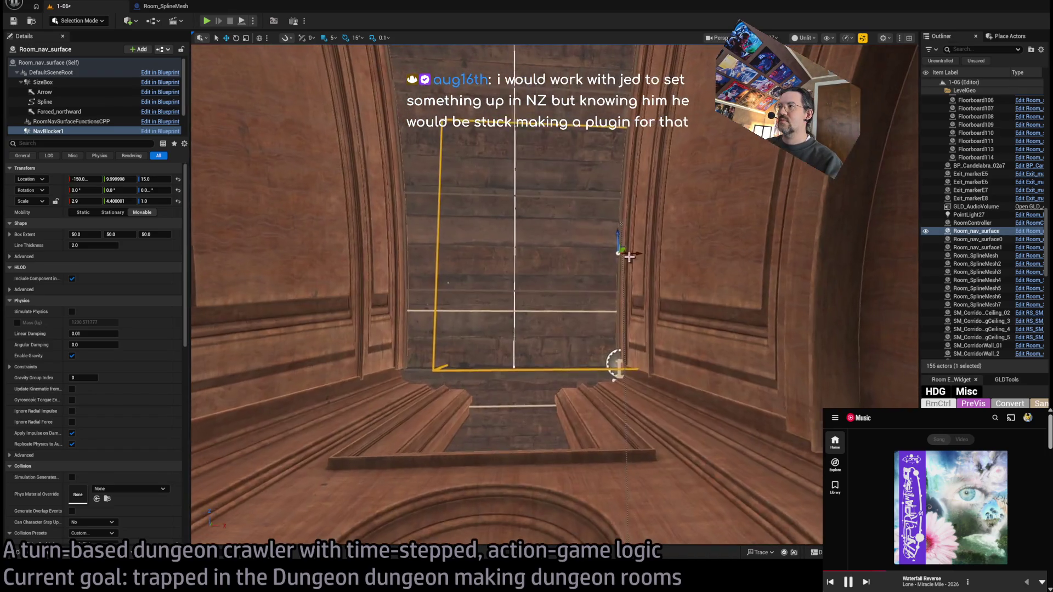
mouse_move(548, 296)
left_mouse_down()
mouse_move(472, 296)
mouse_move(471, 241)
mouse_move(477, 308)
mouse_move(488, 275)
mouse_move(482, 220)
left_mouse_up()
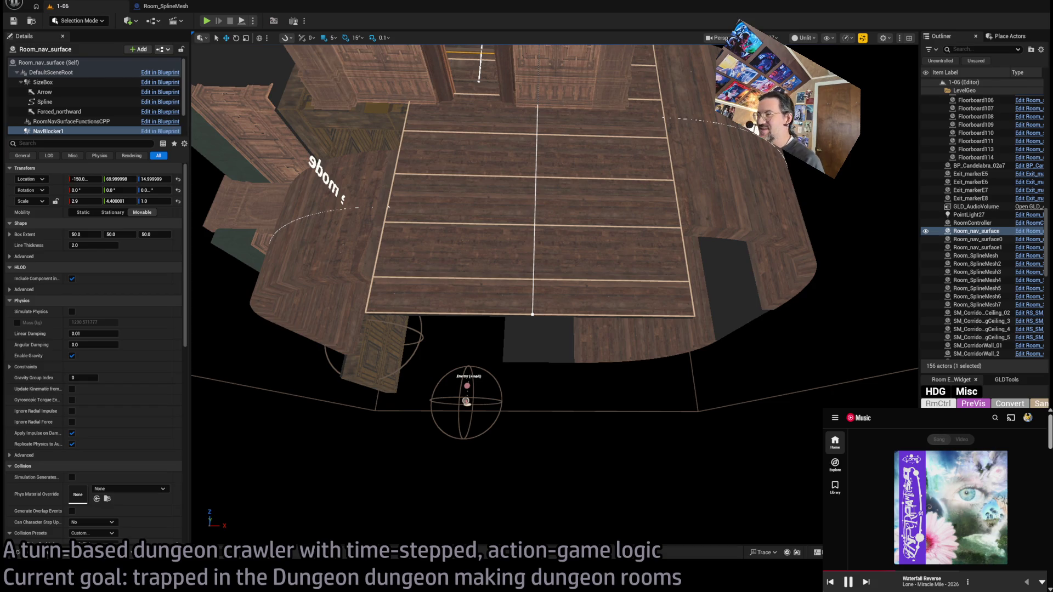
mouse_move(493, 329)
left_mouse_down()
mouse_move(494, 274)
mouse_move(526, 236)
mouse_move(530, 311)
mouse_move(535, 230)
left_mouse_up()
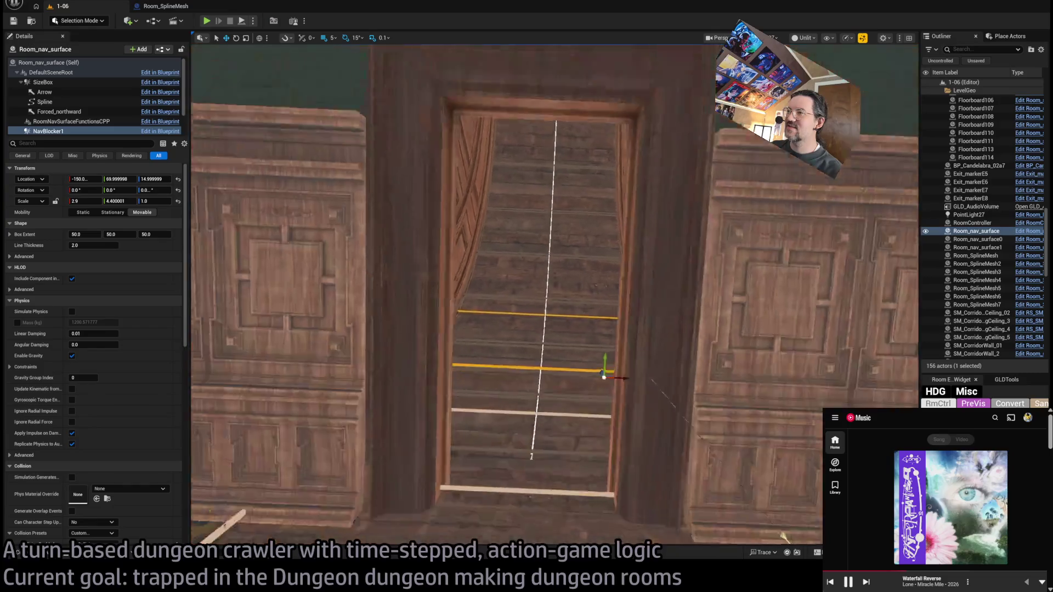
scroll(530, 311, "down", 10)
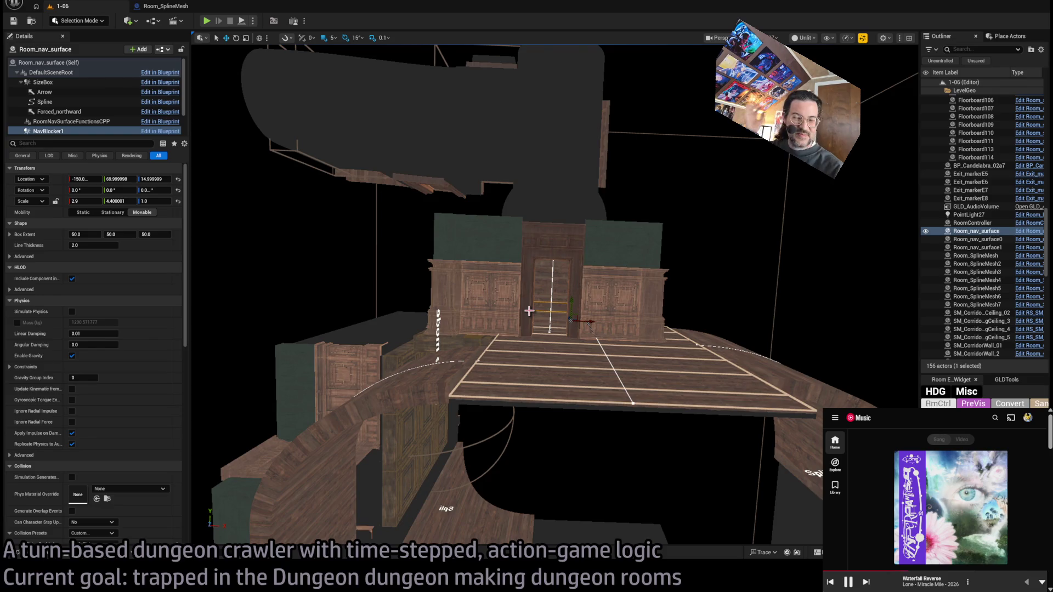
mouse_move(529, 311)
left_mouse_down()
mouse_move(529, 342)
mouse_move(496, 332)
mouse_move(571, 321)
left_mouse_up()
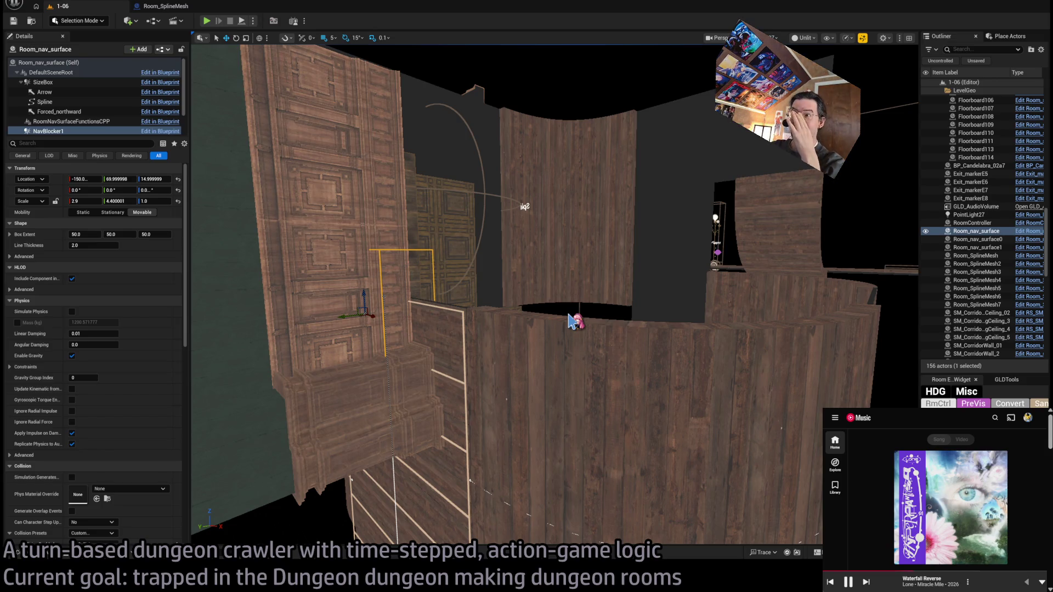
left_click_drag(565, 311, 550, 259)
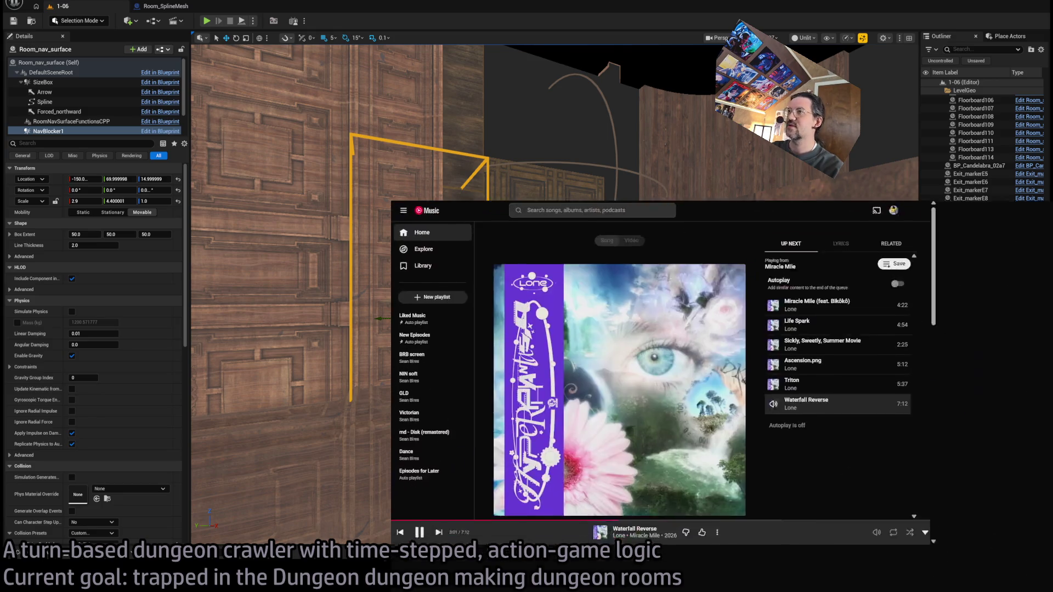
Step: Search the Fab store for 'clouds' in a new browser tab and enlarge the window
key("ctrl+t")
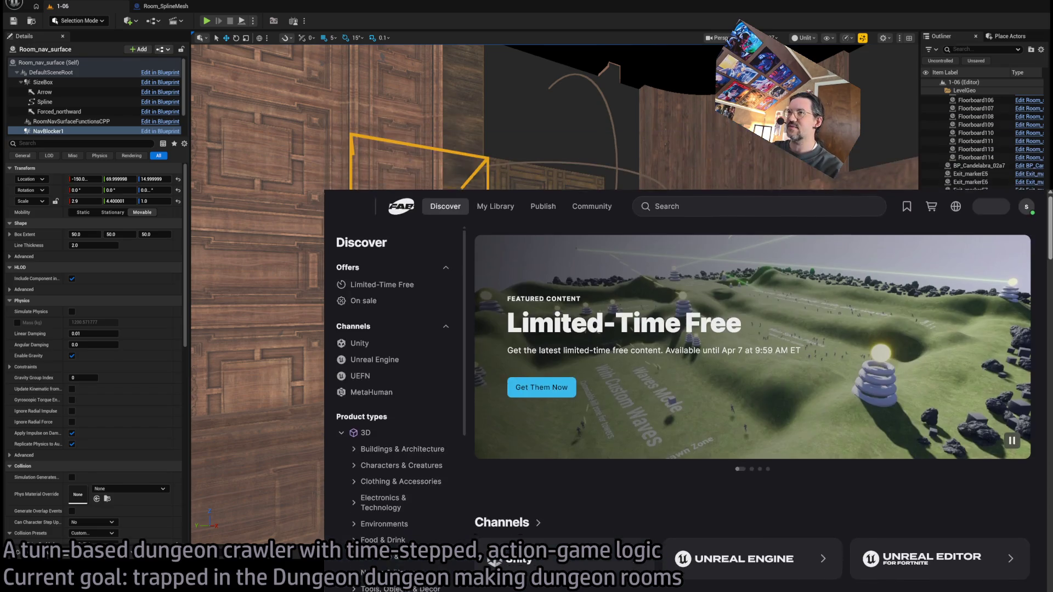
left_click(633, 214)
type("cloud")
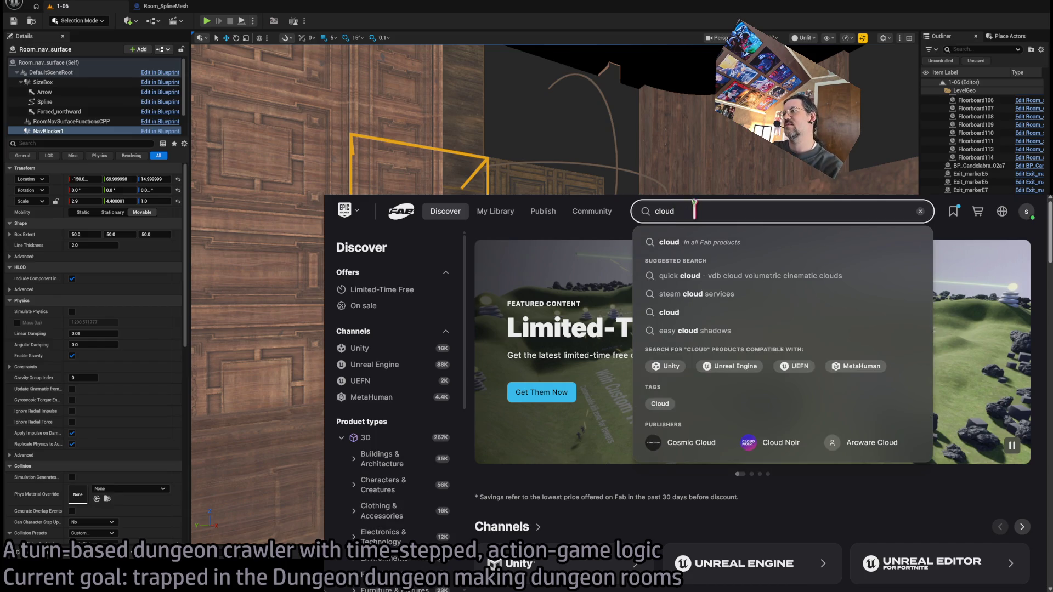
type("s")
key("Return")
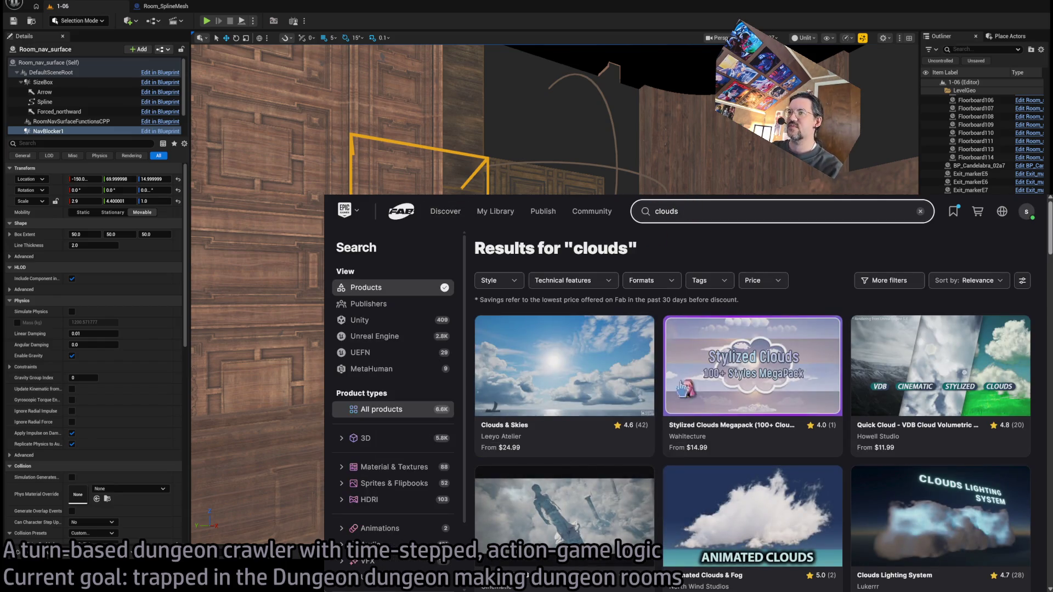
mouse_move(325, 195)
left_mouse_down()
mouse_move(277, 145)
mouse_move(192, 101)
left_mouse_up()
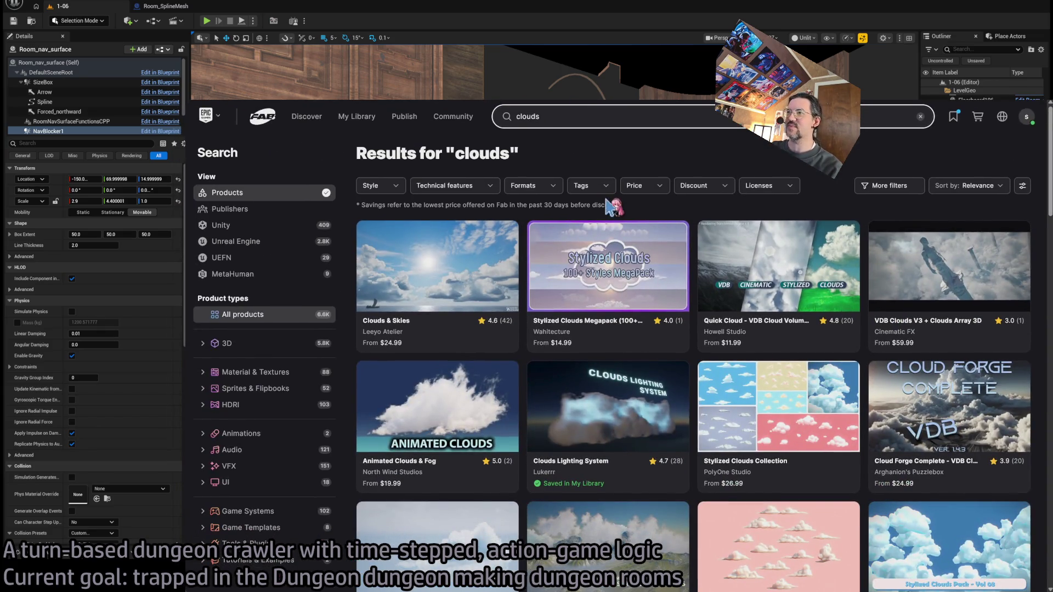
Step: Preview the Stylized Clouds Megapack screenshots, then return to the clouds results
left_click(631, 332)
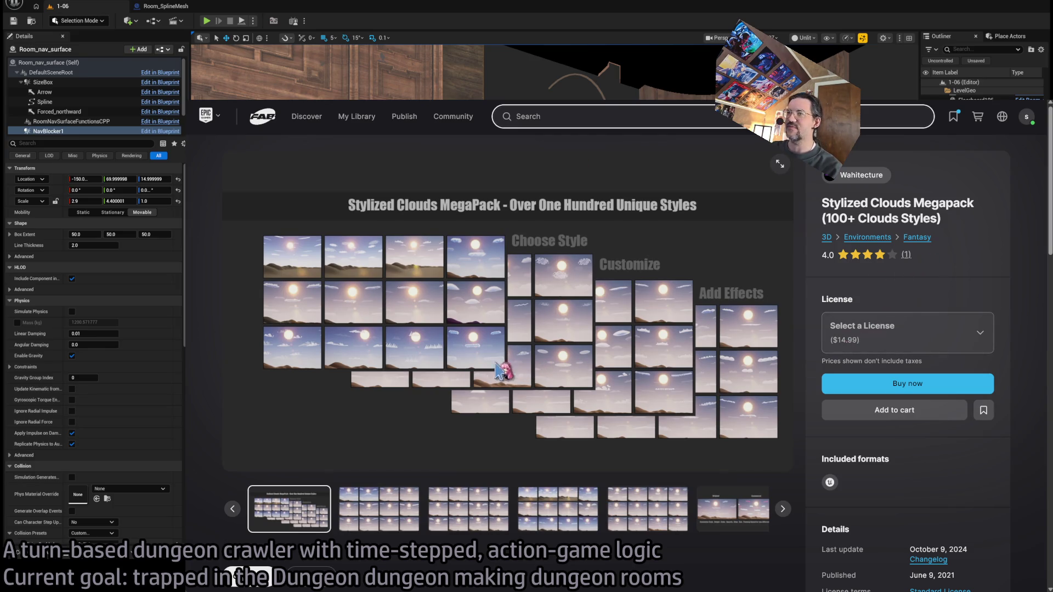
left_click(395, 494)
left_click(485, 514)
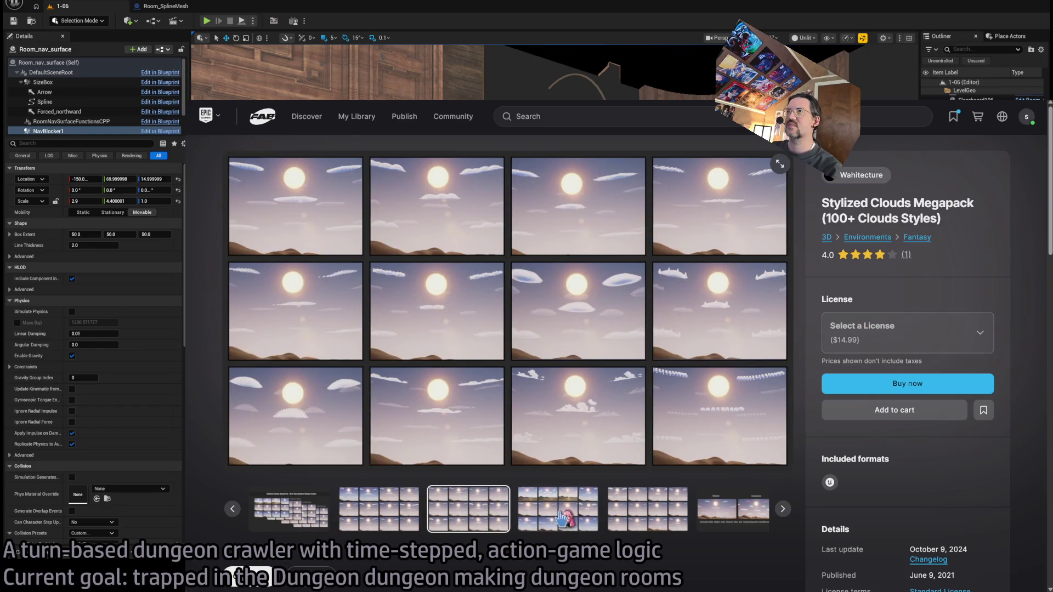
left_click(561, 519)
left_click(648, 509)
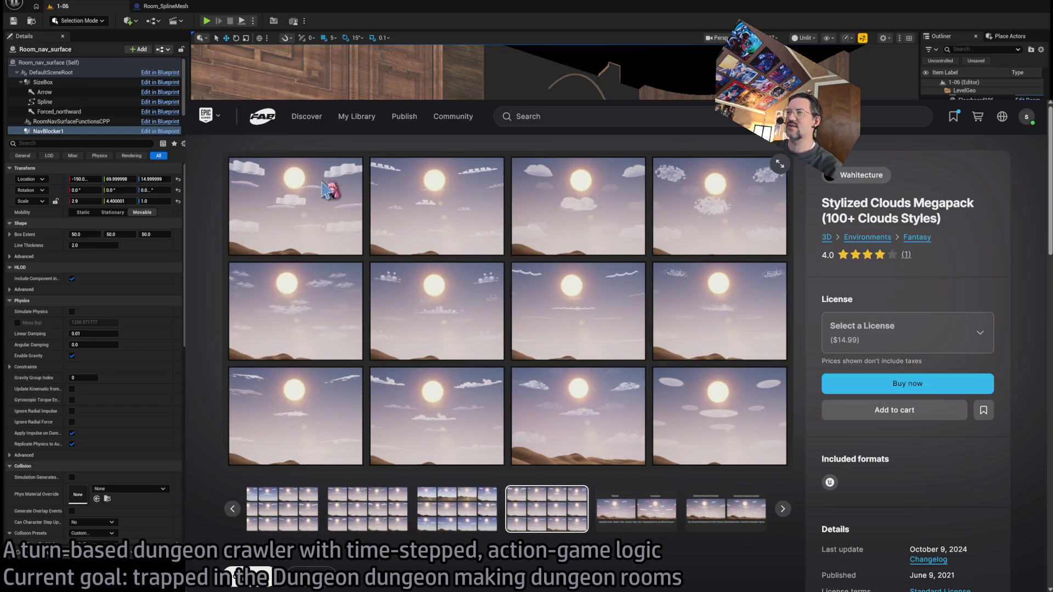
key("alt+Left")
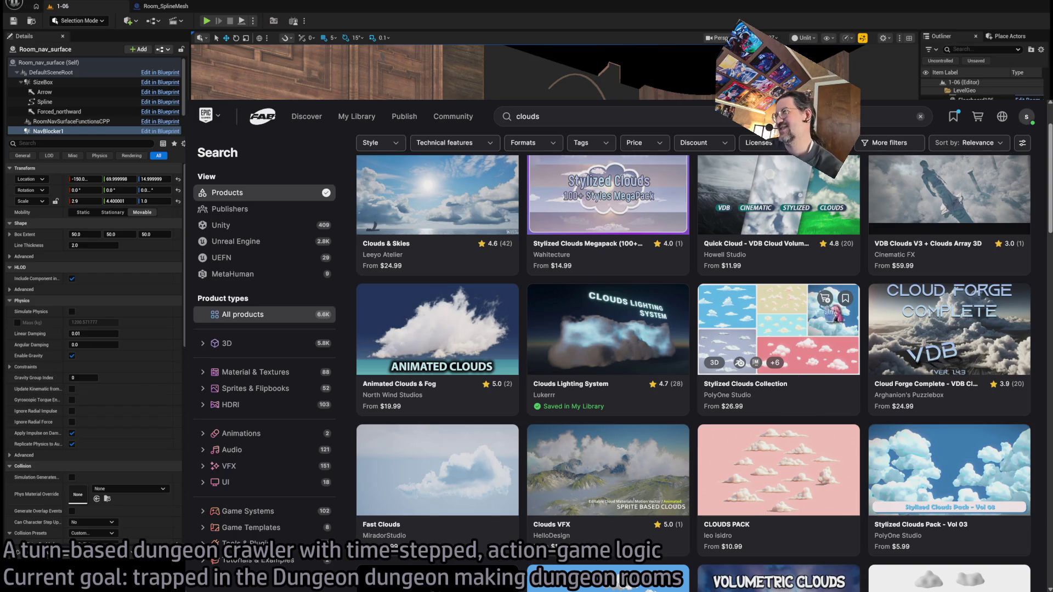
scroll(694, 165, "up", 2)
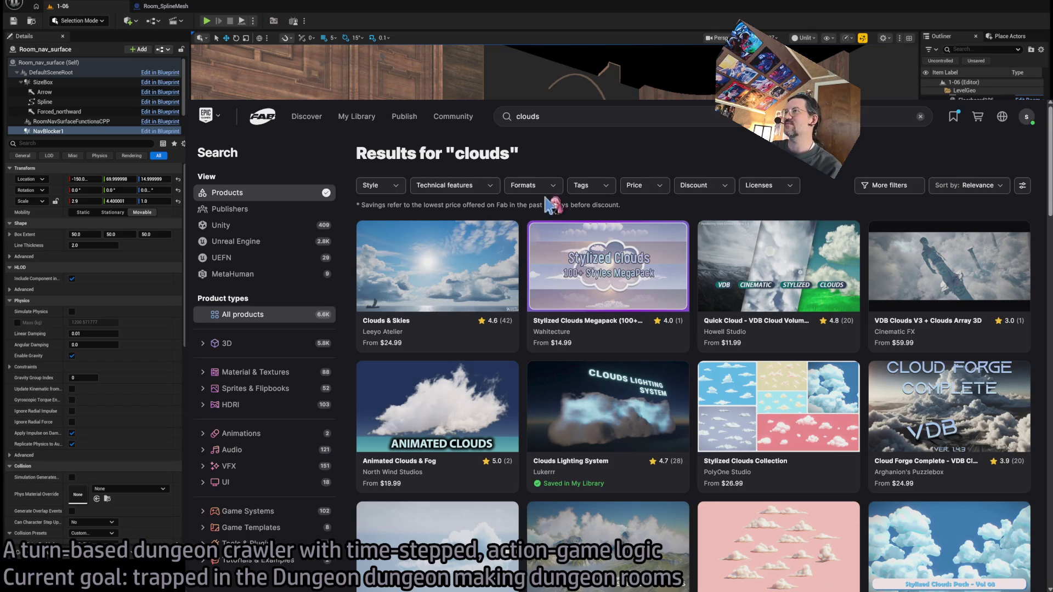
Step: Sort the clouds search results by Rating
left_click(994, 188)
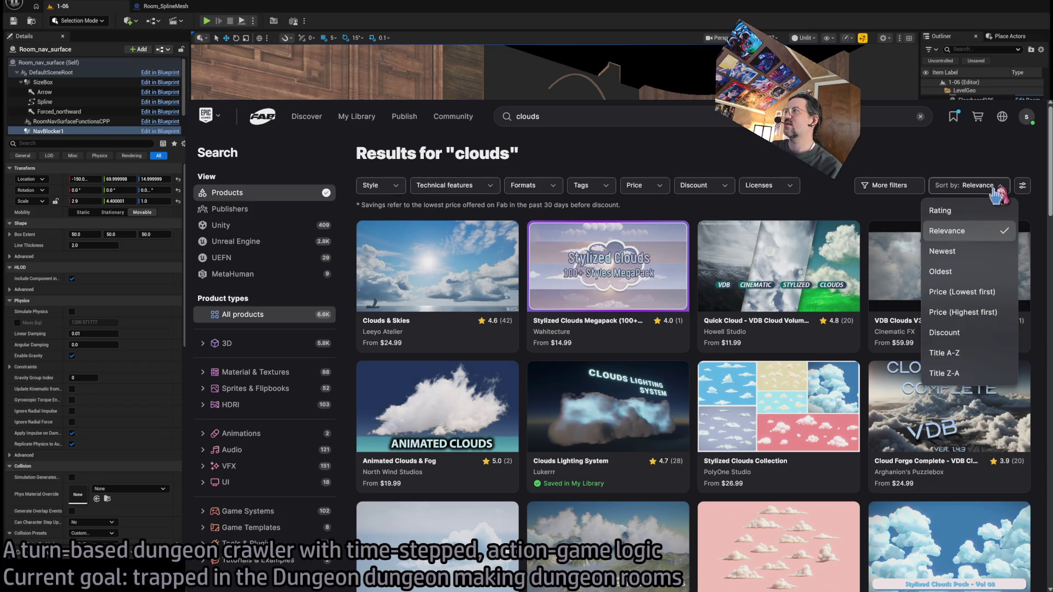
scroll(979, 357, "down", 1)
scroll(980, 329, "up", 1)
left_click(960, 210)
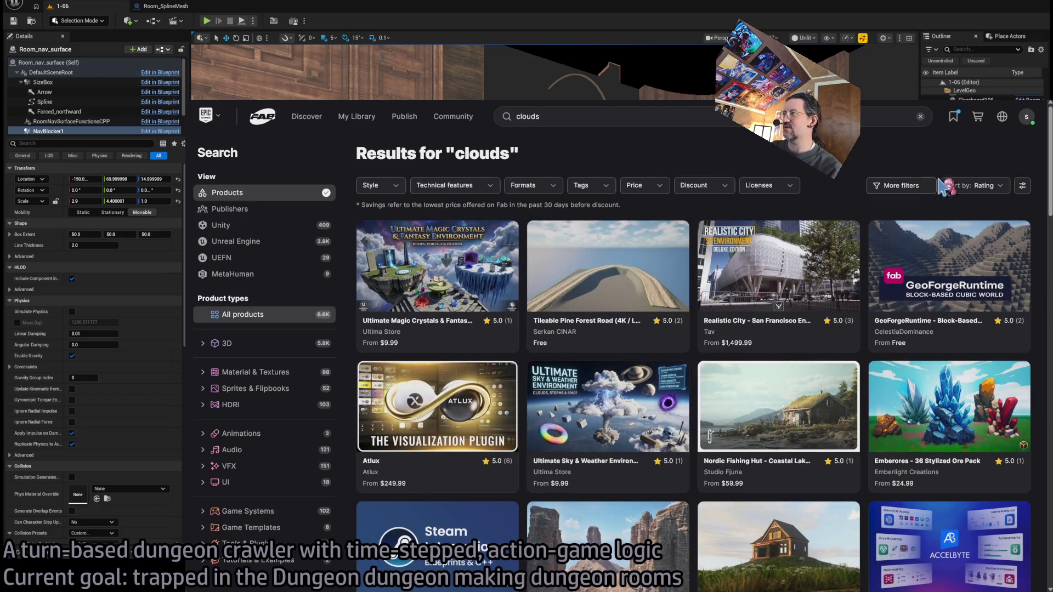
scroll(984, 196, "down", 4)
scroll(976, 193, "up", 4)
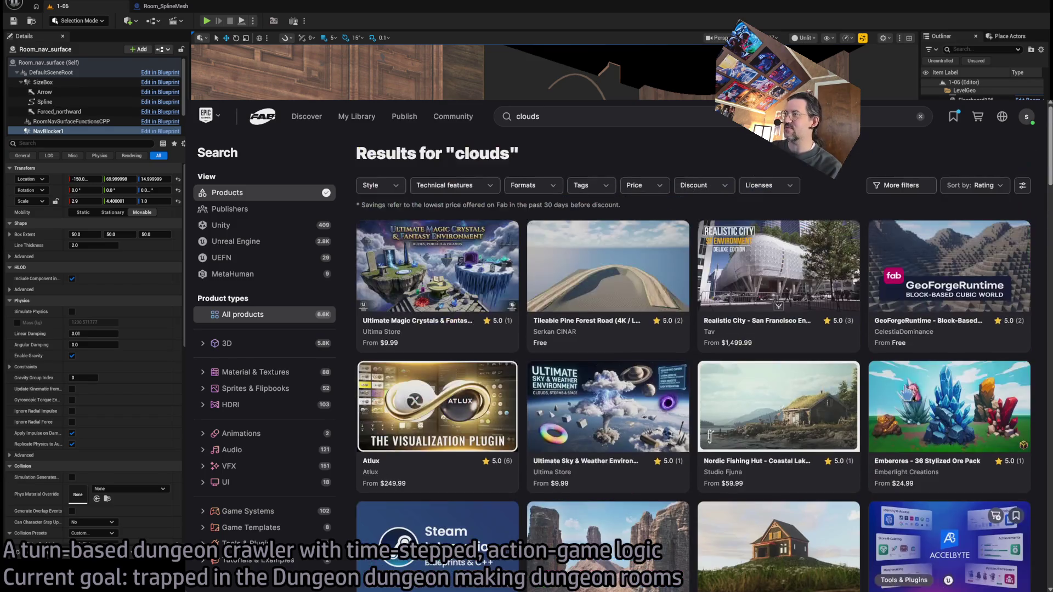
Step: Re-sort the results by Price, highest first, and scroll through them
left_click(971, 188)
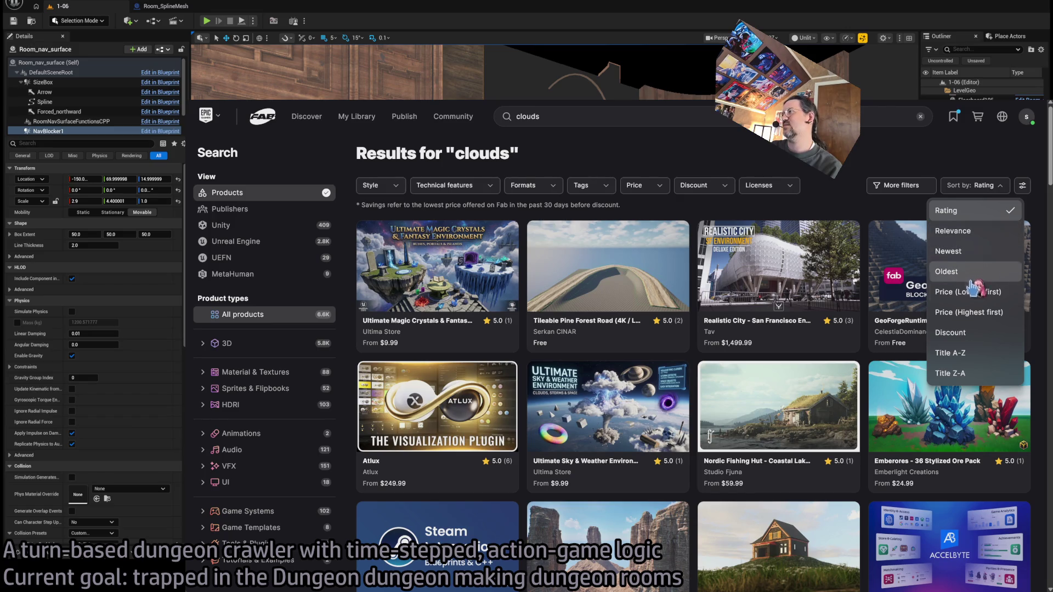
left_click(987, 313)
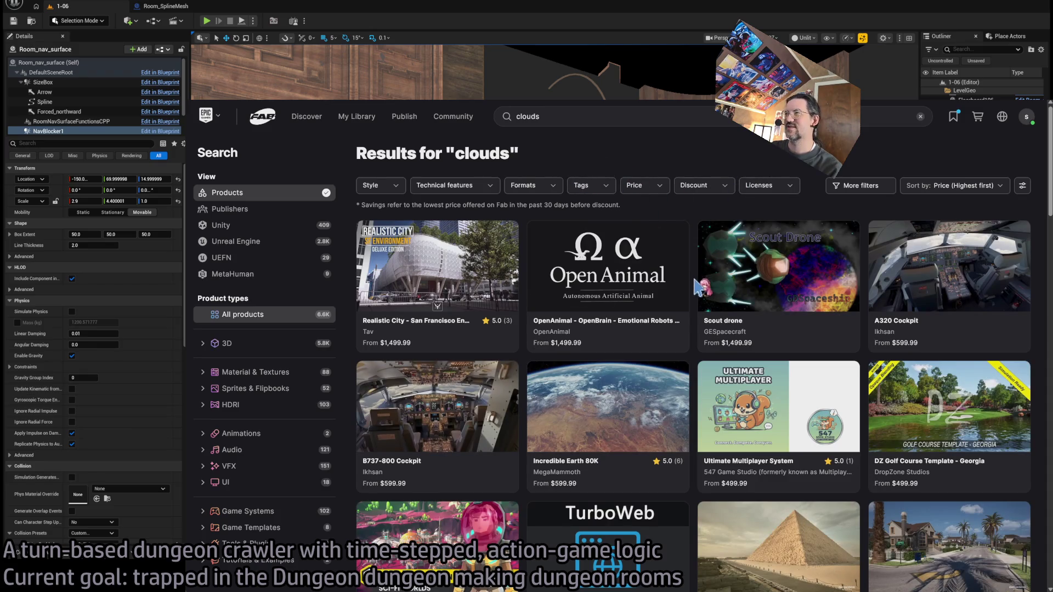
scroll(697, 287, "down", 3)
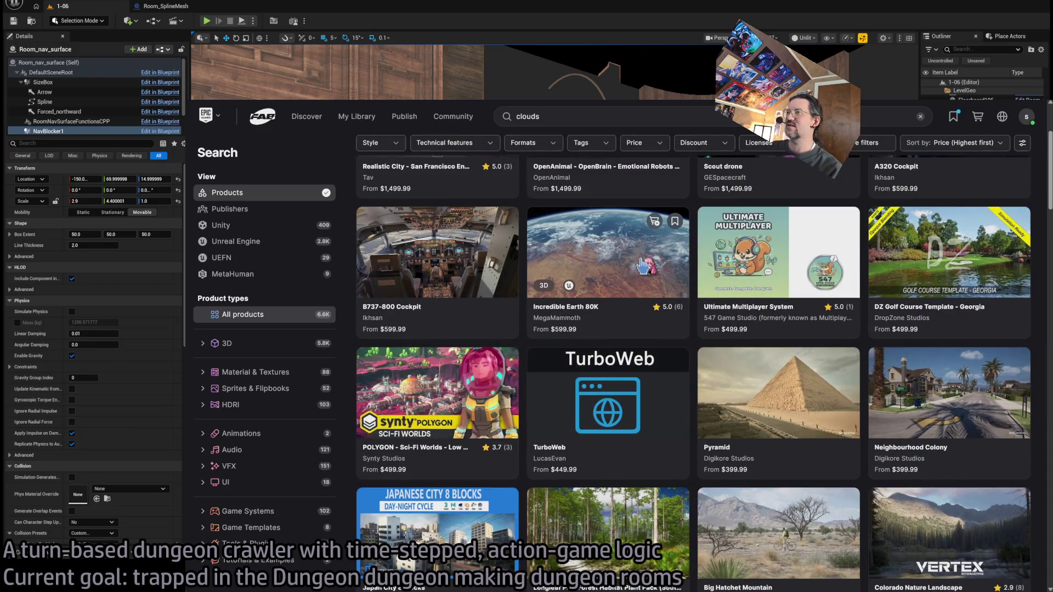
scroll(627, 269, "down", 10)
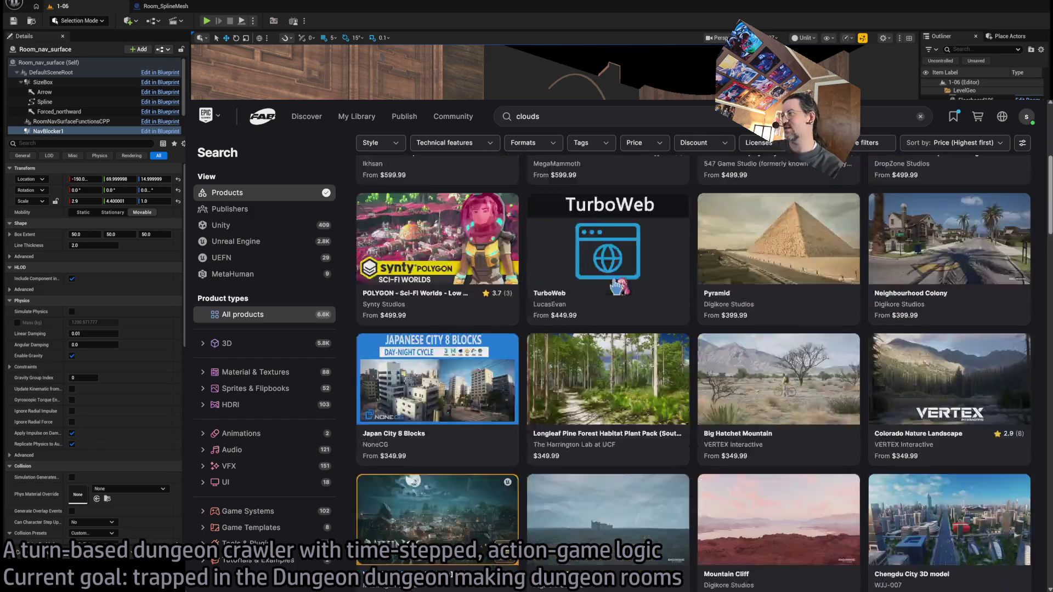
scroll(594, 268, "down", 15)
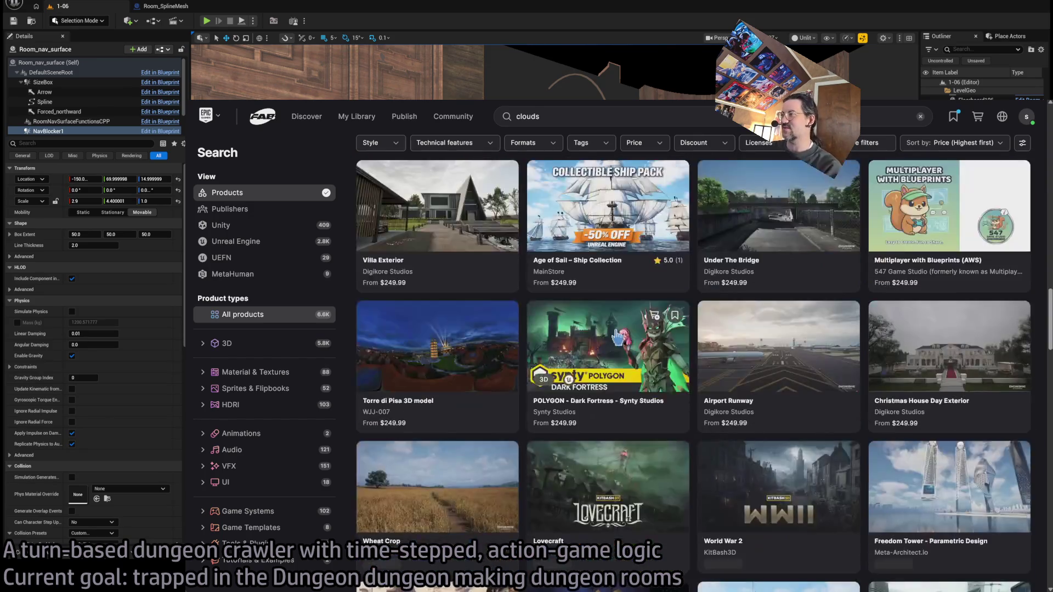
scroll(620, 338, "up", 5)
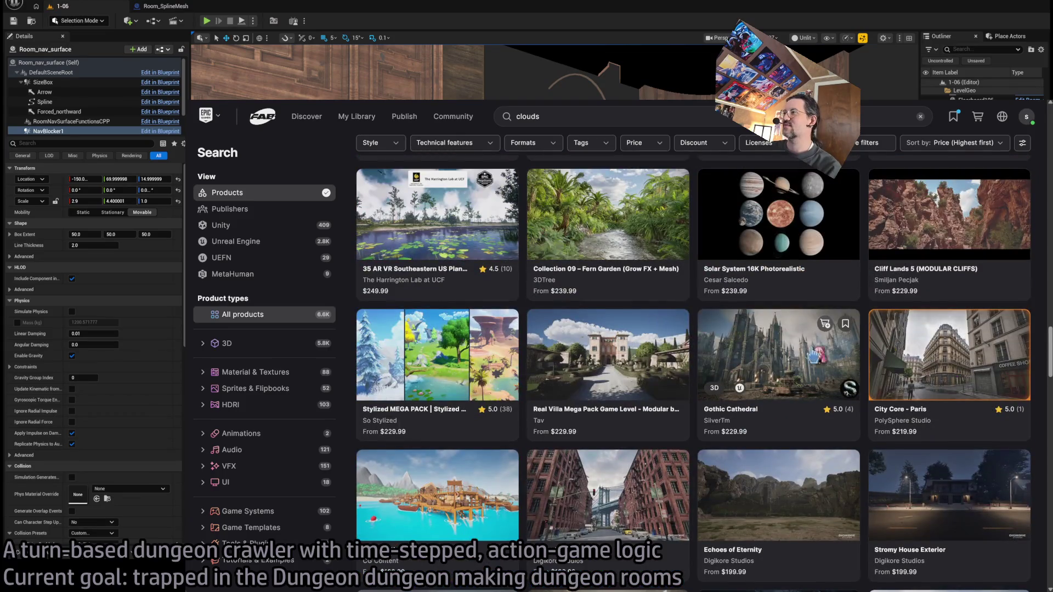
scroll(802, 360, "down", 20)
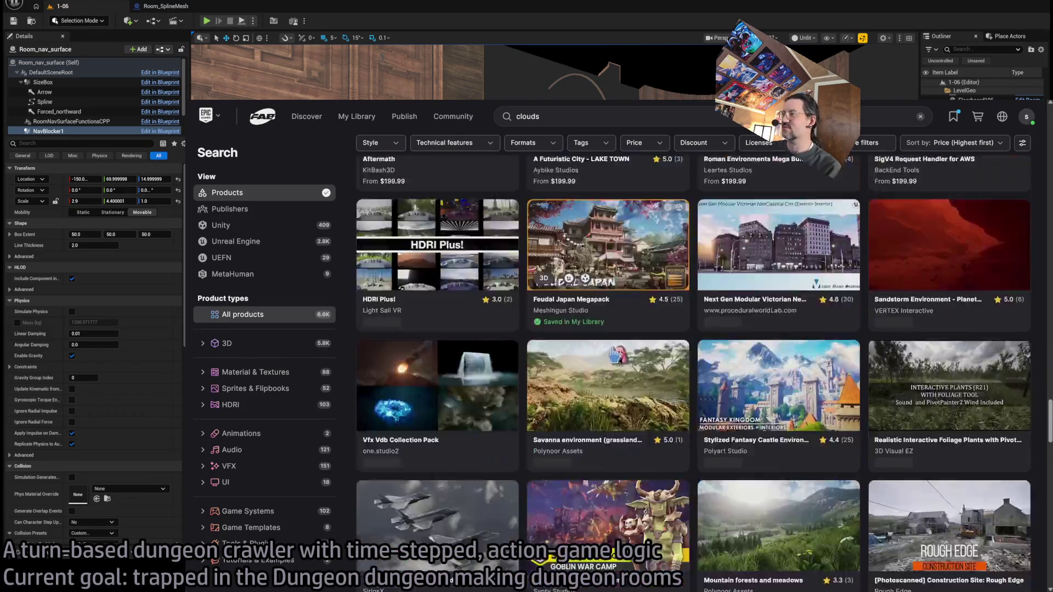
scroll(863, 407, "down", 20)
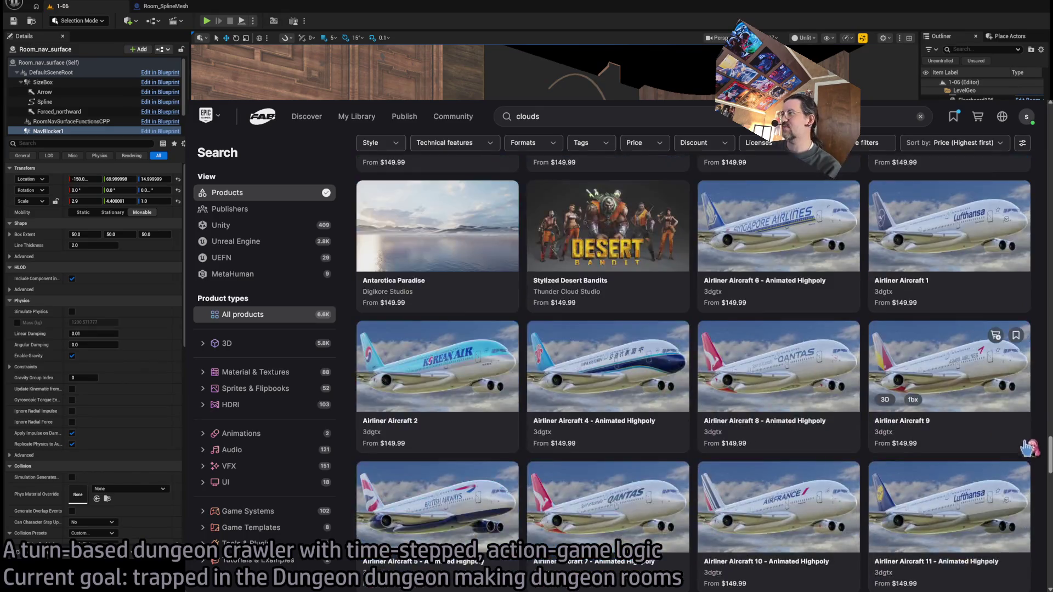
scroll(1036, 455, "down", 20)
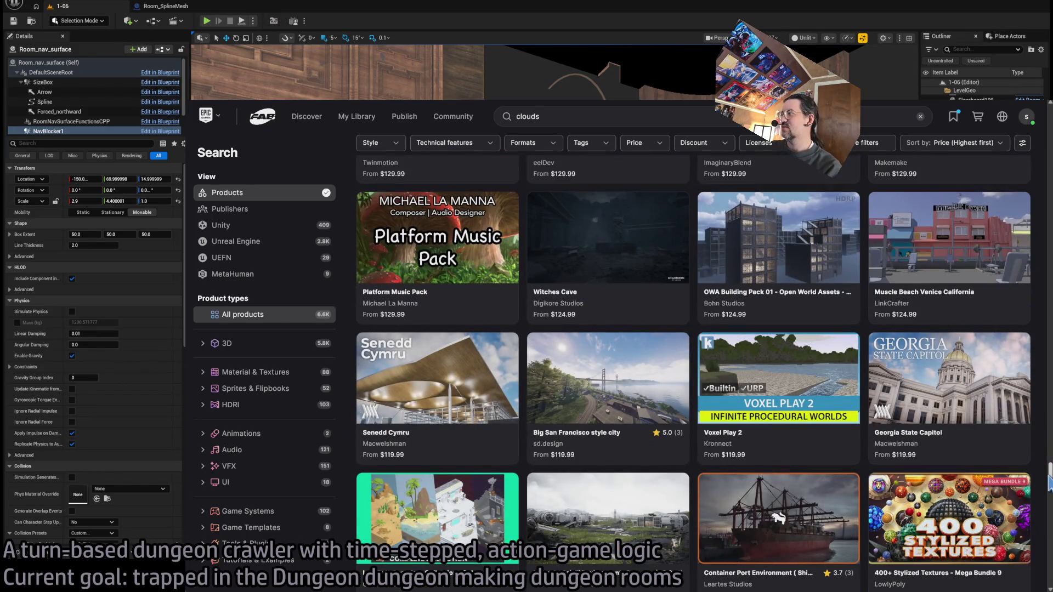
left_click_drag(1049, 483, 973, 159)
Step: Restore the Relevance sort order for the clouds results
left_click(980, 144)
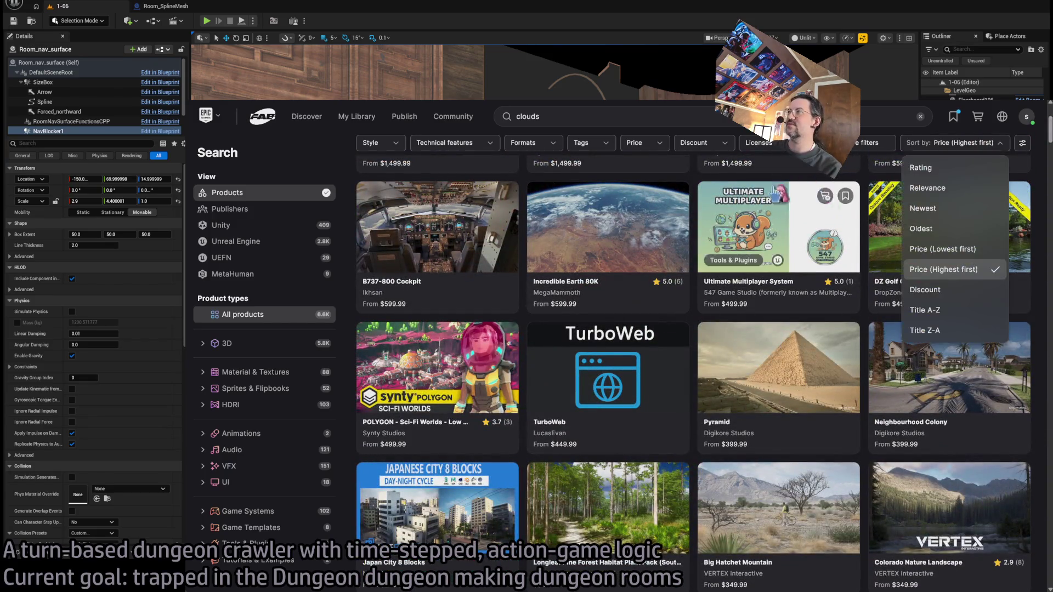
scroll(966, 164, "up", 3)
left_click(954, 186)
left_click(955, 187)
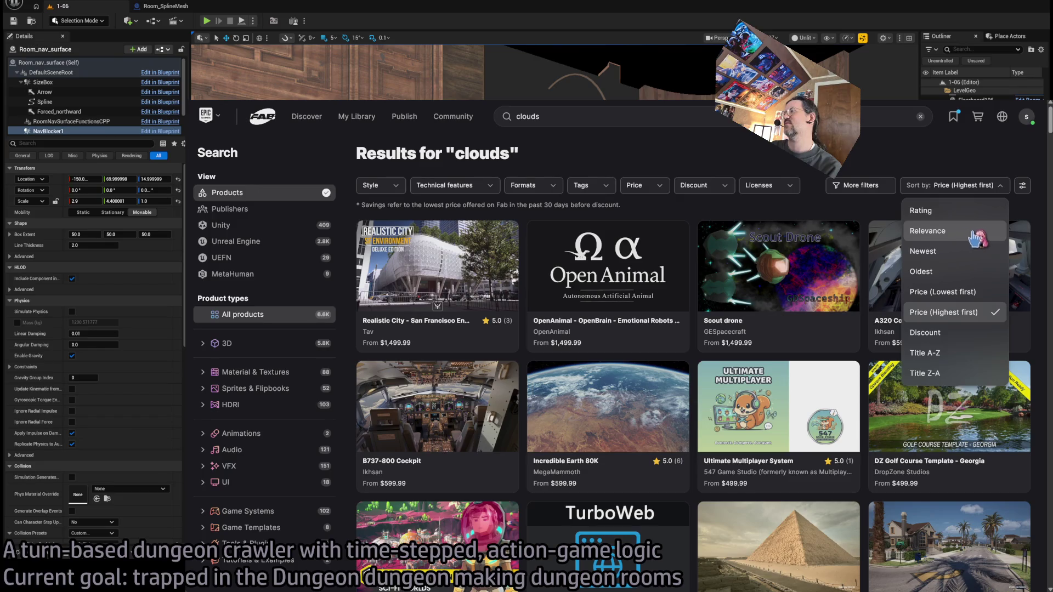
left_click(965, 231)
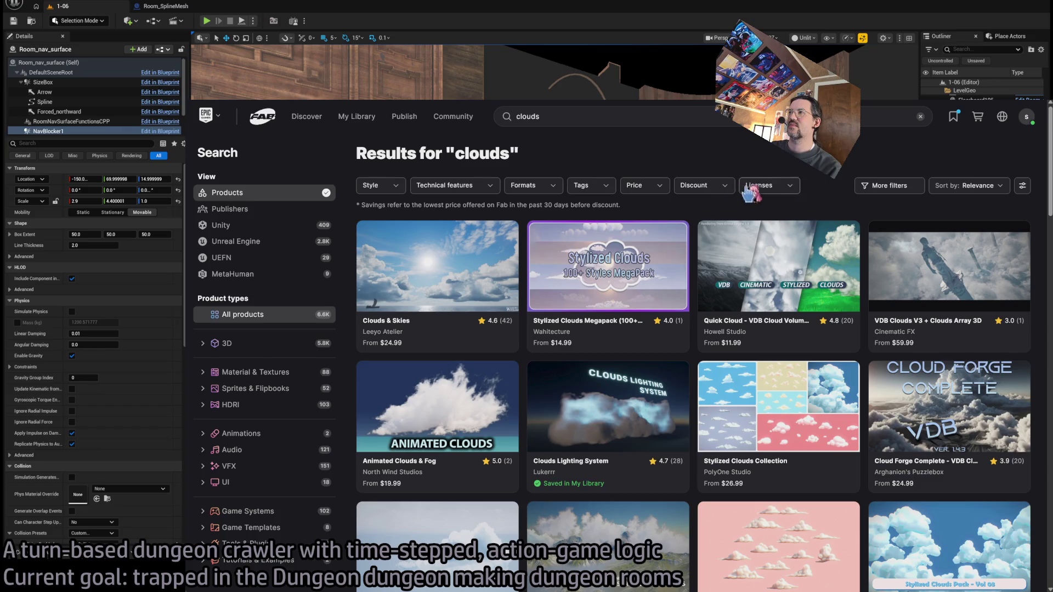
Step: Check content preferences without changes, then open the Cloud Forge Complete card
left_click(1024, 186)
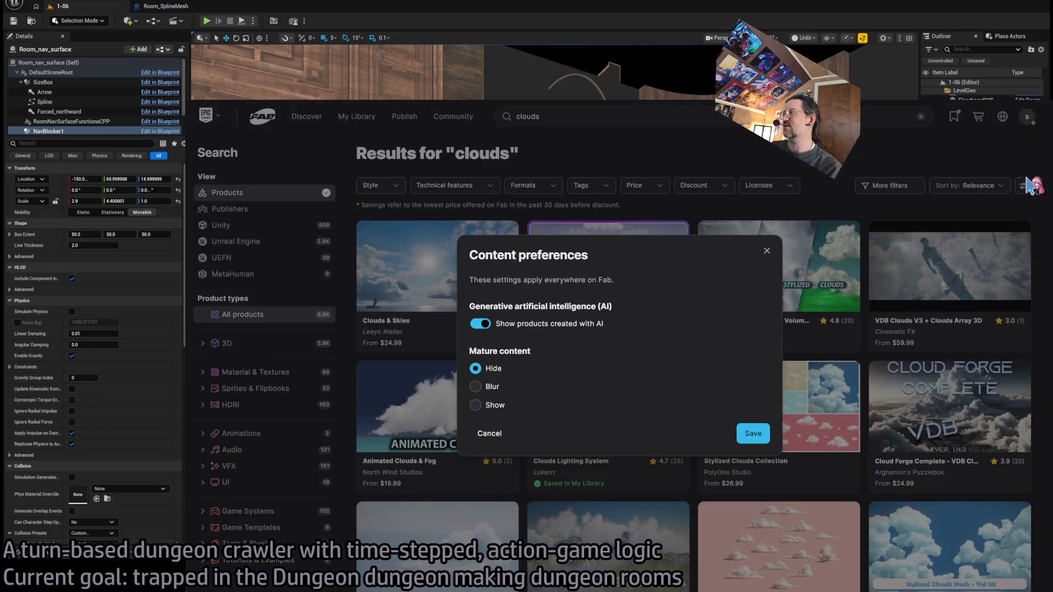
left_click(767, 251)
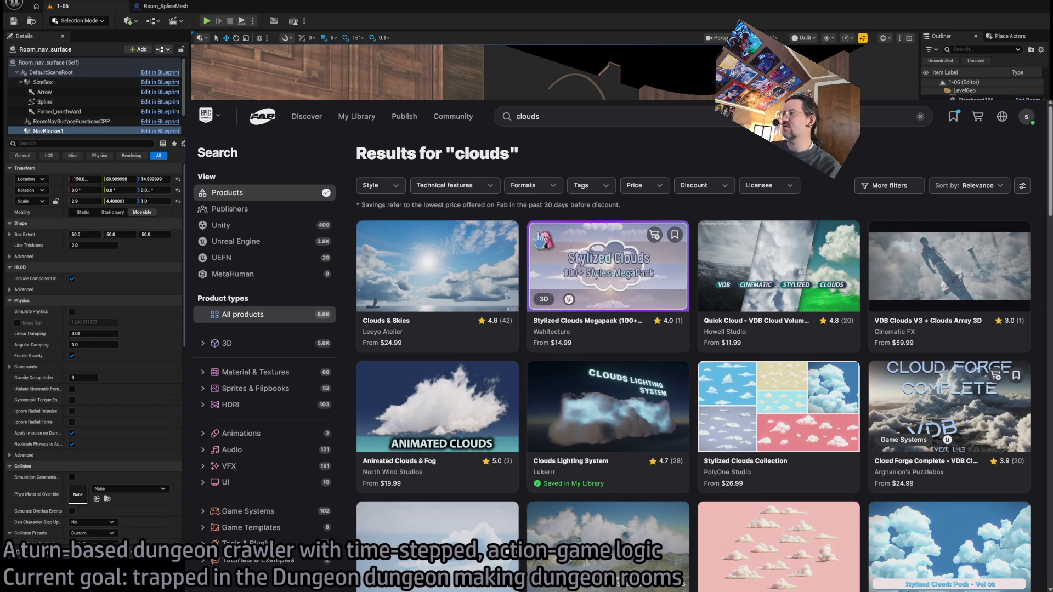
left_click(950, 405)
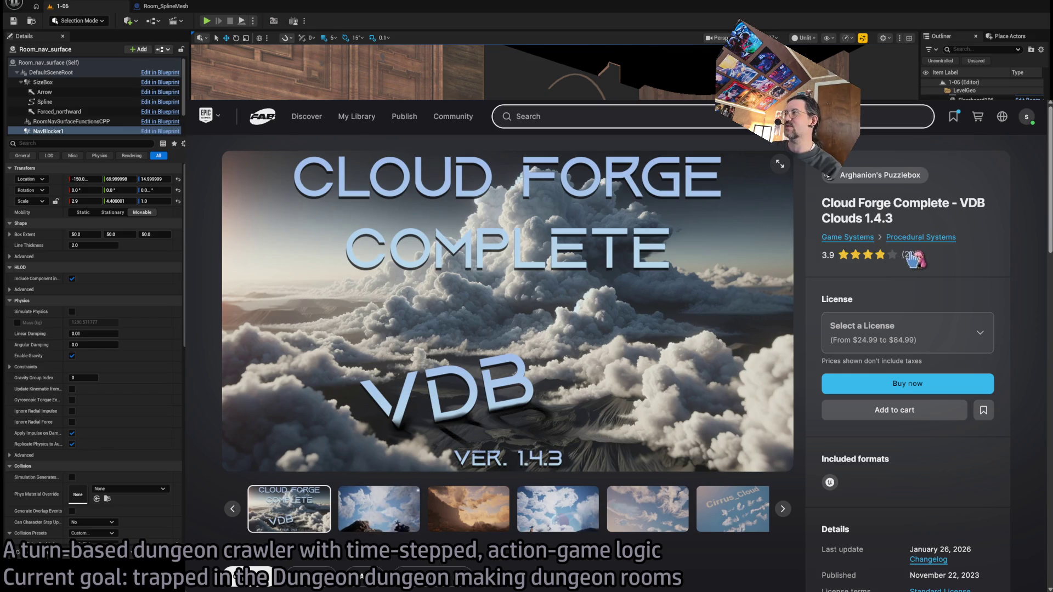
Step: Browse the Cloud Forge preview images through to the 'Want the Full Package?' slide
left_click(377, 515)
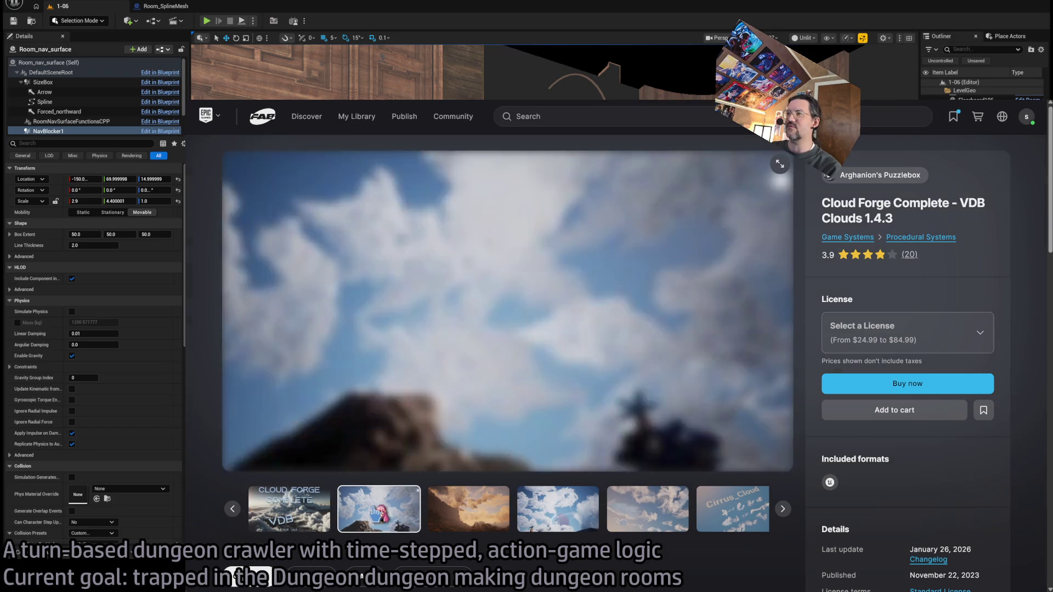
left_click(471, 513)
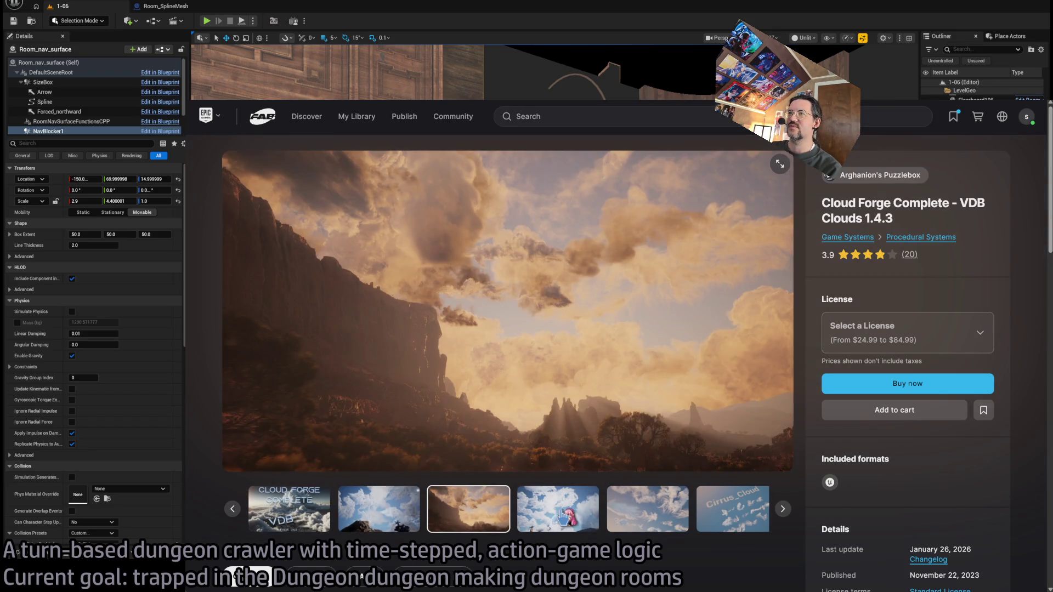
left_click(564, 517)
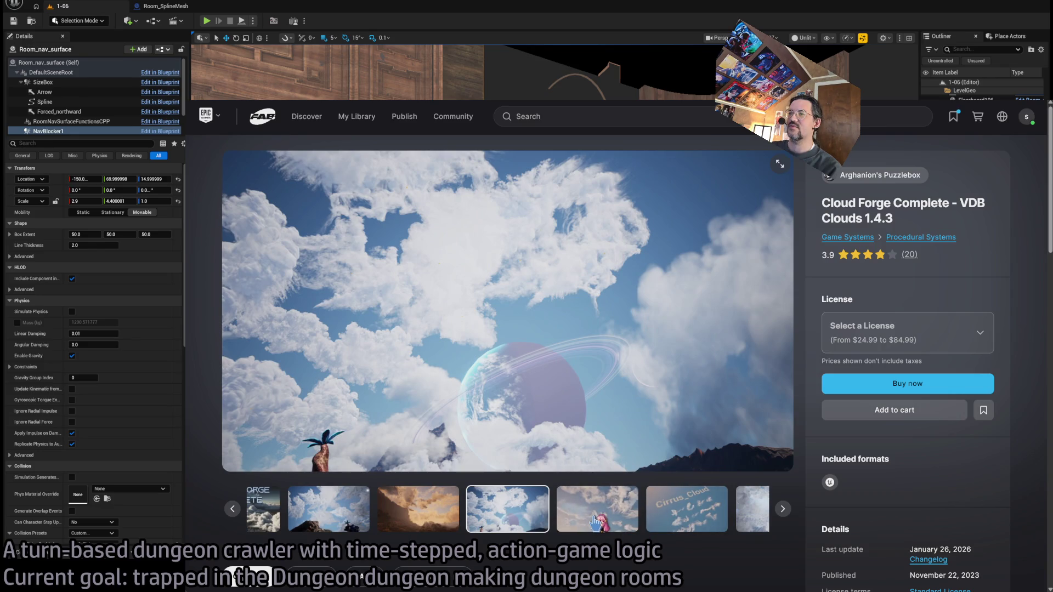
left_click(595, 523)
left_click(700, 516)
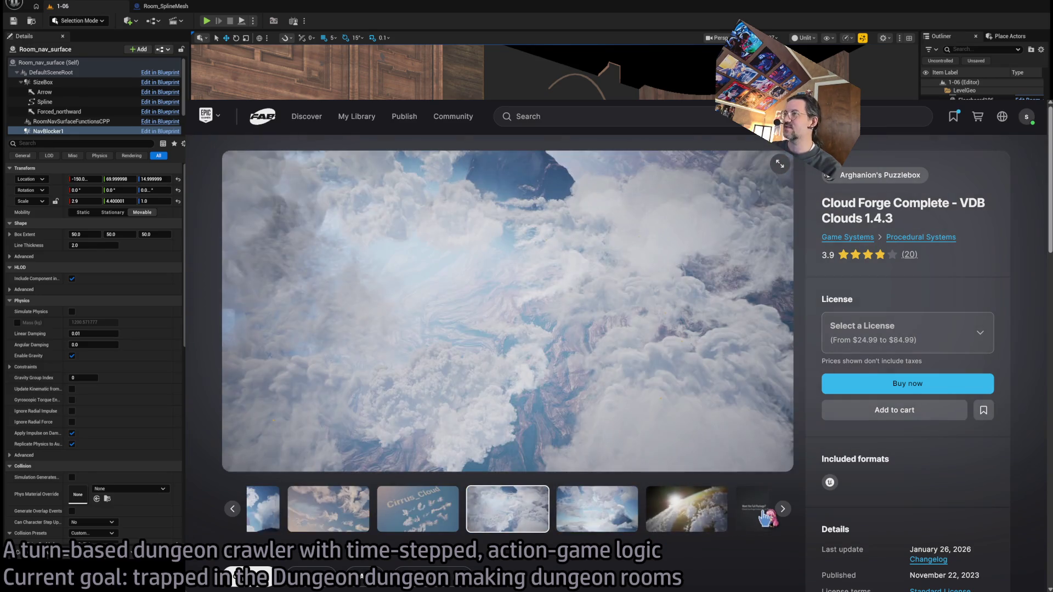
left_click(750, 518)
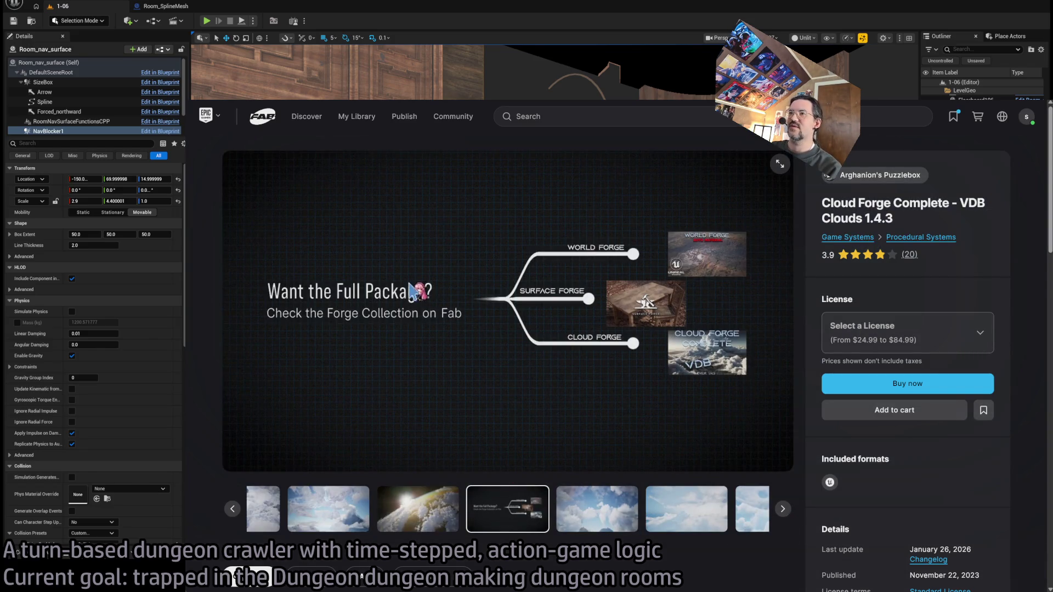
Step: Open the CINEMATIC - Eagle Fly video linked in the product Description
left_click(597, 516)
scroll(473, 470, "down", 5)
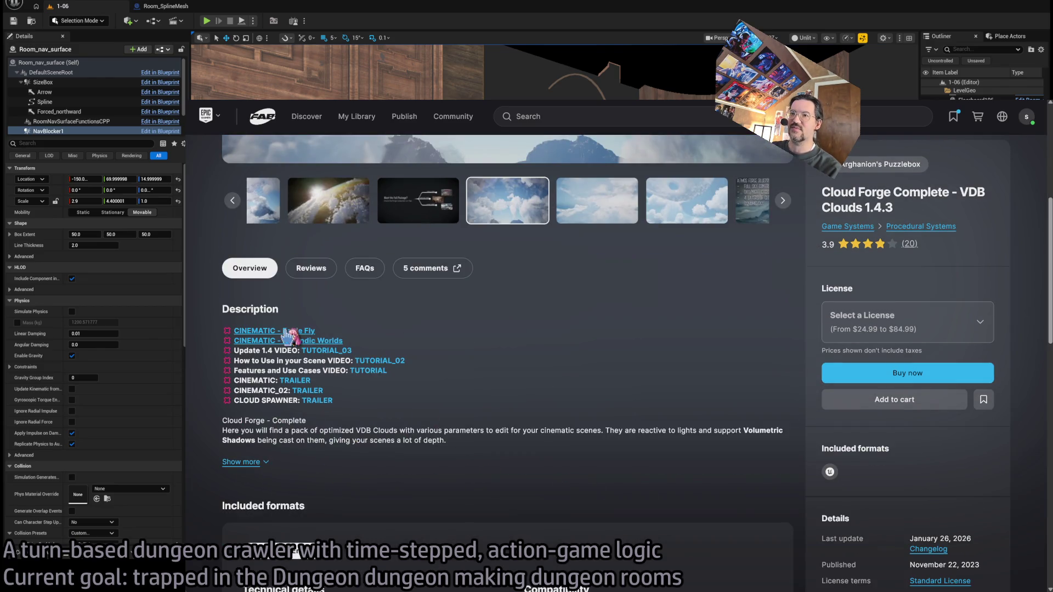
left_click(274, 331)
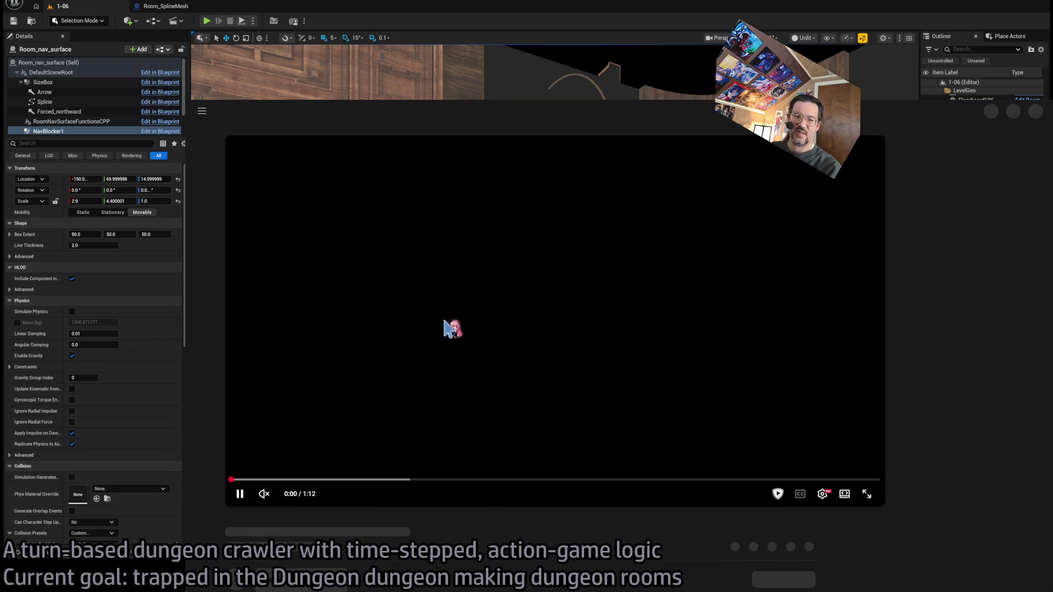
Step: Watch Eagle Fly, then play the Icelandic drone video, seeking ahead to the lighting scene
left_click(804, 485)
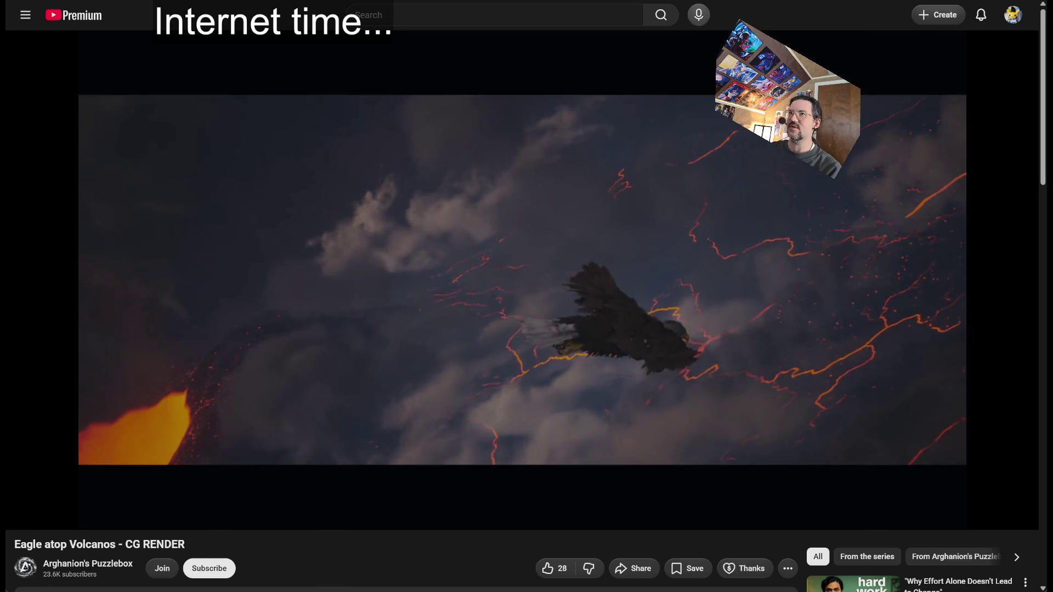
key("ctrl+w")
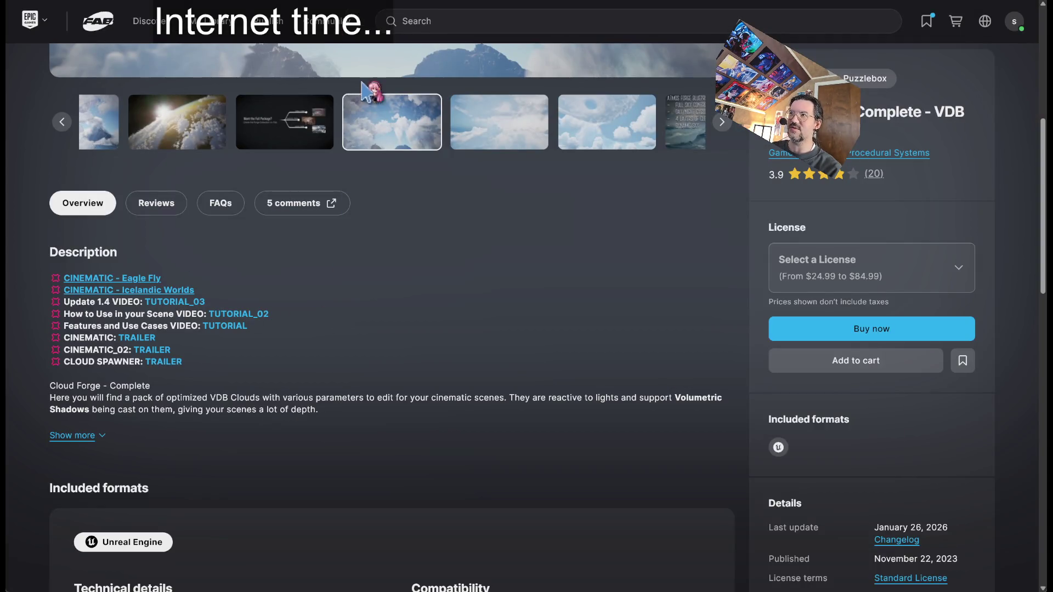
left_click(129, 289)
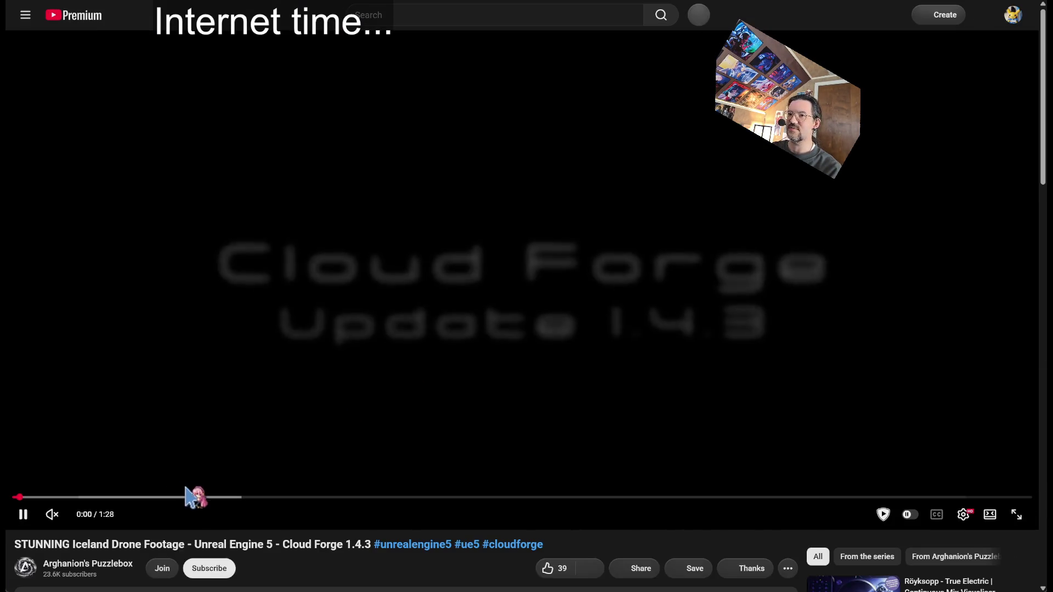
left_click(211, 497)
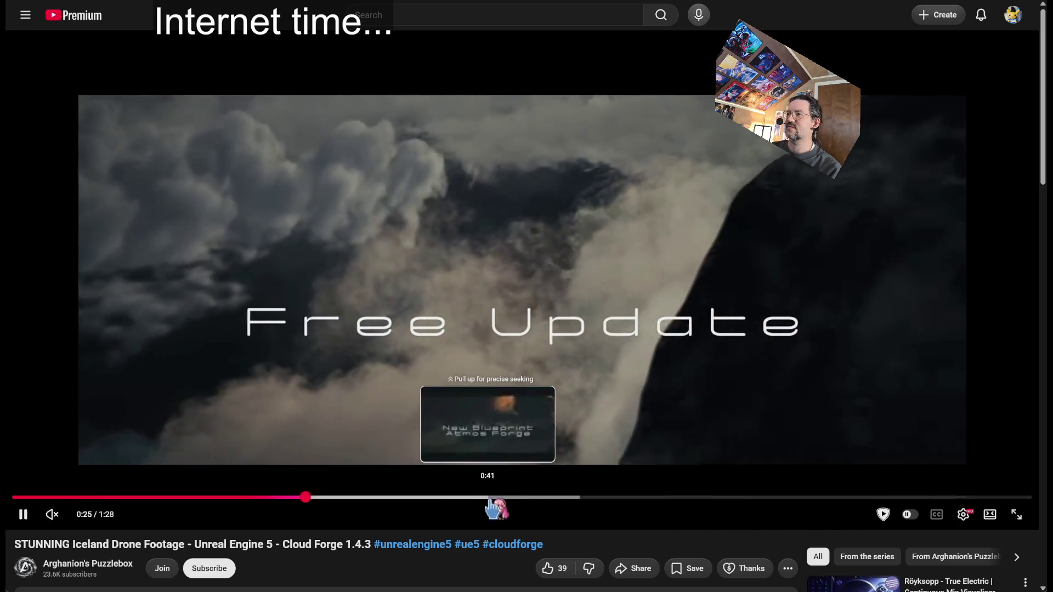
left_click(496, 497)
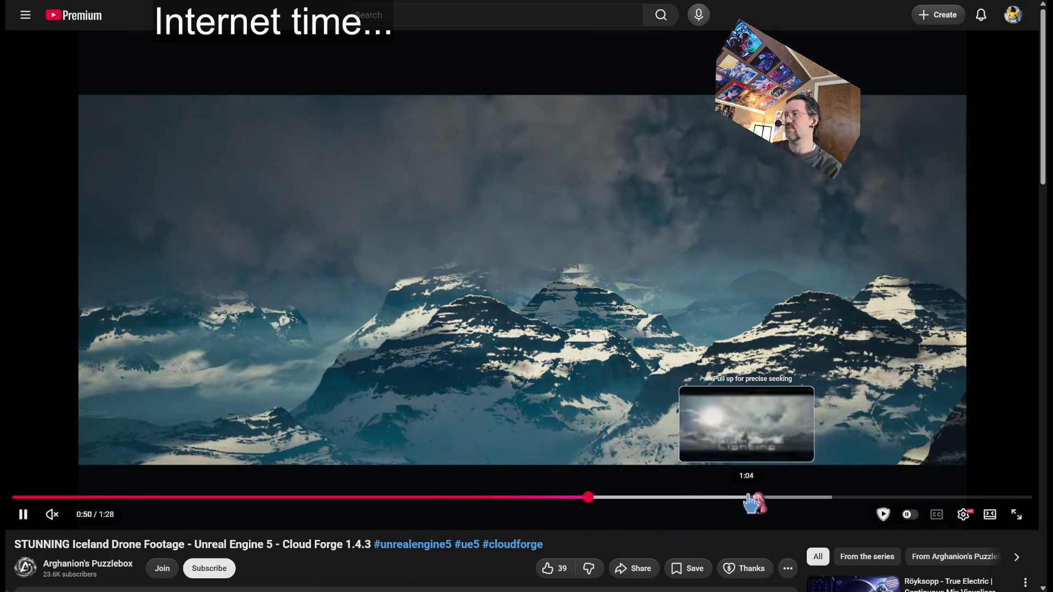
left_click(749, 500)
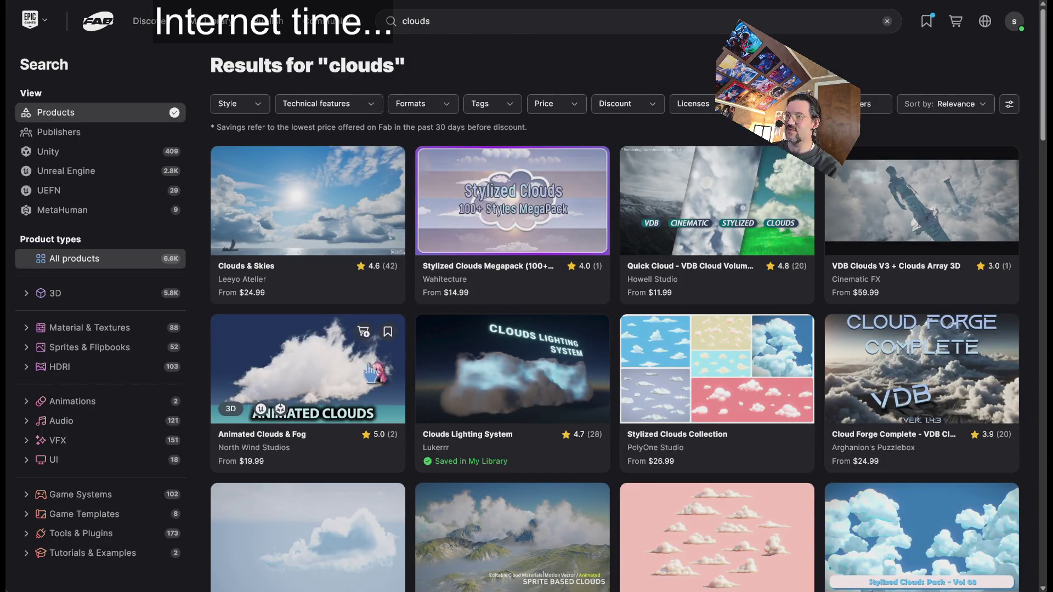
Step: Preview the Stylized Clouds Collection gallery, then return to the results
scroll(604, 349, "down", 2)
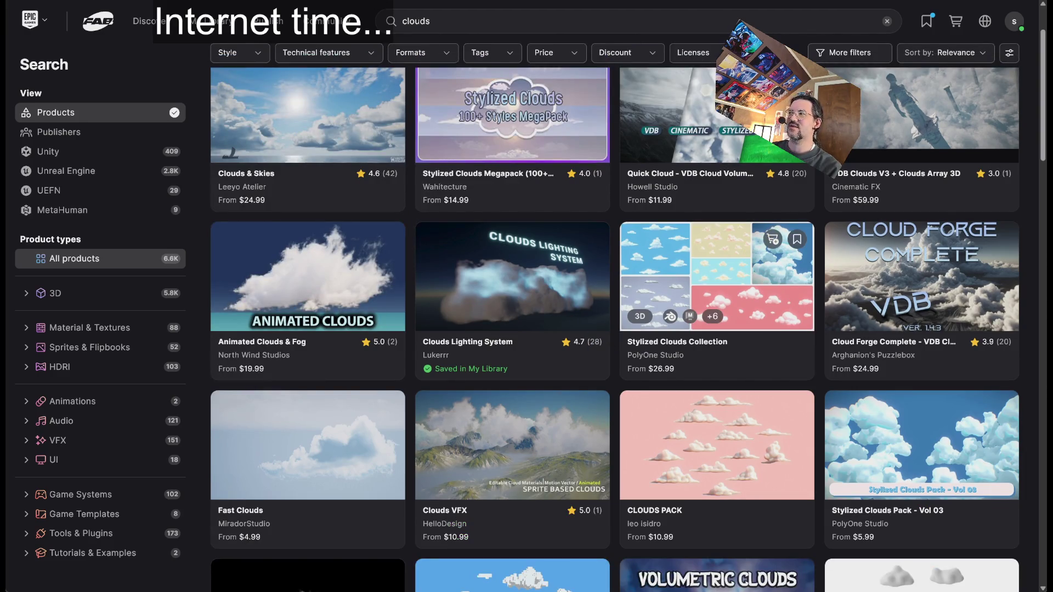
left_click(717, 274)
scroll(362, 428, "right", 5)
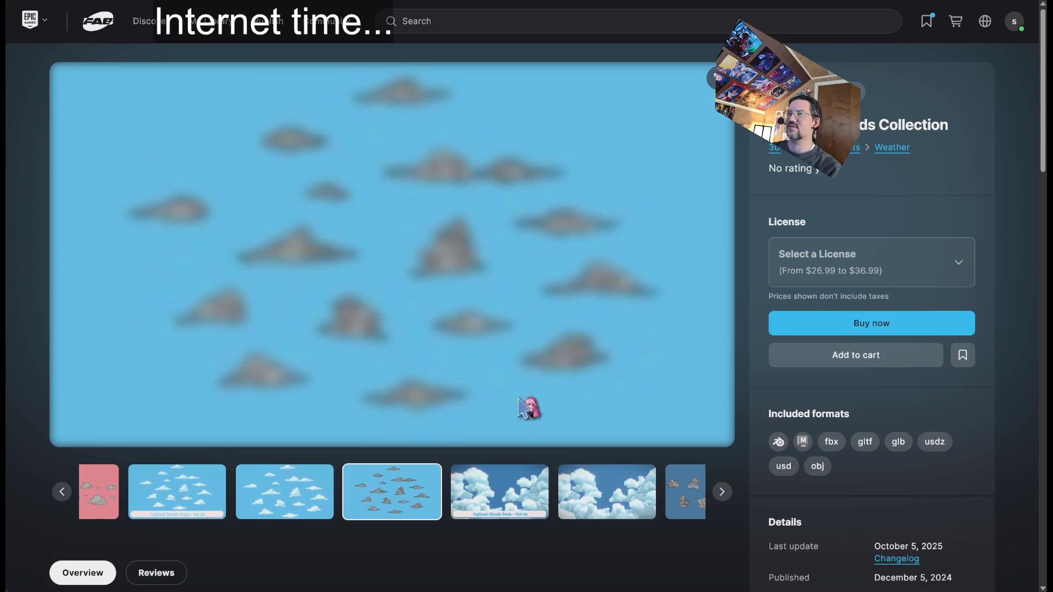
scroll(296, 105, "right", 1)
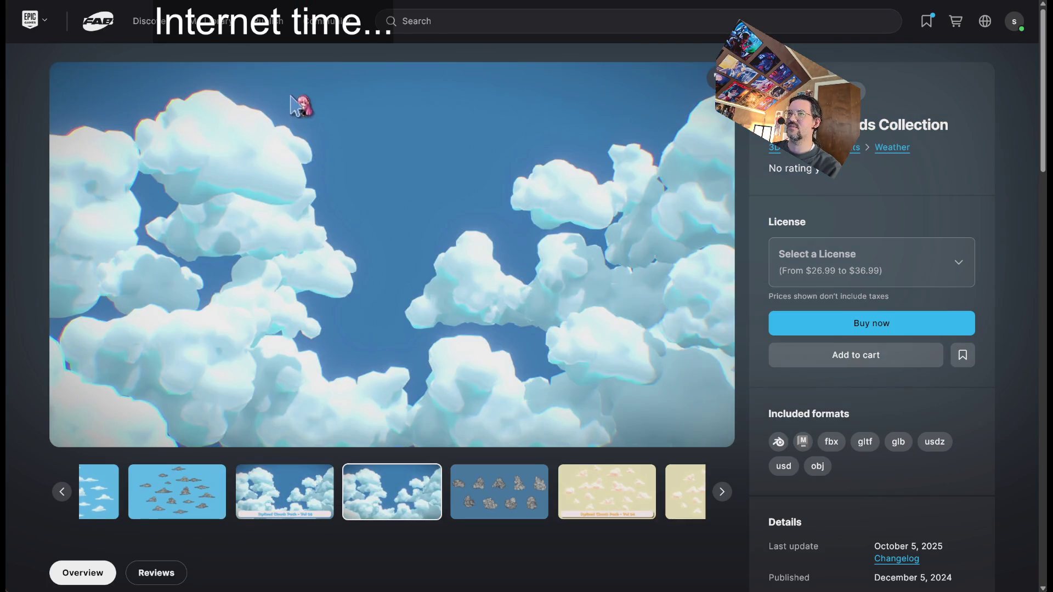
scroll(496, 387, "right", 2)
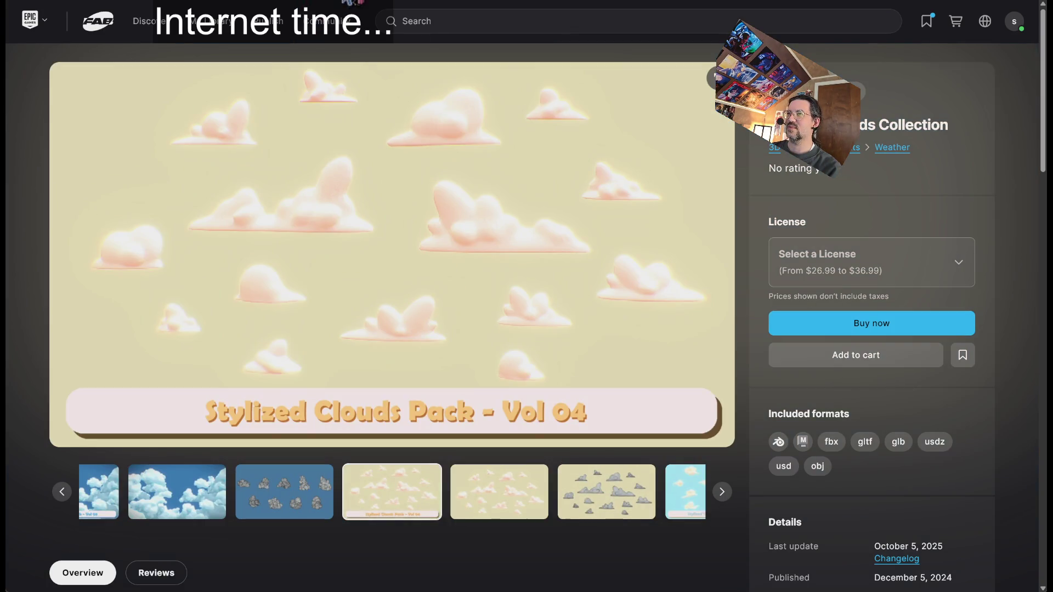
key("alt+Left")
Step: Browse the Clouds Generator - Niagara gallery images, then return to the results
scroll(217, 231, "down", 3)
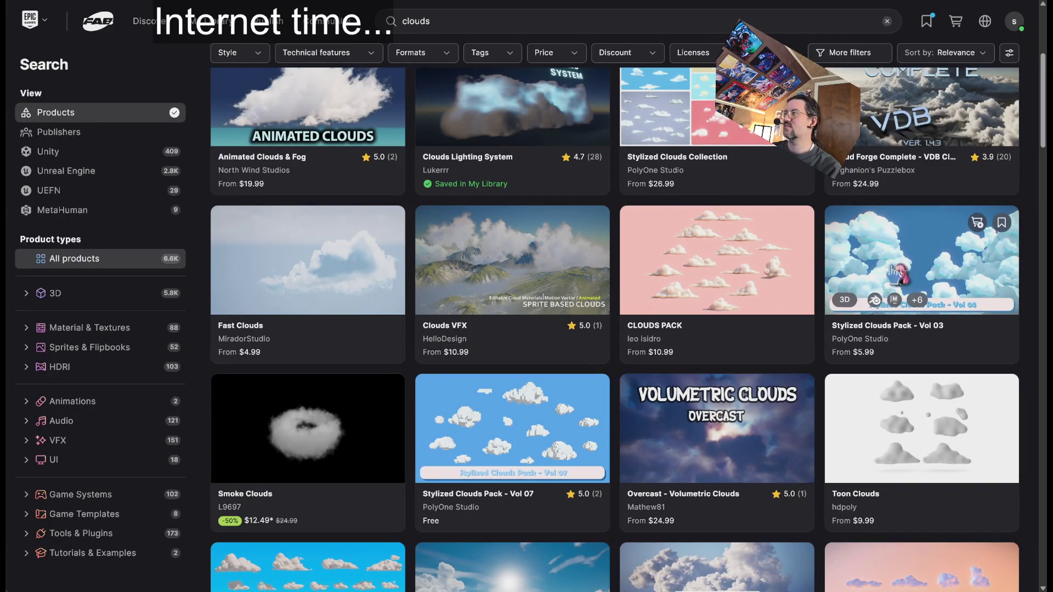
scroll(325, 402, "down", 2)
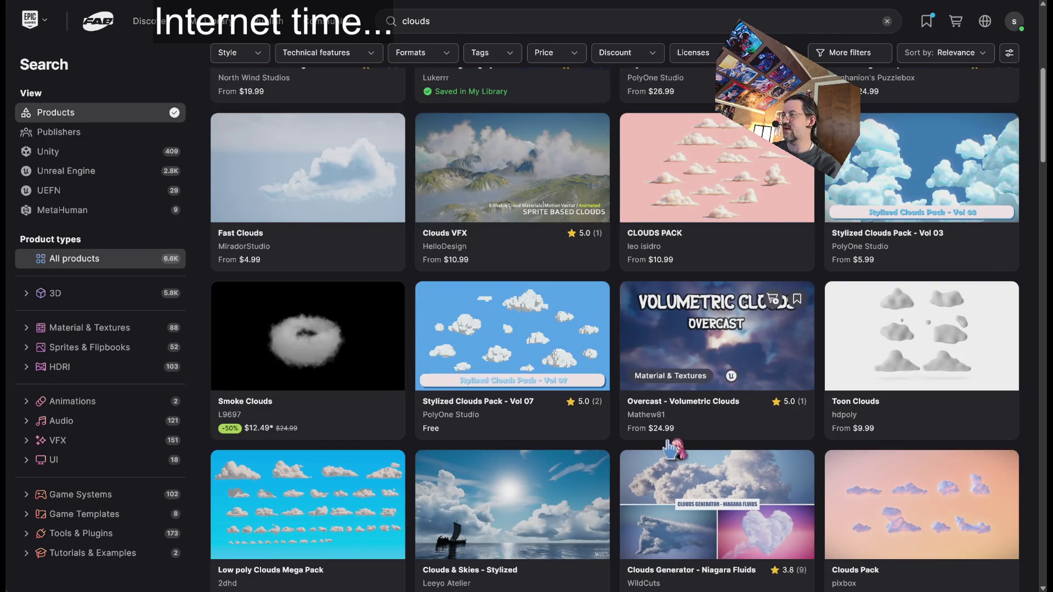
scroll(670, 449, "up", 7)
scroll(435, 500, "down", 10)
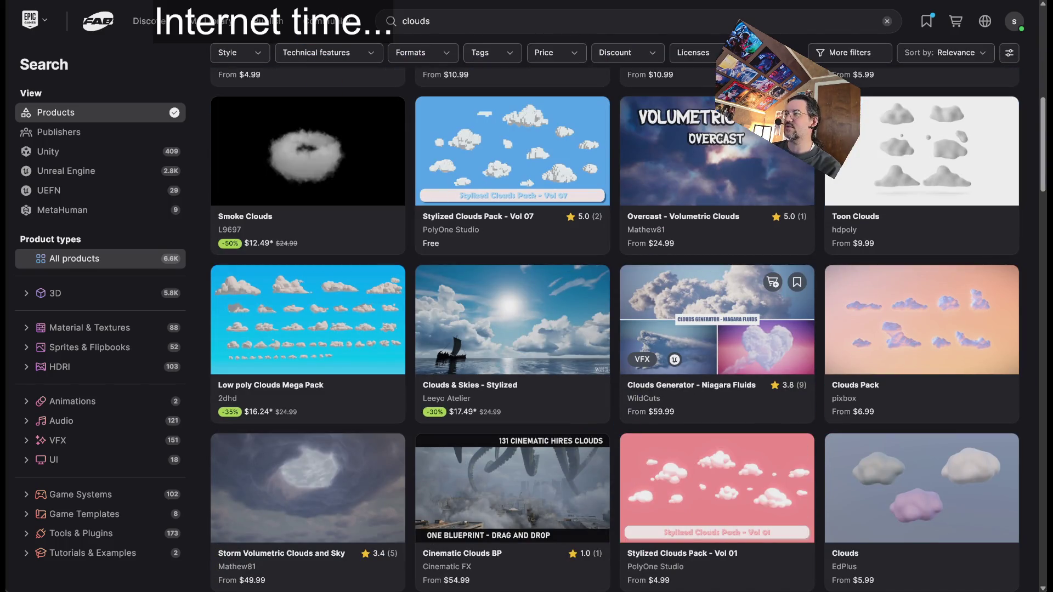
left_click(717, 340)
left_click(282, 502)
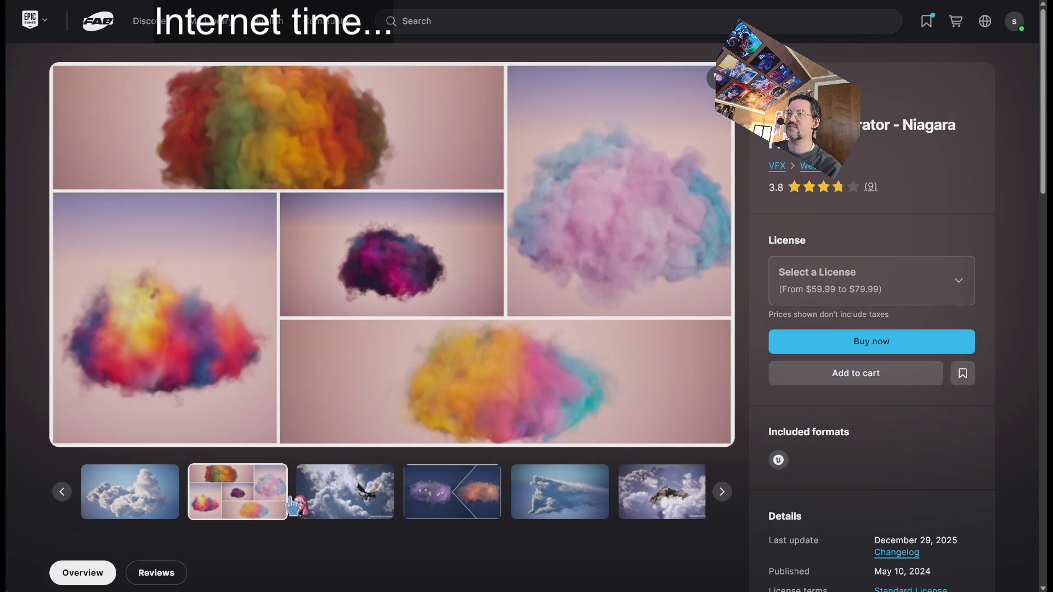
left_click(360, 488)
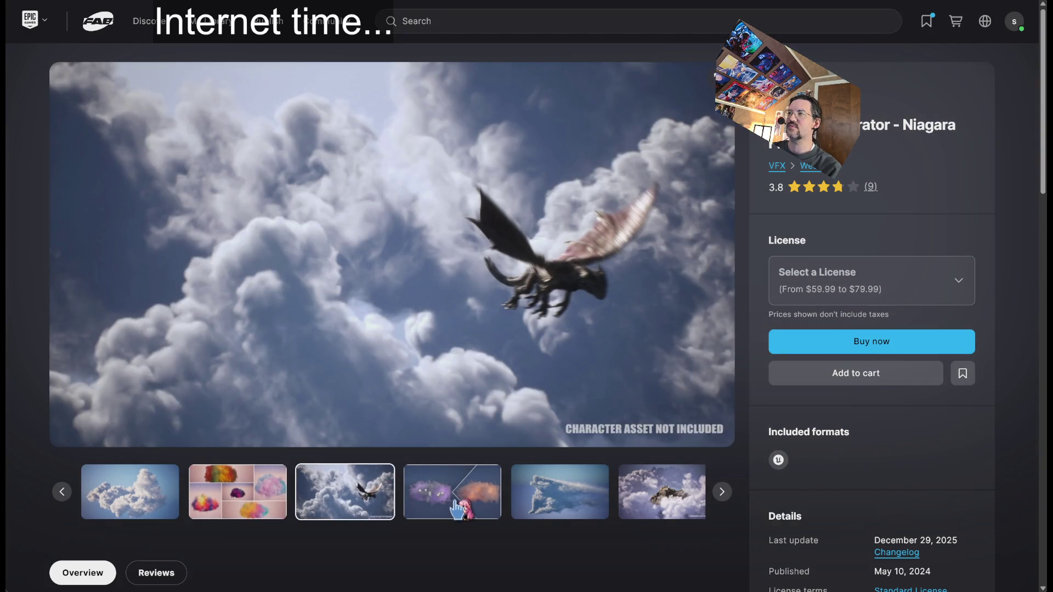
left_click(454, 505)
left_click(559, 506)
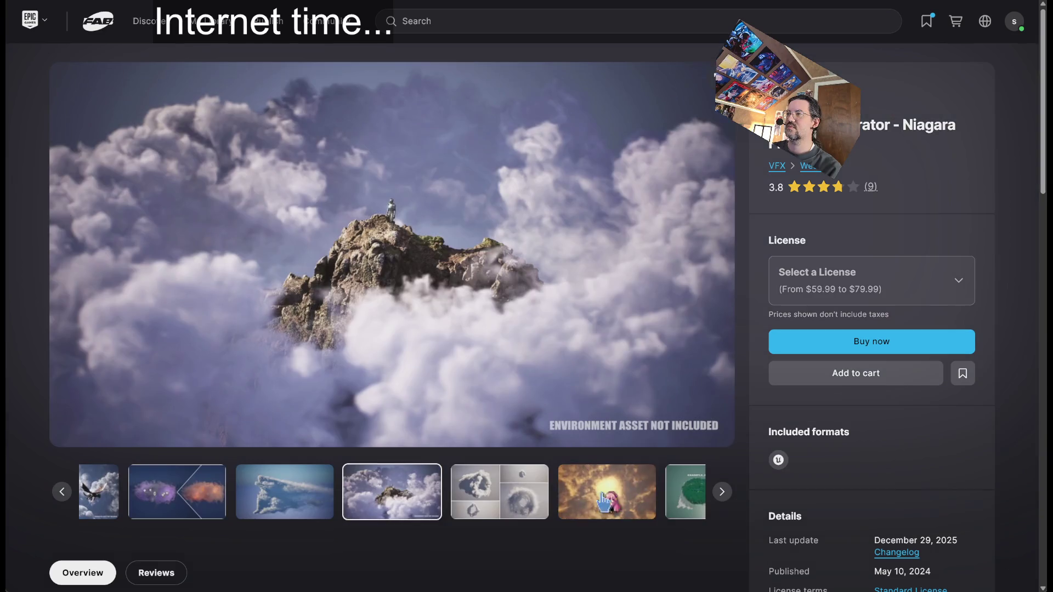
scroll(326, 327, "down", 5)
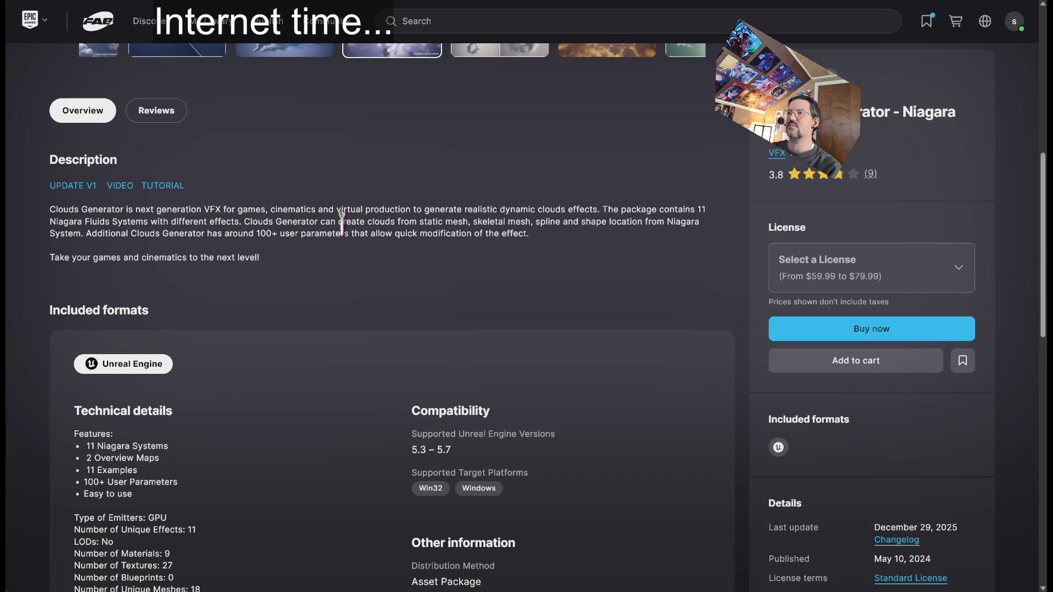
key("alt+Left")
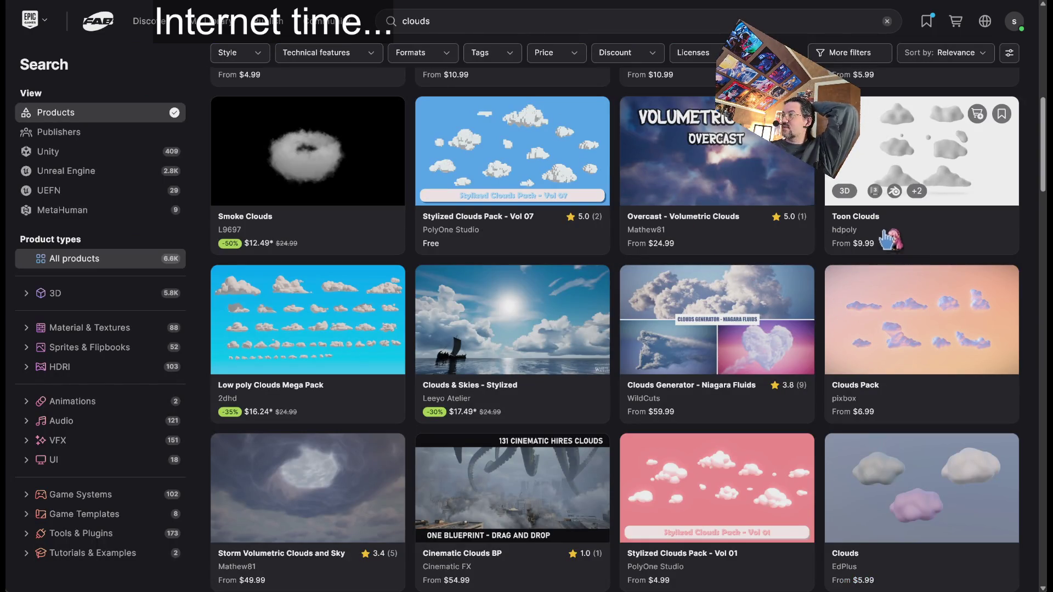
Step: View the Storm Volumetric Clouds and Sky storm images, then return to the results
scroll(944, 323, "down", 3)
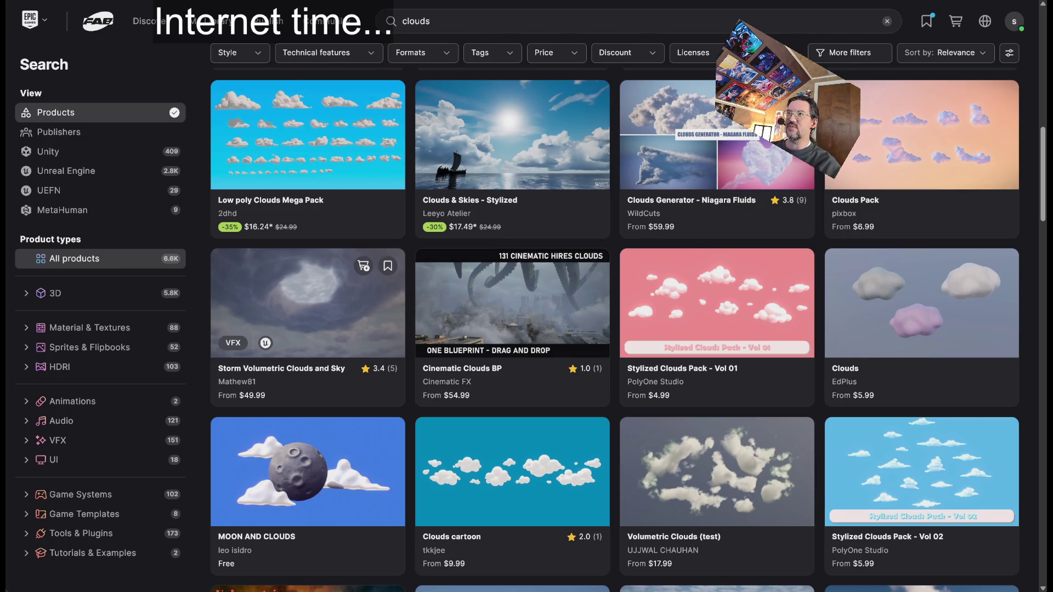
left_click(329, 329)
left_click(345, 488)
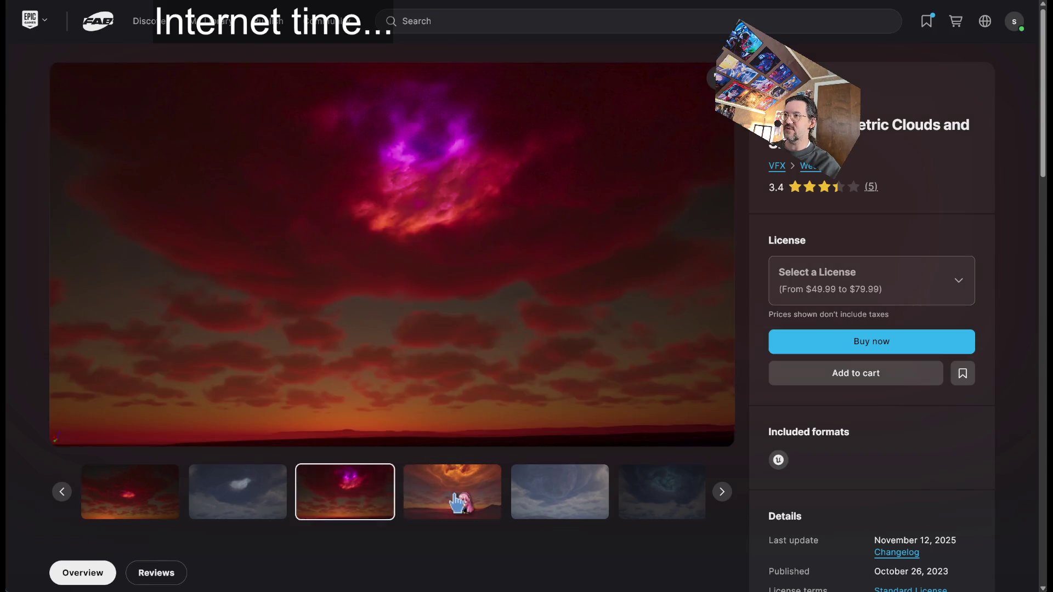
left_click(563, 496)
left_click(568, 499)
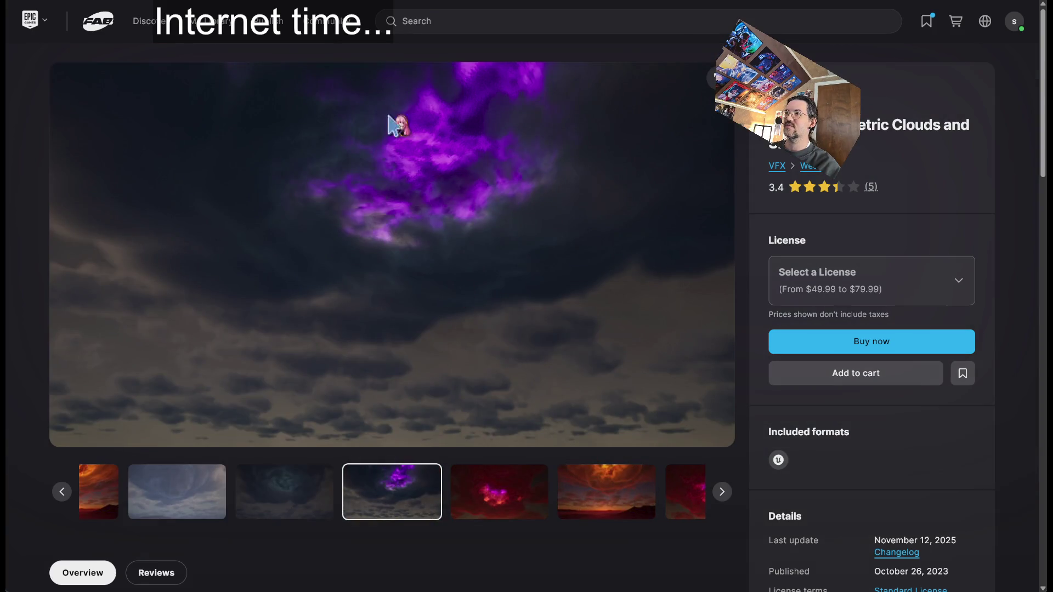
key("alt+Left")
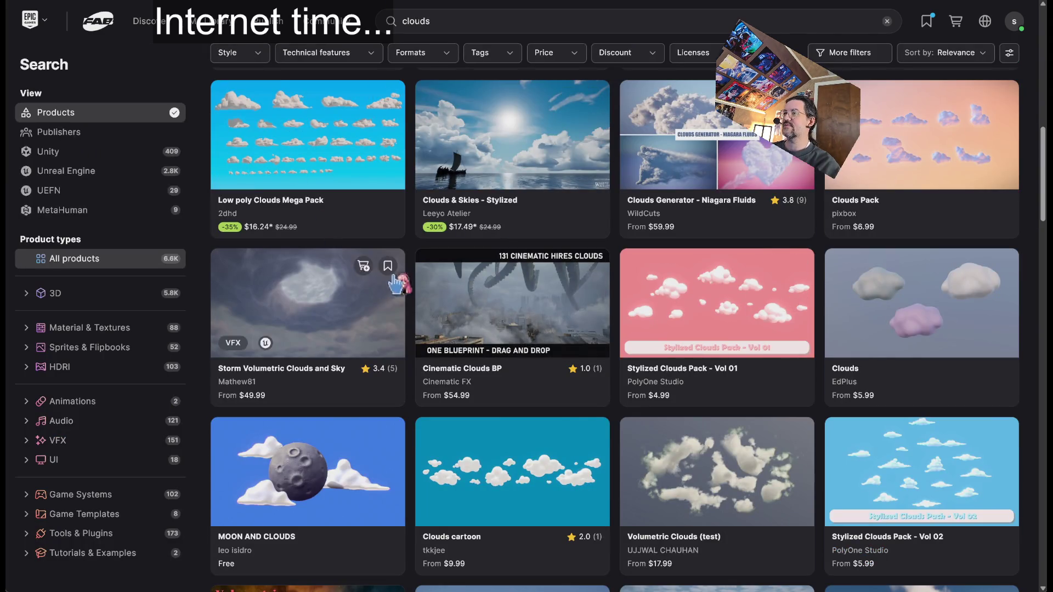
Step: Scroll further down the clouds results past Toon Skies and VDB cloud packs
scroll(1036, 305, "down", 3)
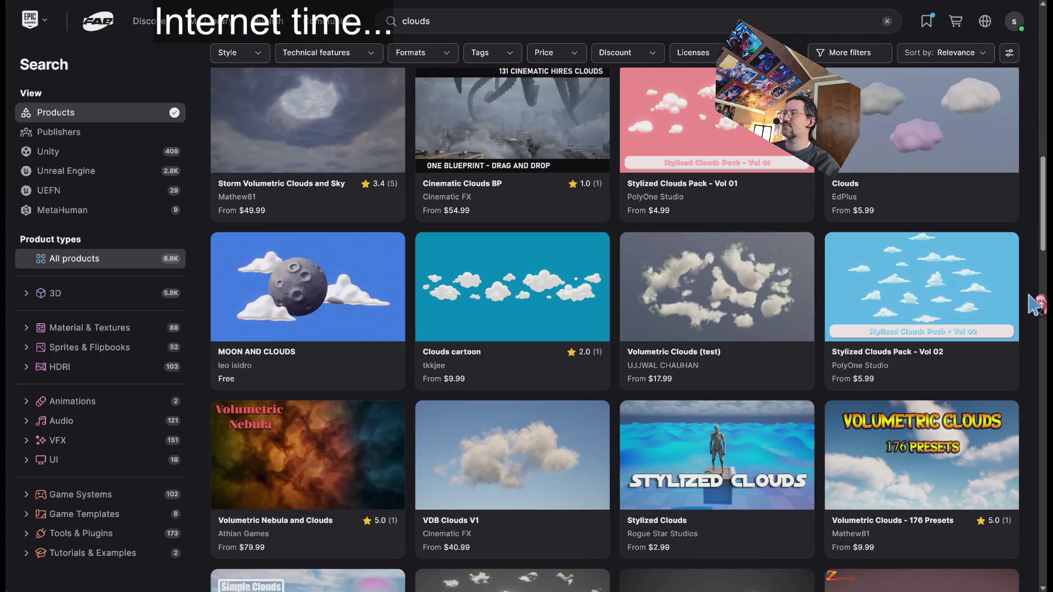
scroll(1036, 305, "down", 2)
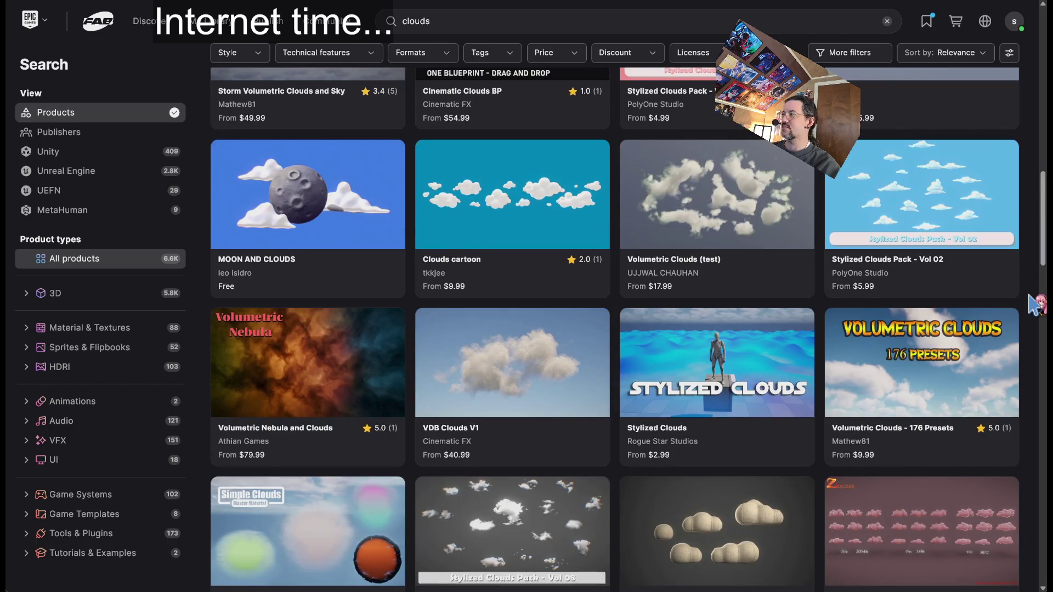
scroll(1036, 304, "down", 3)
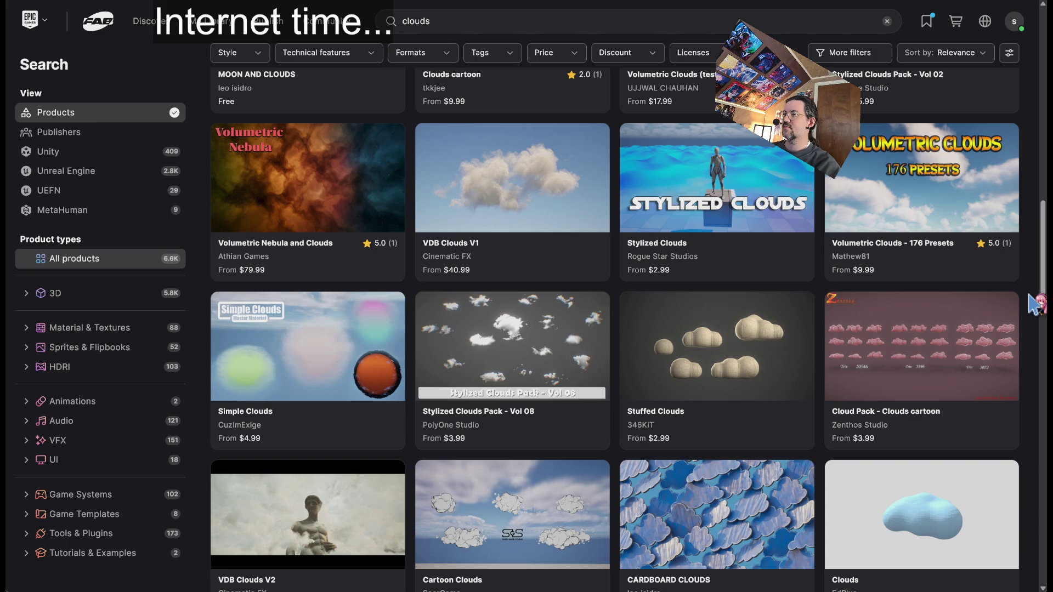
scroll(1036, 304, "down", 10)
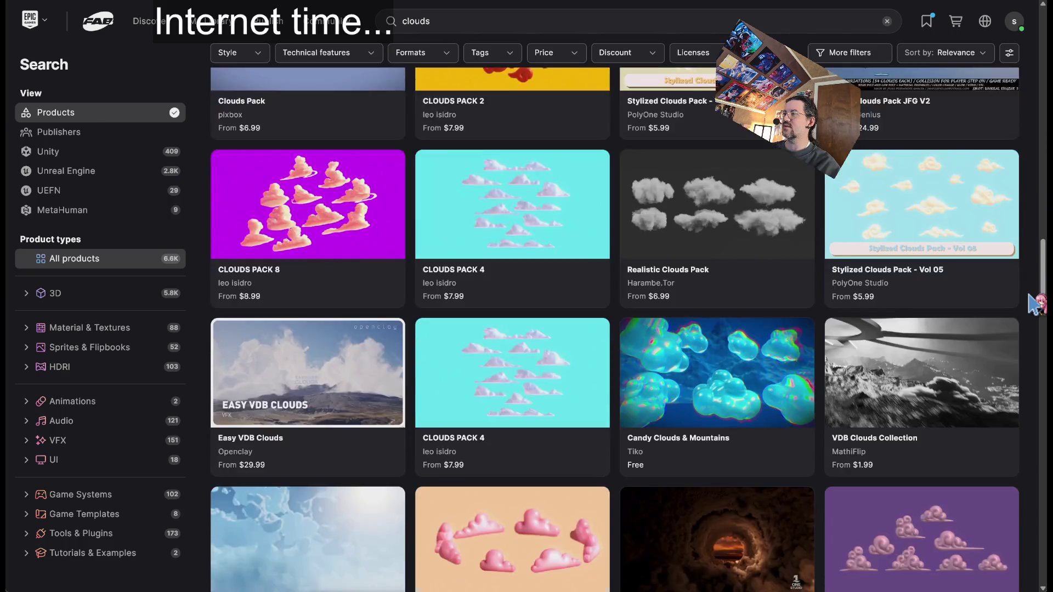
scroll(1036, 305, "down", 5)
scroll(1043, 304, "down", 5)
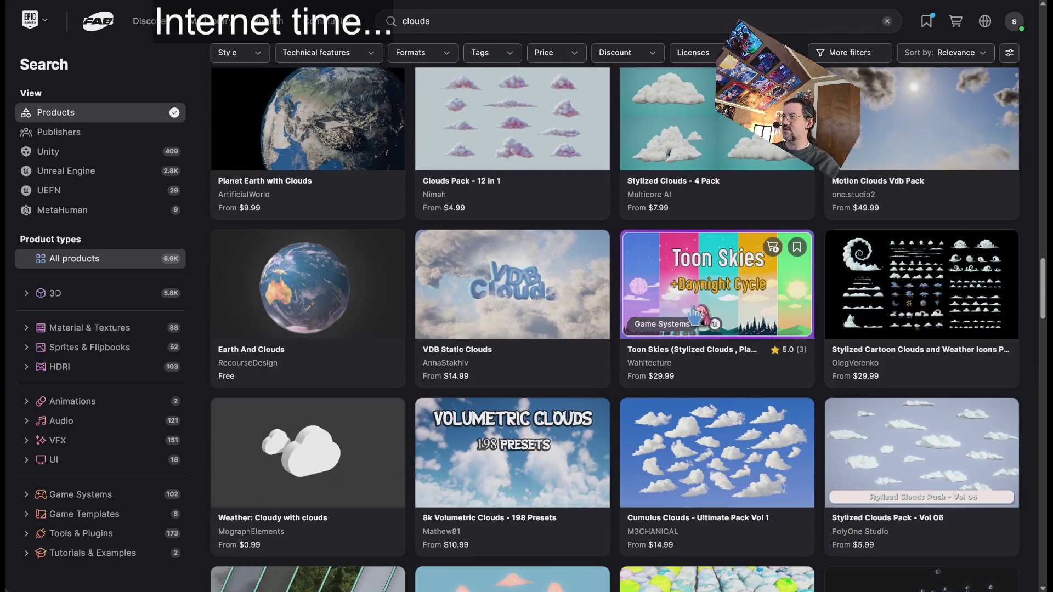
left_click(713, 285)
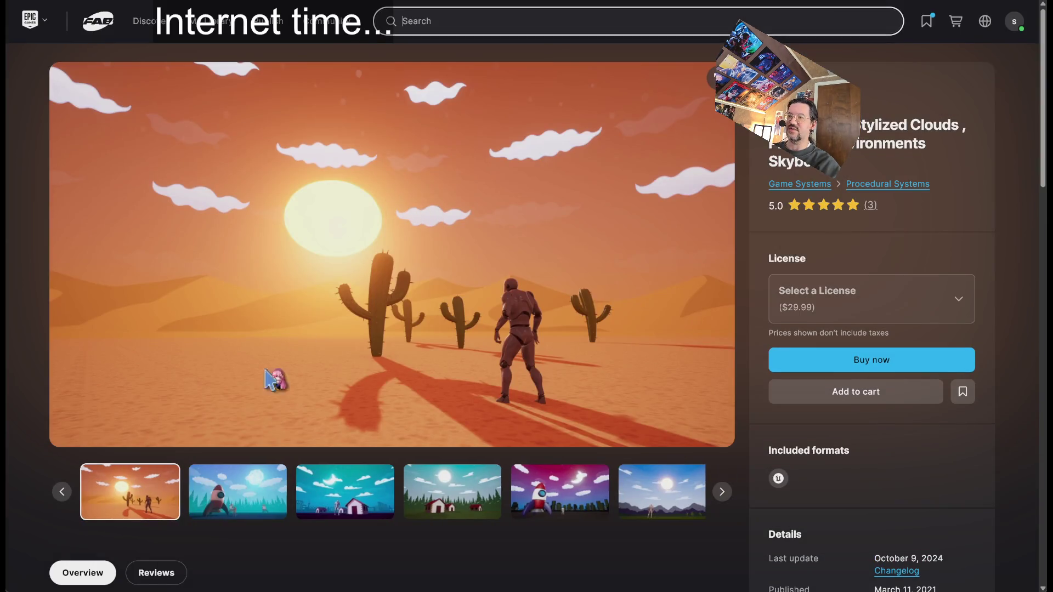
left_click(241, 507)
left_click(345, 499)
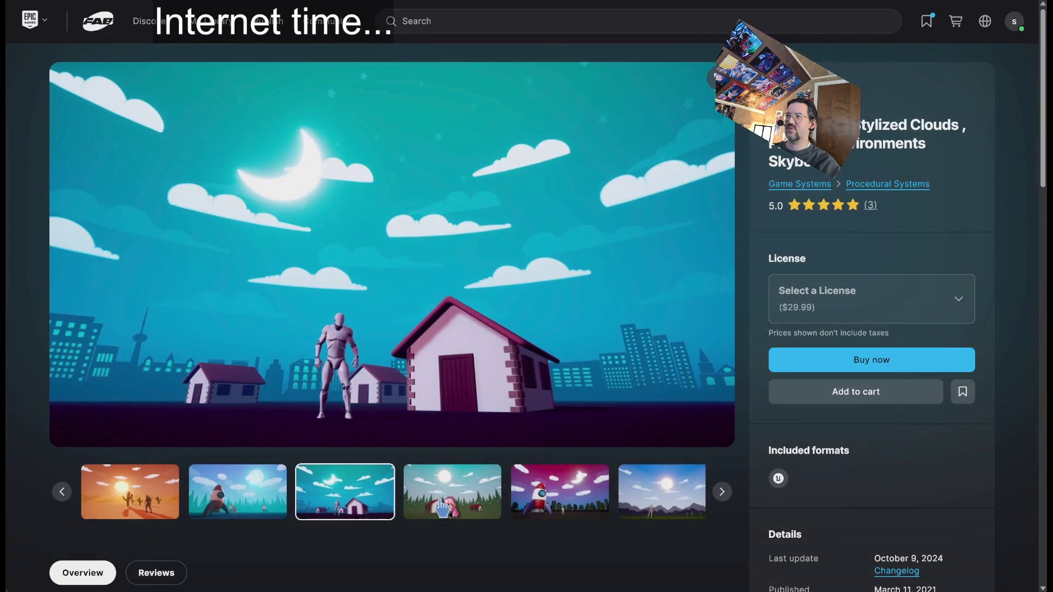
left_click(450, 505)
key("alt+Left")
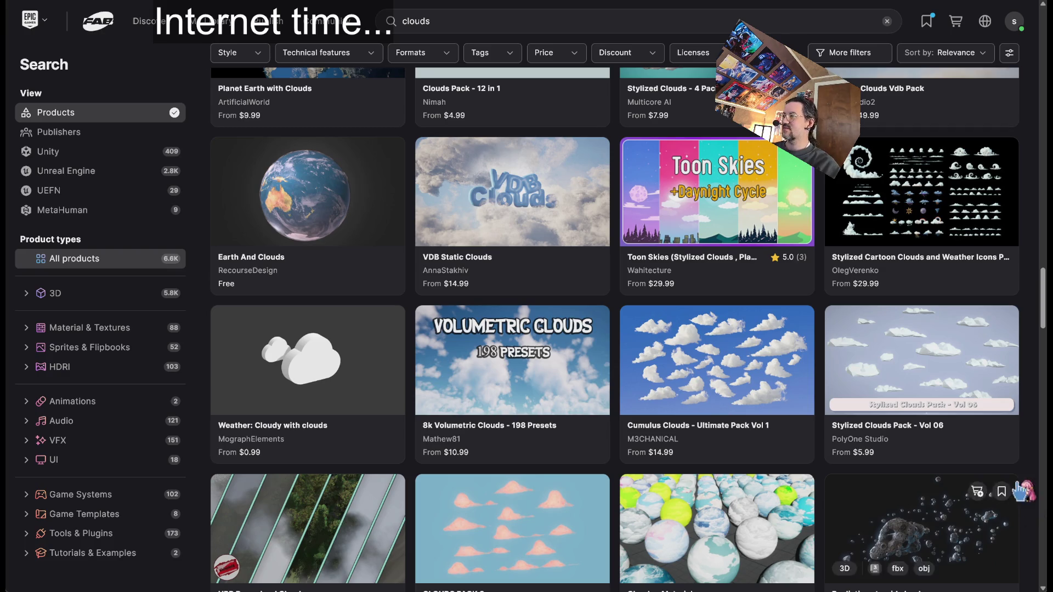
scroll(1027, 494, "down", 5)
scroll(1023, 313, "down", 5)
scroll(1021, 312, "down", 2)
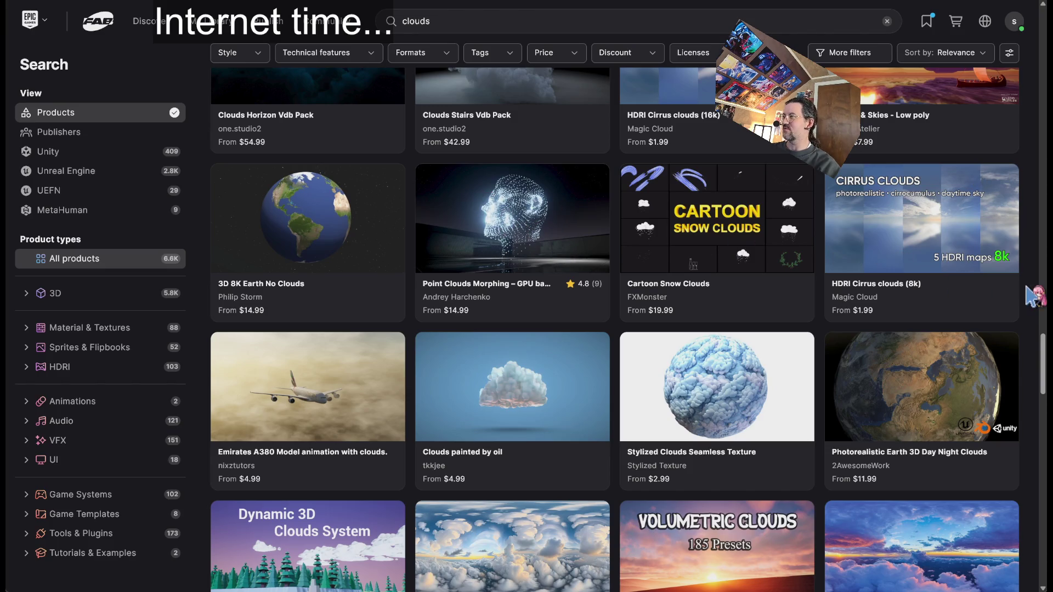
scroll(1031, 290, "down", 4)
scroll(1034, 287, "down", 2)
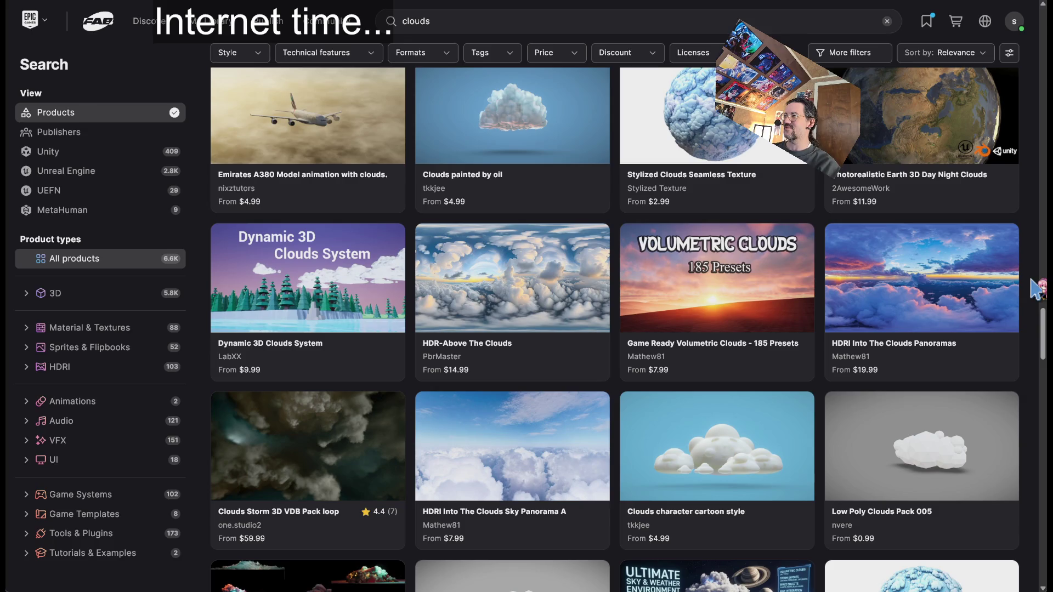
scroll(1037, 288, "down", 8)
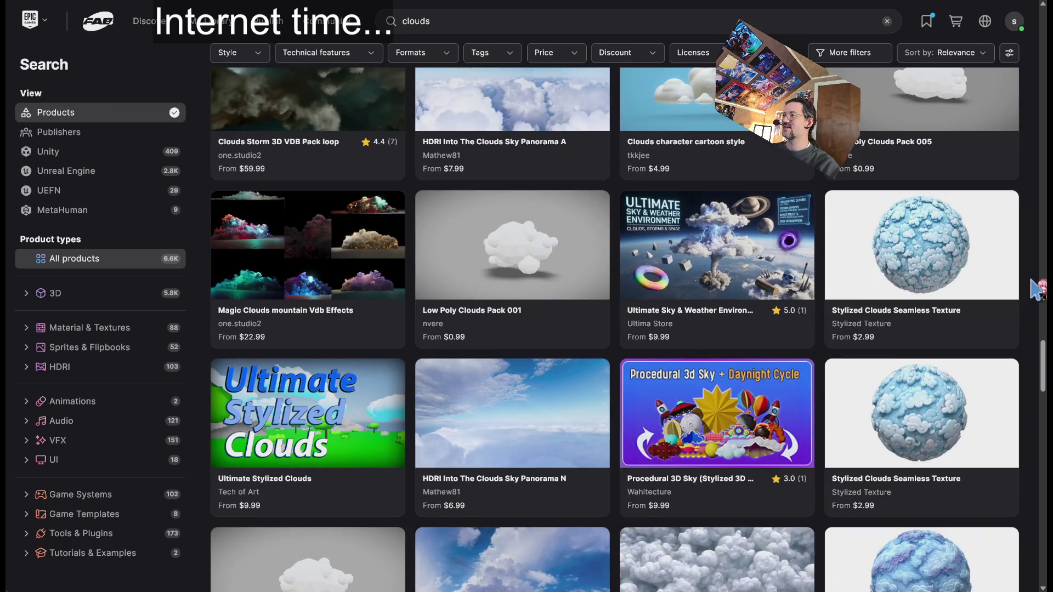
mouse_move(686, 249)
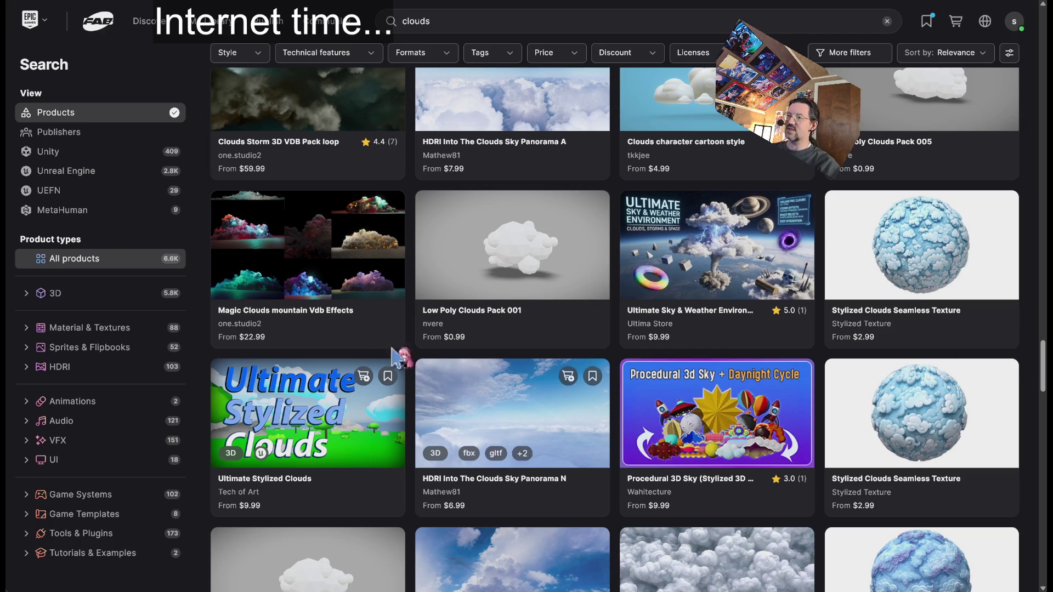
left_click(399, 363)
left_click(208, 492)
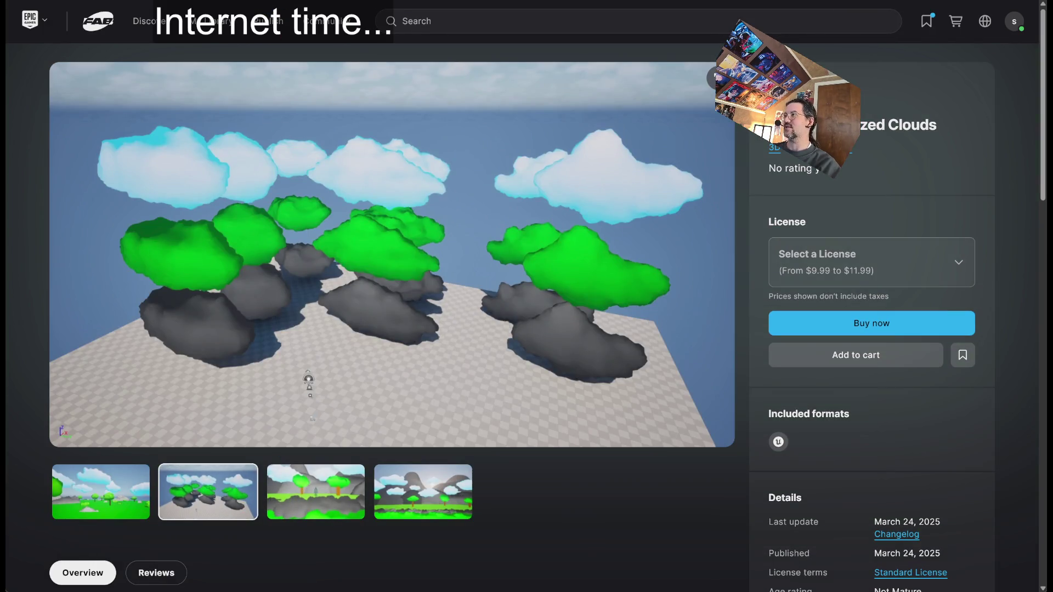
key("alt+Left")
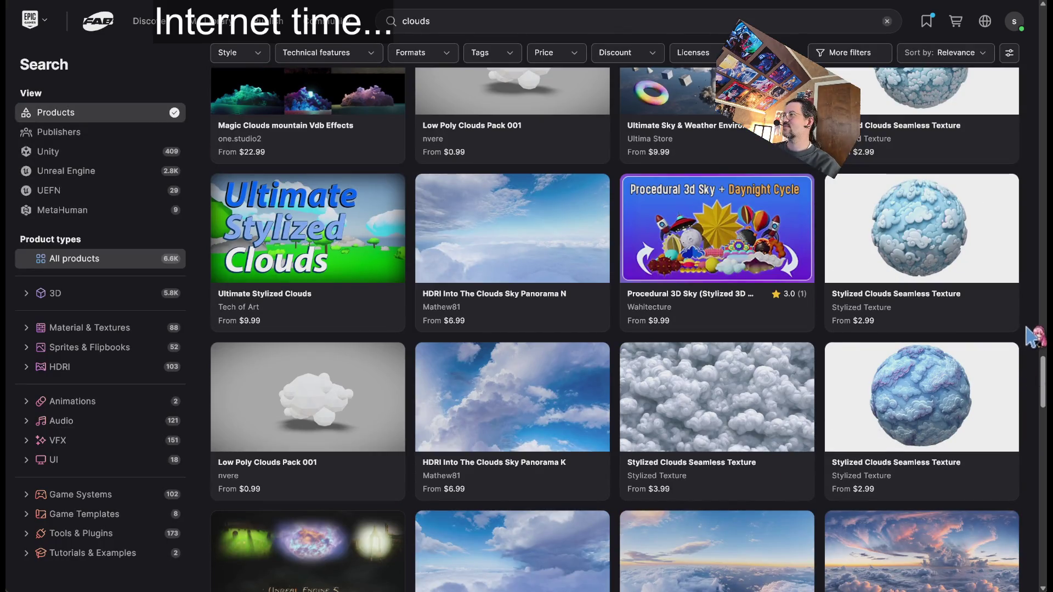
scroll(1034, 333, "down", 5)
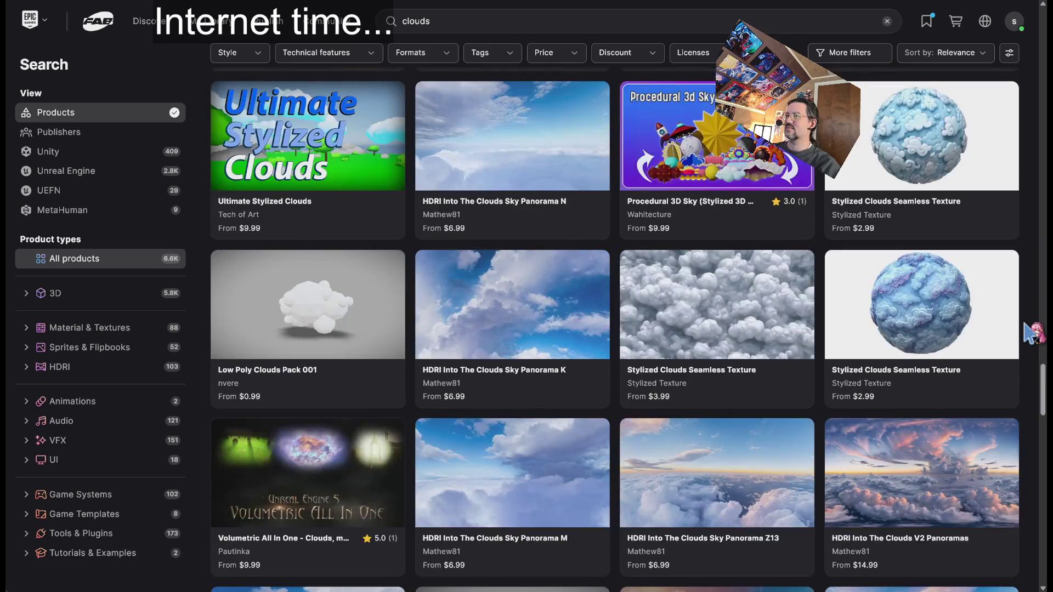
scroll(1033, 333, "down", 10)
scroll(1033, 332, "up", 7)
scroll(1033, 332, "down", 15)
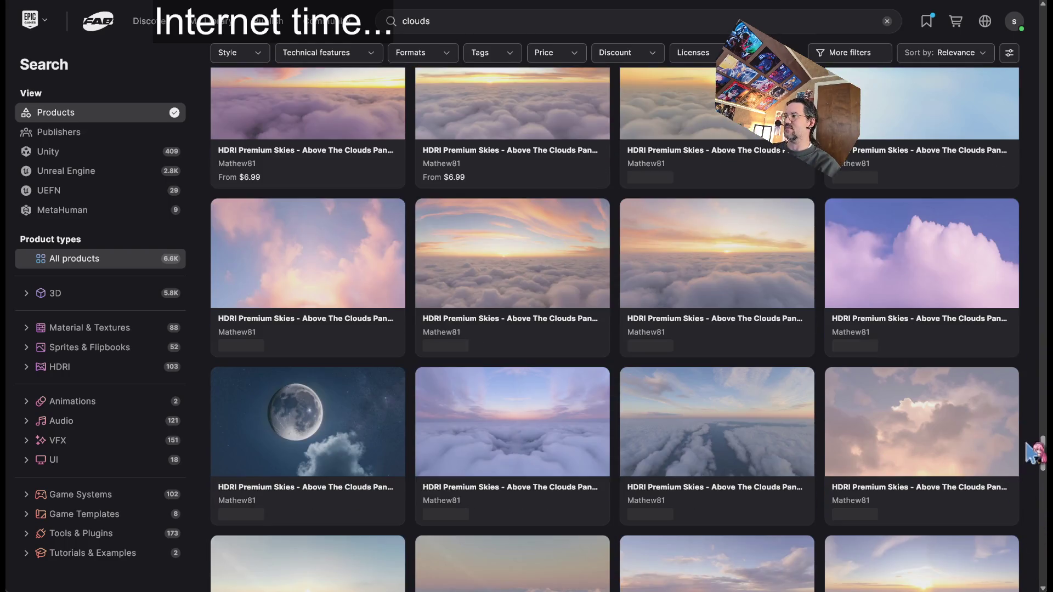
scroll(1040, 447, "down", 10)
scroll(1043, 513, "down", 6)
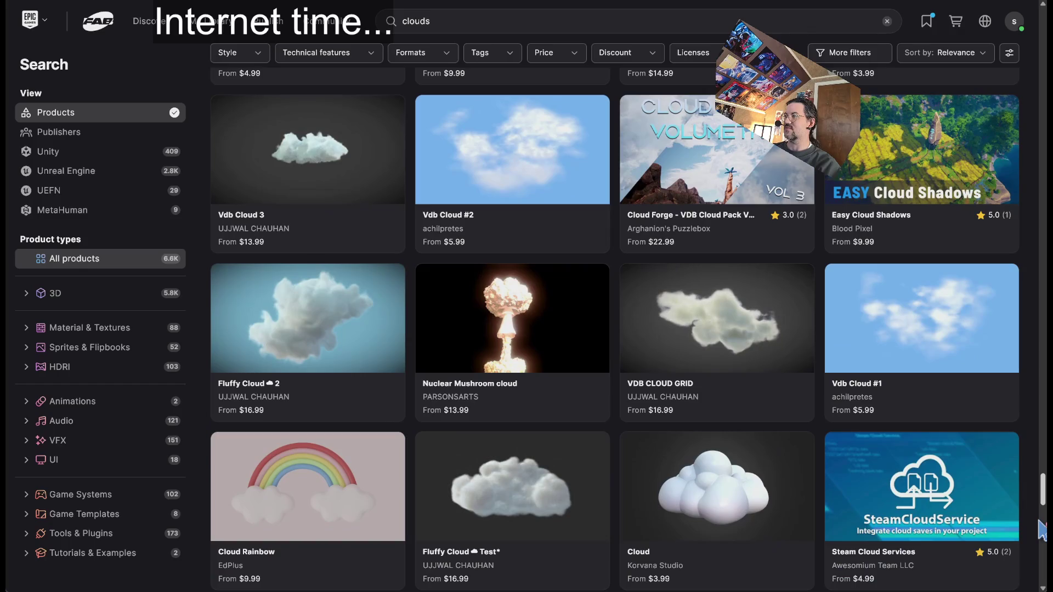
scroll(1043, 529, "up", 3)
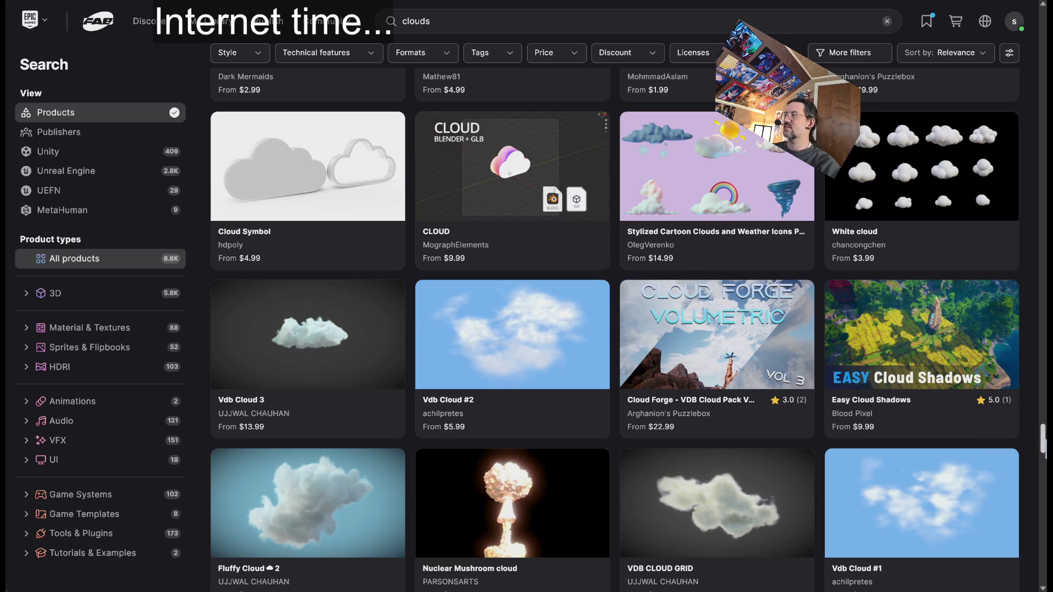
scroll(1044, 439, "down", 8)
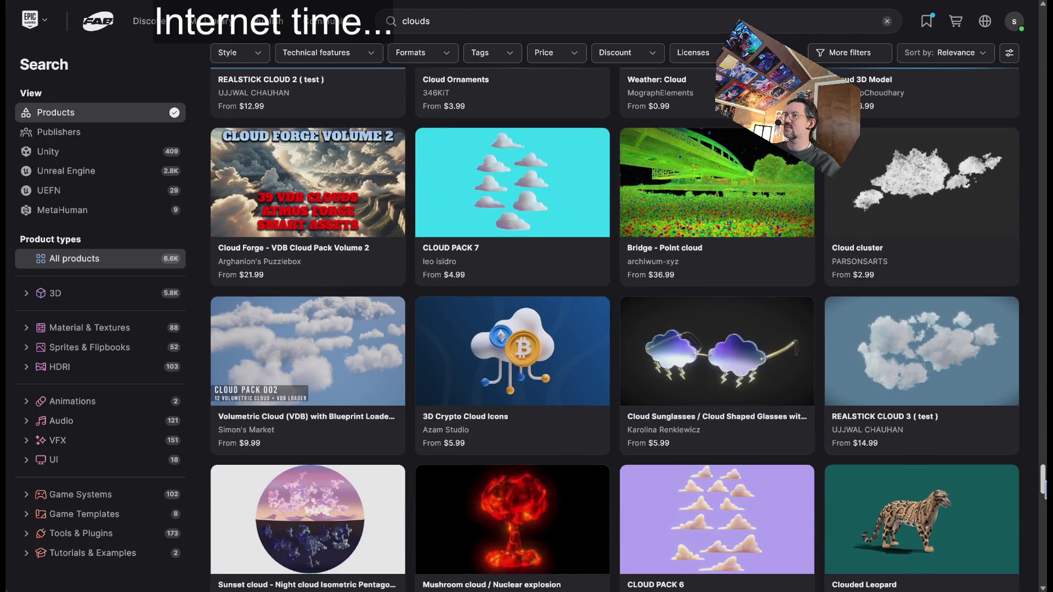
scroll(968, 378, "down", 10)
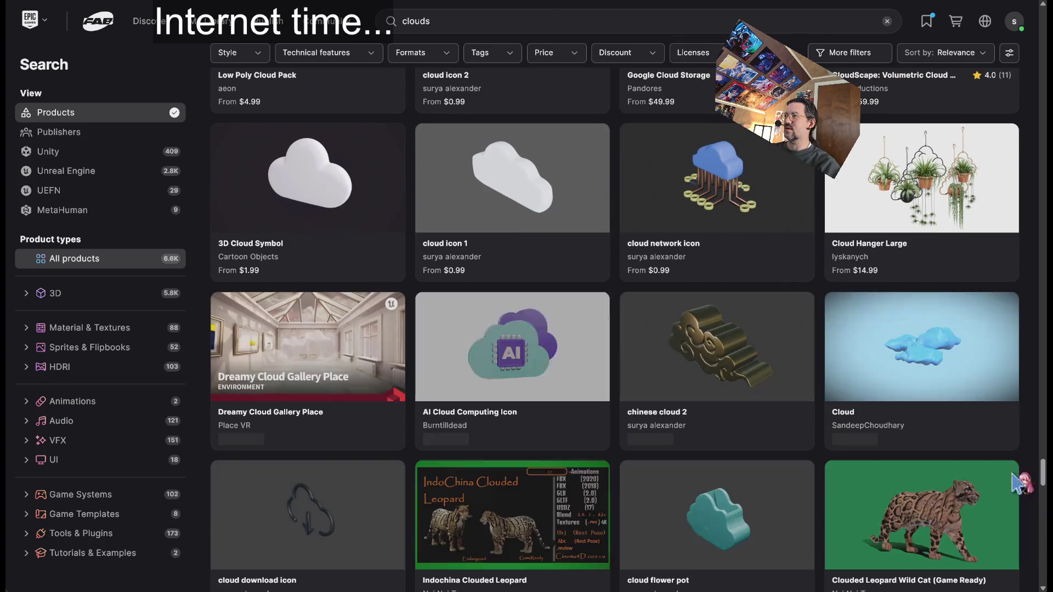
scroll(969, 381, "down", 10)
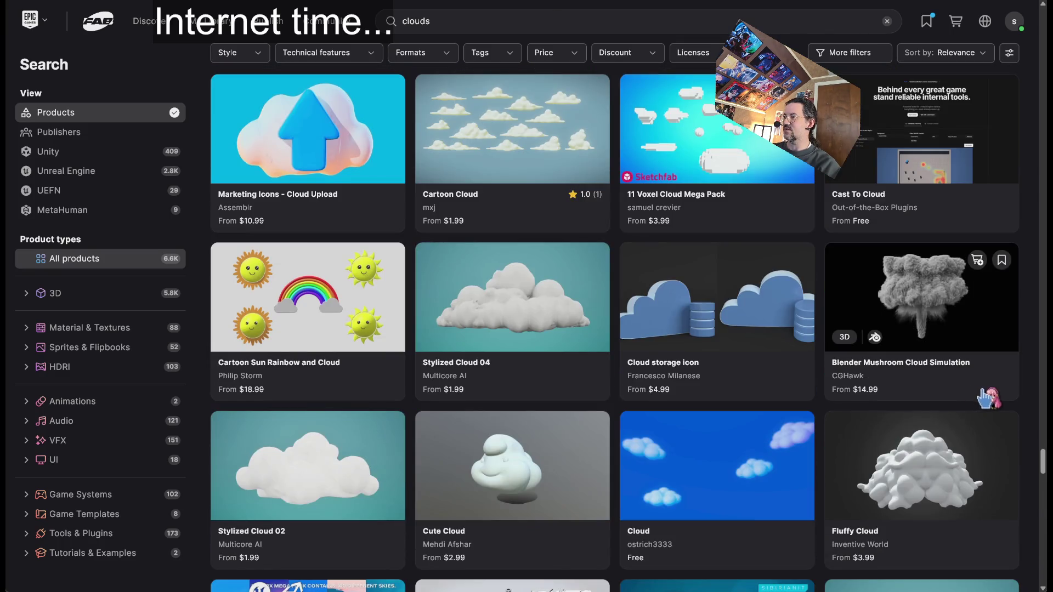
scroll(987, 399, "down", 5)
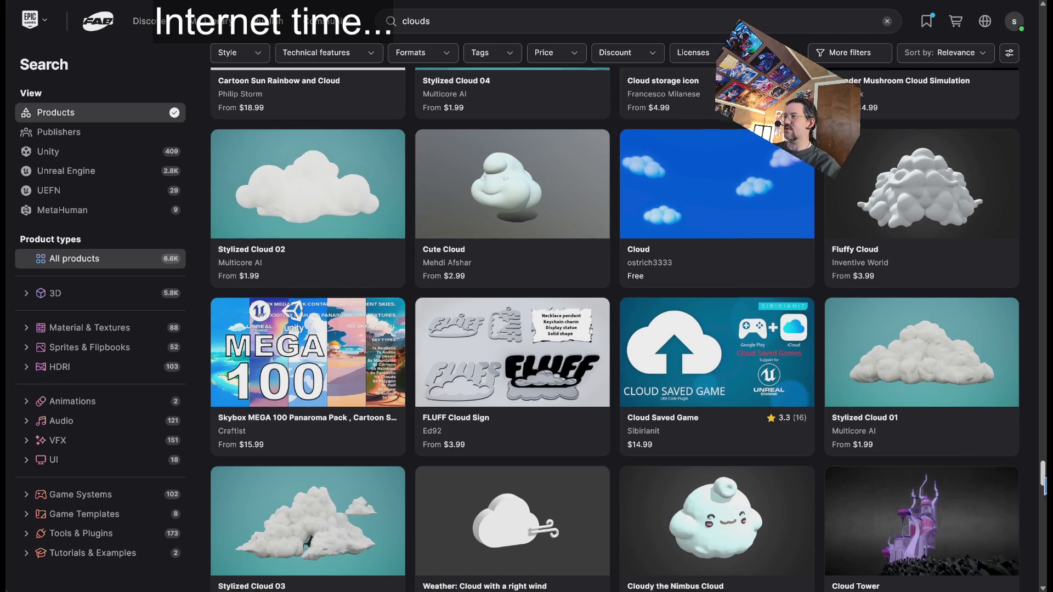
scroll(615, 329, "down", 10)
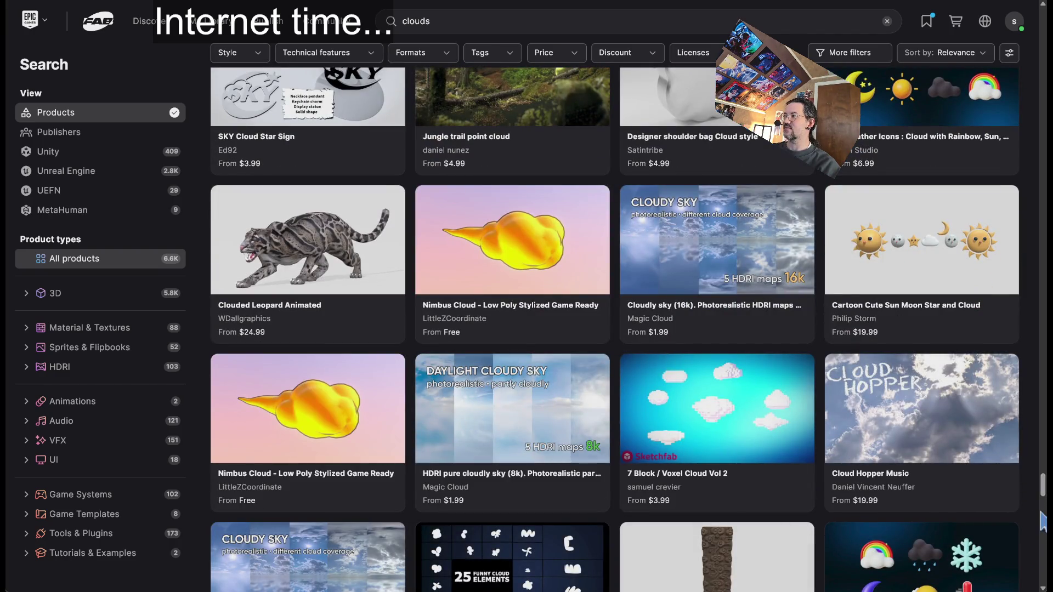
scroll(1018, 283, "down", 10)
scroll(1017, 283, "up", 2)
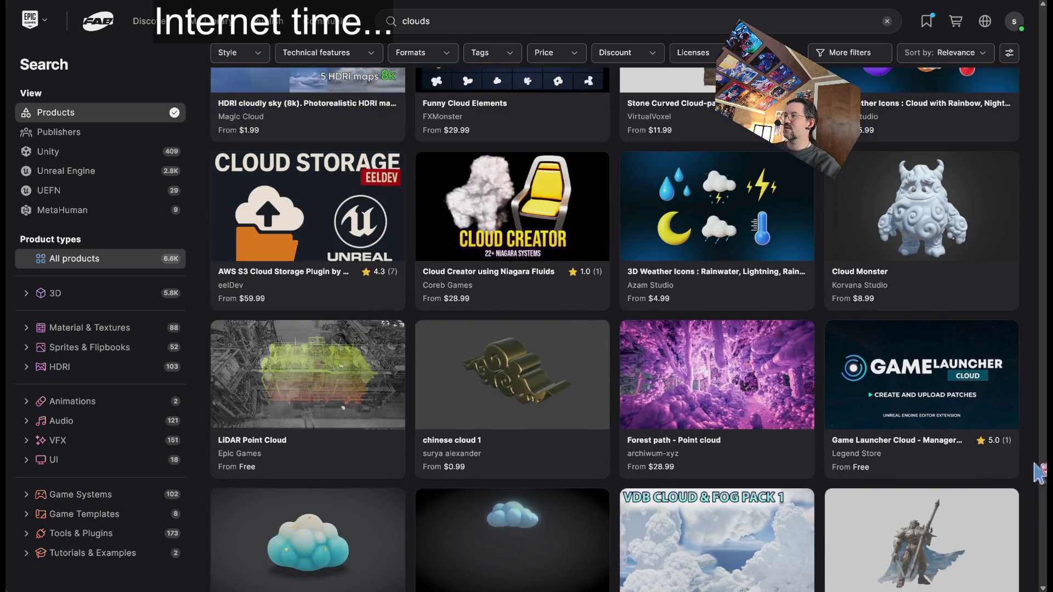
left_click_drag(1045, 491, 1044, 17)
left_click(450, 21)
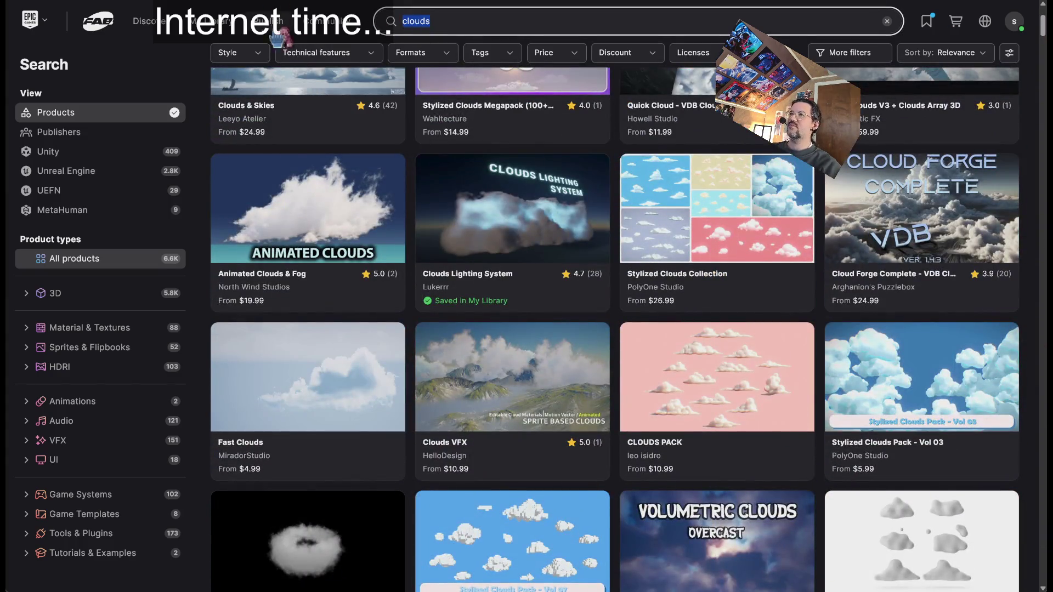
Step: Search Fab for 'stylized clouds' and scroll through the results
type("stylized cl")
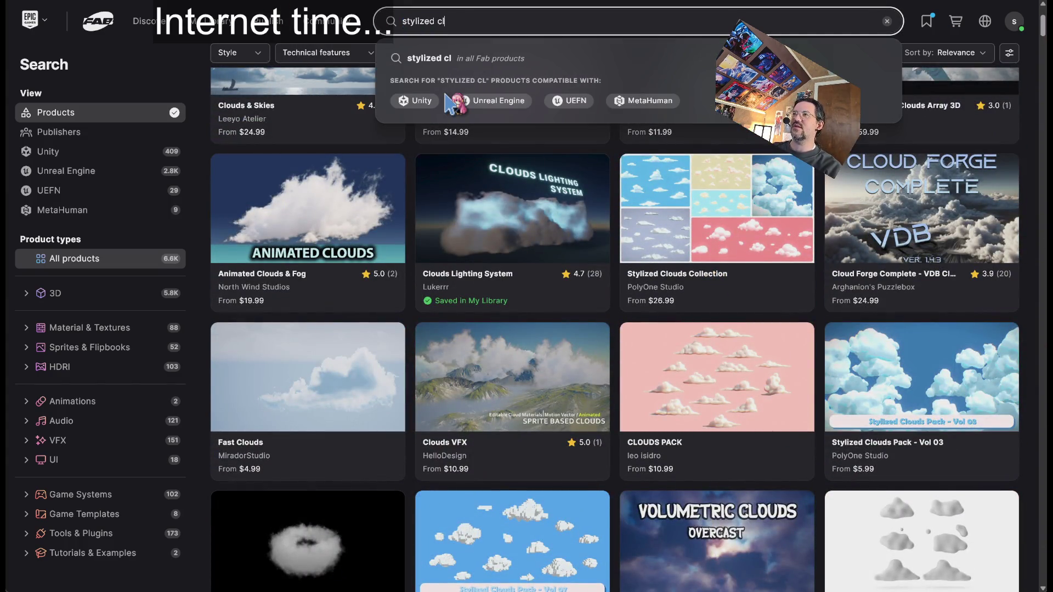
type("ouds")
key("Return")
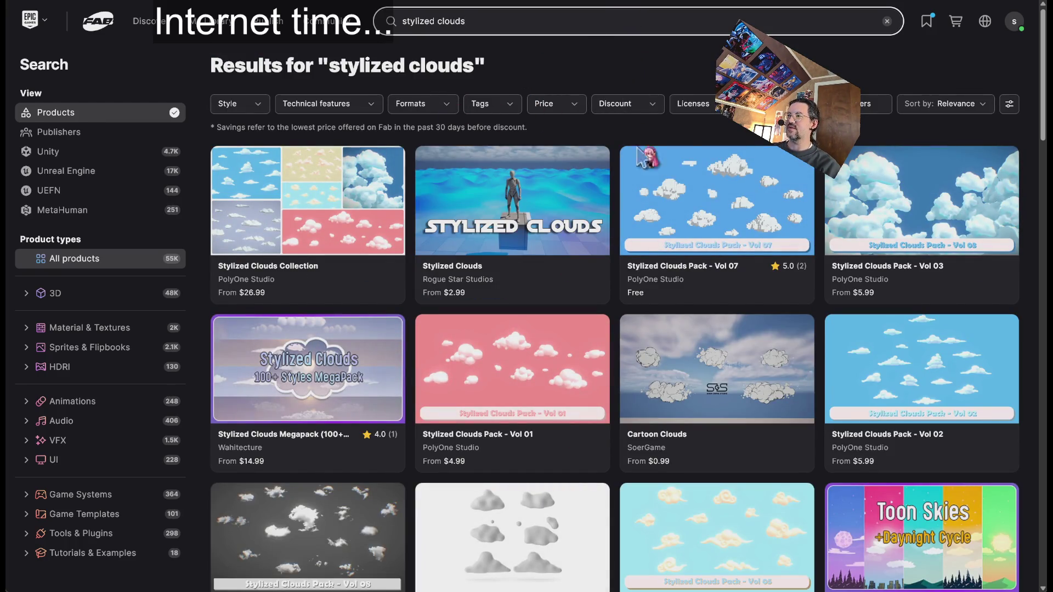
scroll(1025, 290, "down", 5)
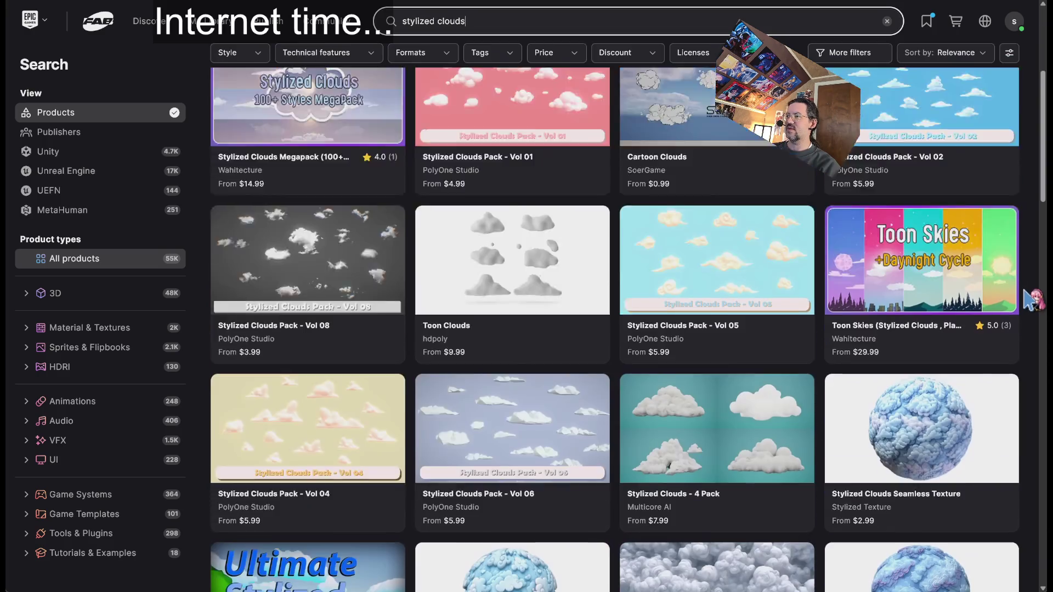
scroll(1031, 299, "down", 2)
scroll(1031, 299, "down", 5)
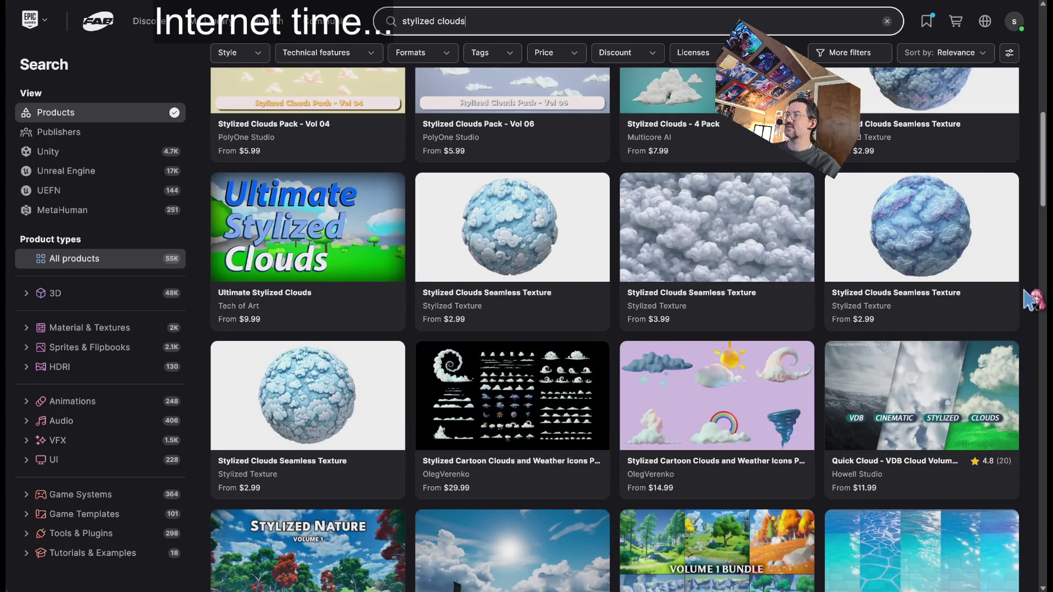
scroll(1031, 299, "down", 4)
scroll(1031, 299, "up", 4)
scroll(1033, 299, "down", 2)
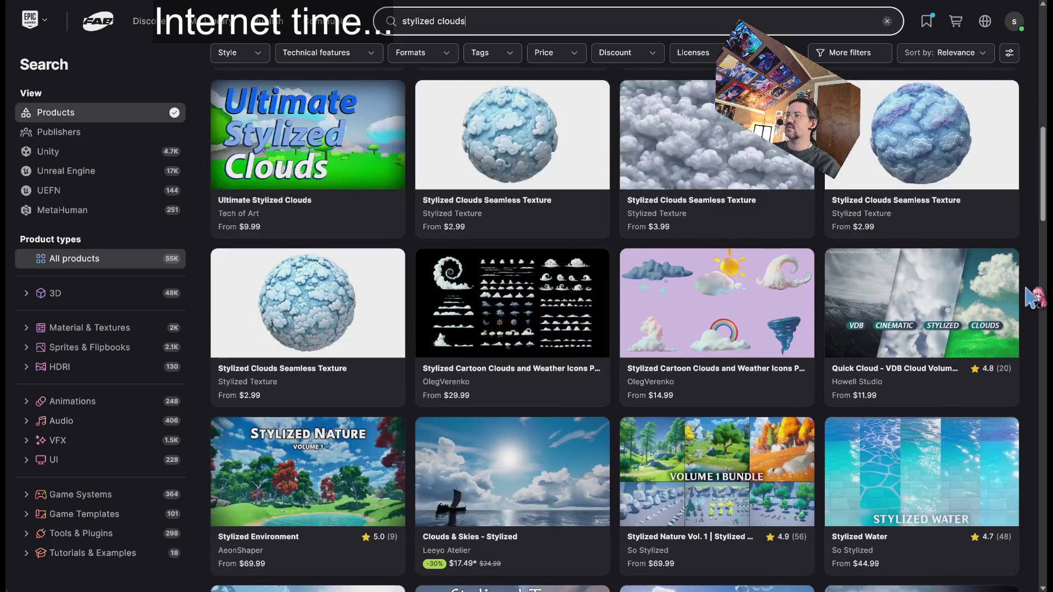
scroll(1032, 299, "down", 2)
scroll(1034, 299, "down", 2)
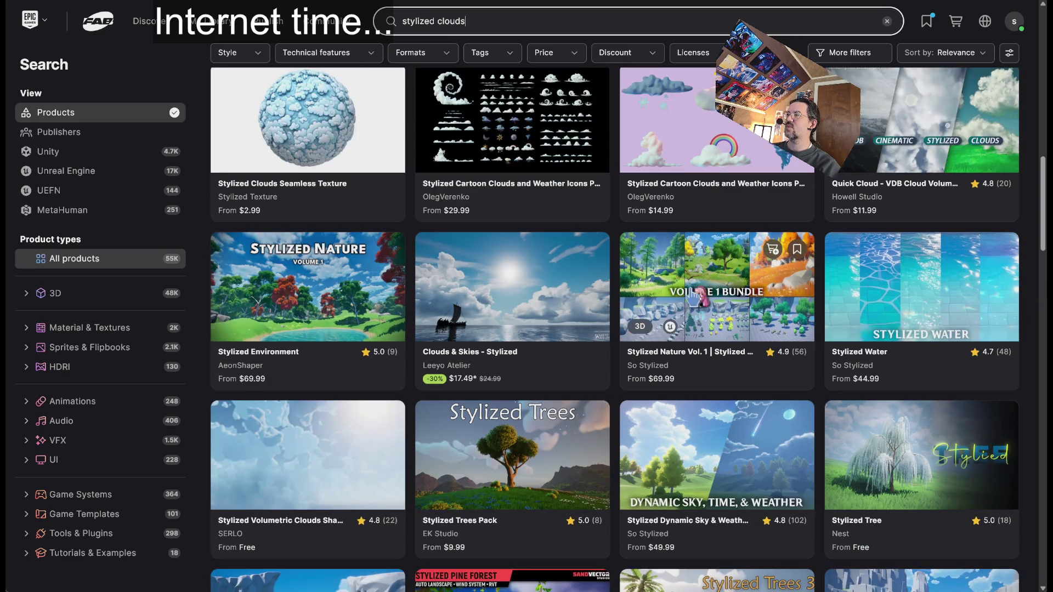
Step: Open Stylized Nature Vol. 1, visit So Stylized's storefront, then pick Stylized Dynamic Sky & Weather
left_click(682, 269)
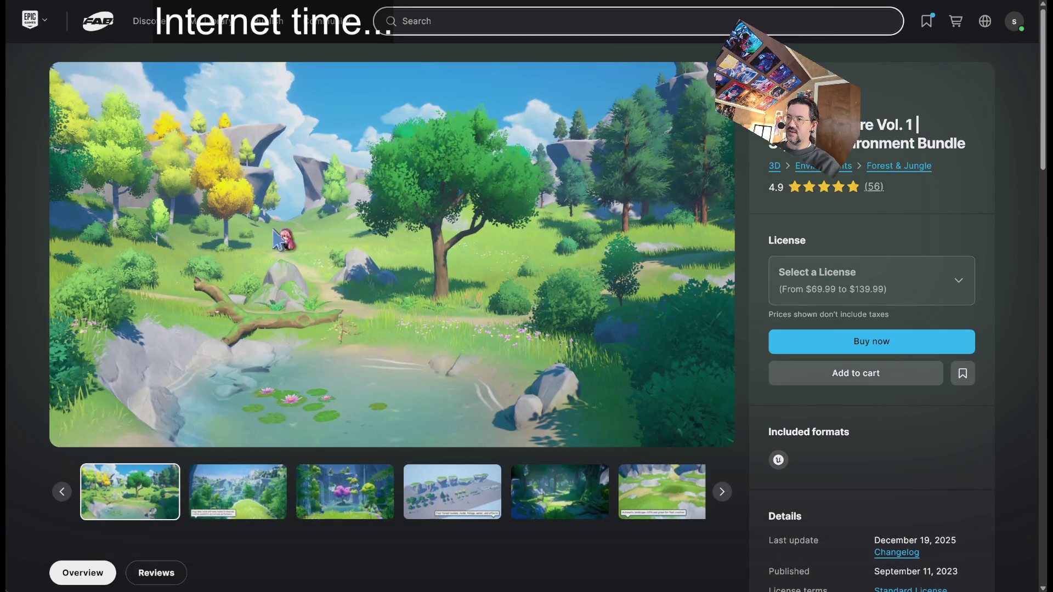
left_click(790, 104)
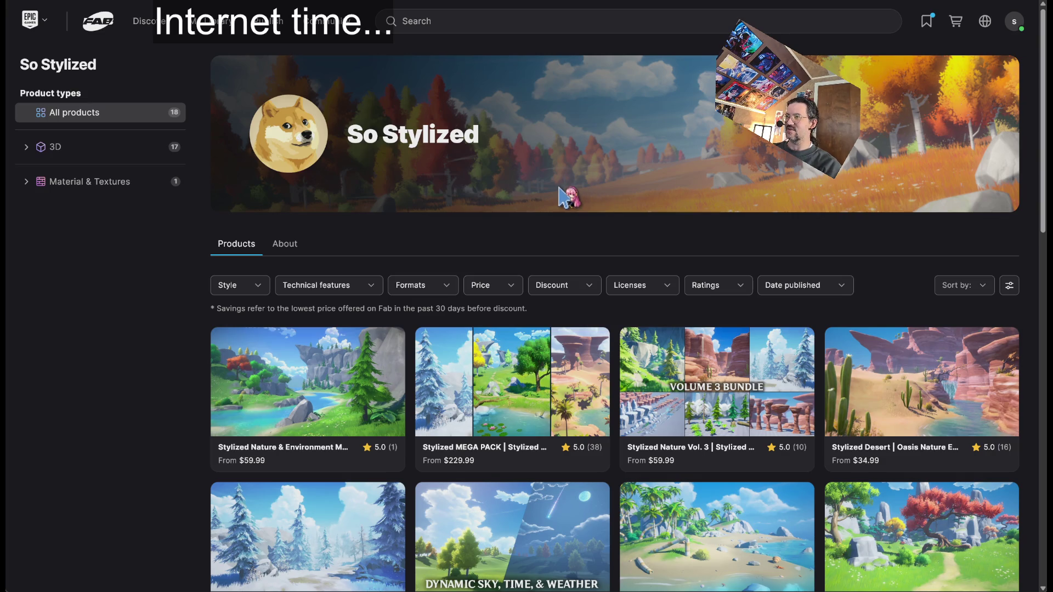
scroll(497, 148, "down", 2)
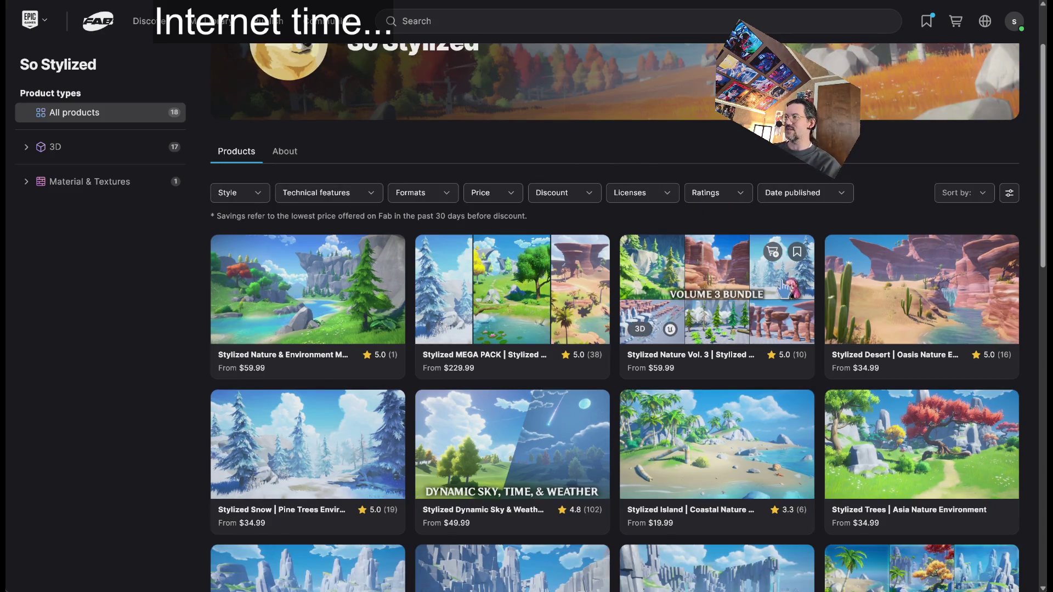
scroll(781, 255, "down", 2)
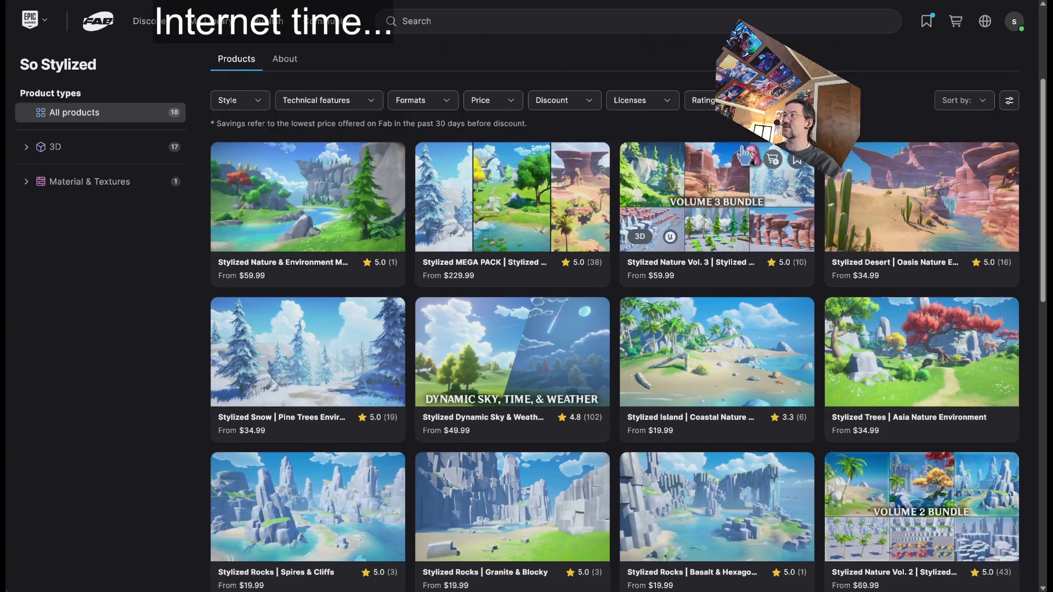
left_click(549, 330)
Step: Page through the sky pack's meadow, sunset and clouds-and-spheres gallery shots
left_click(266, 483)
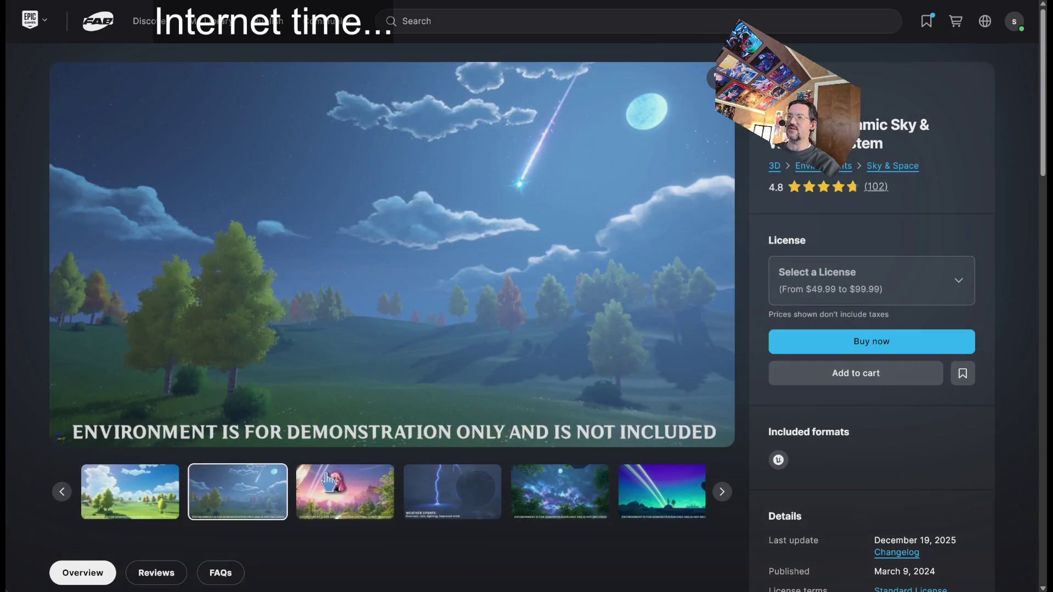
left_click(342, 484)
left_click(130, 491)
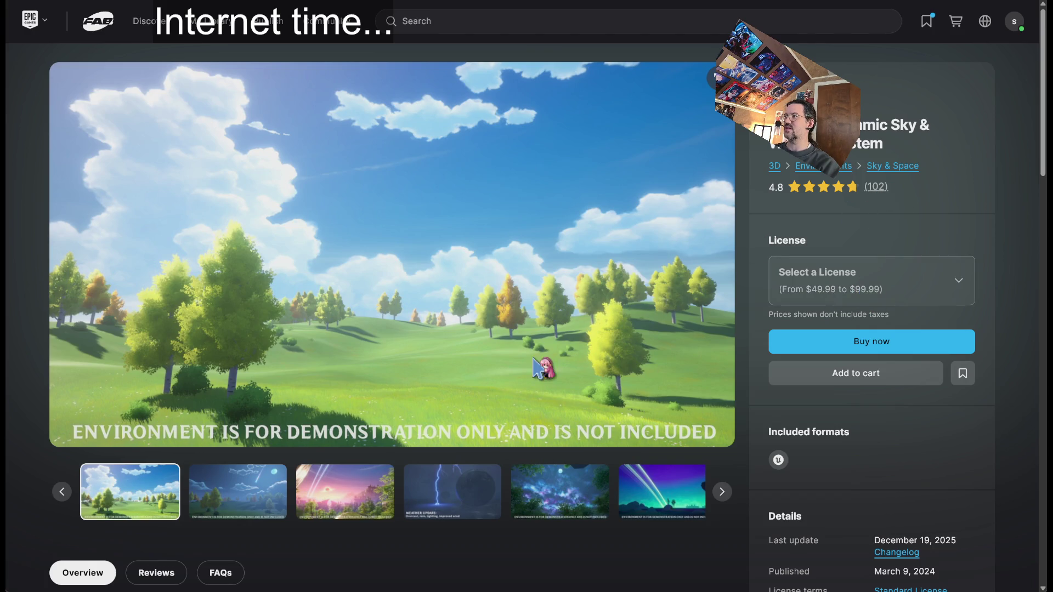
left_click(463, 496)
left_click(464, 498)
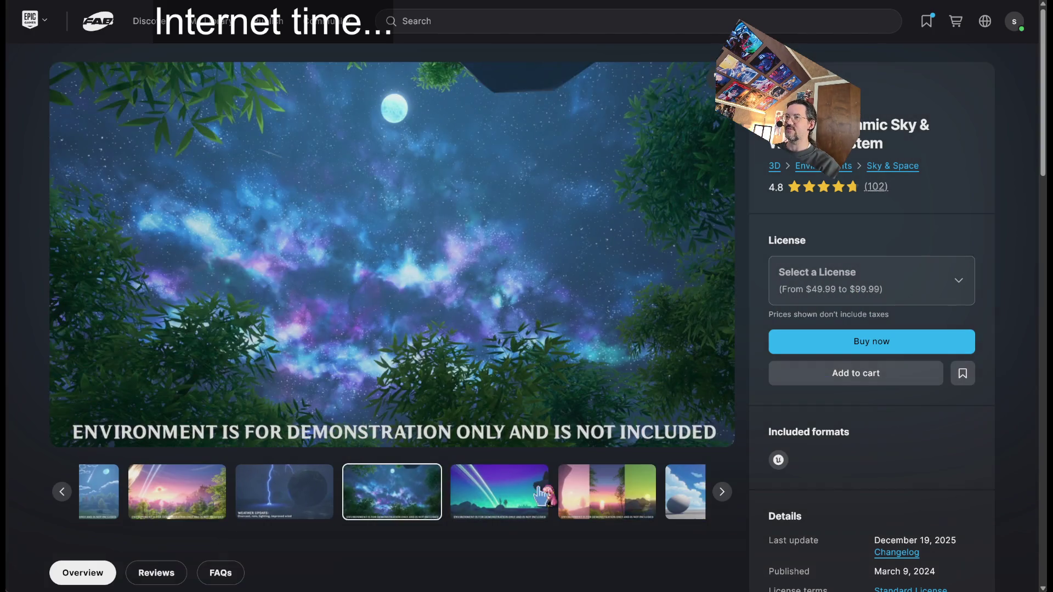
left_click(470, 503)
left_click(480, 502)
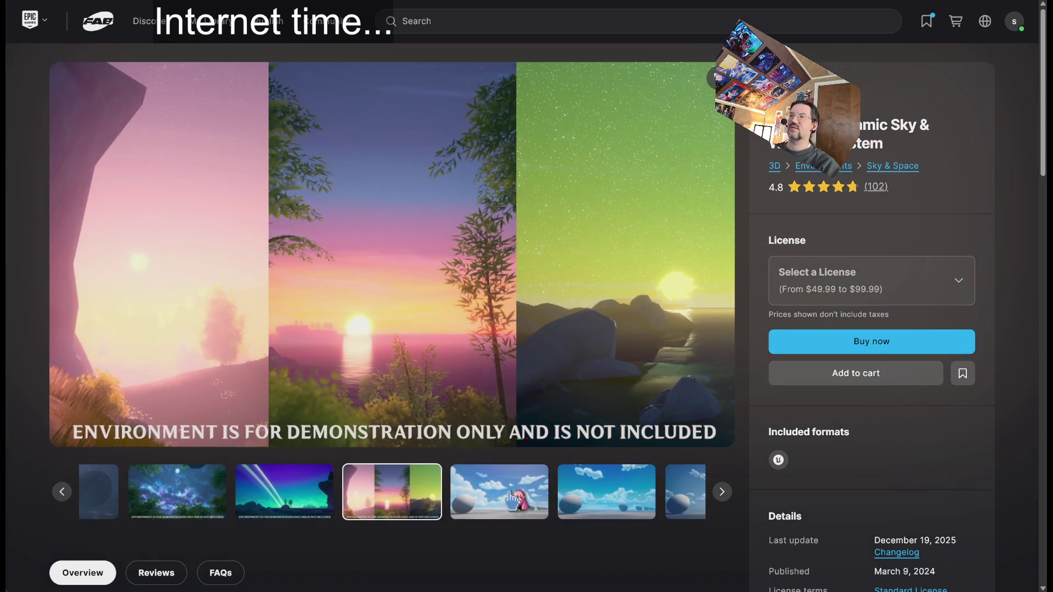
left_click(494, 497)
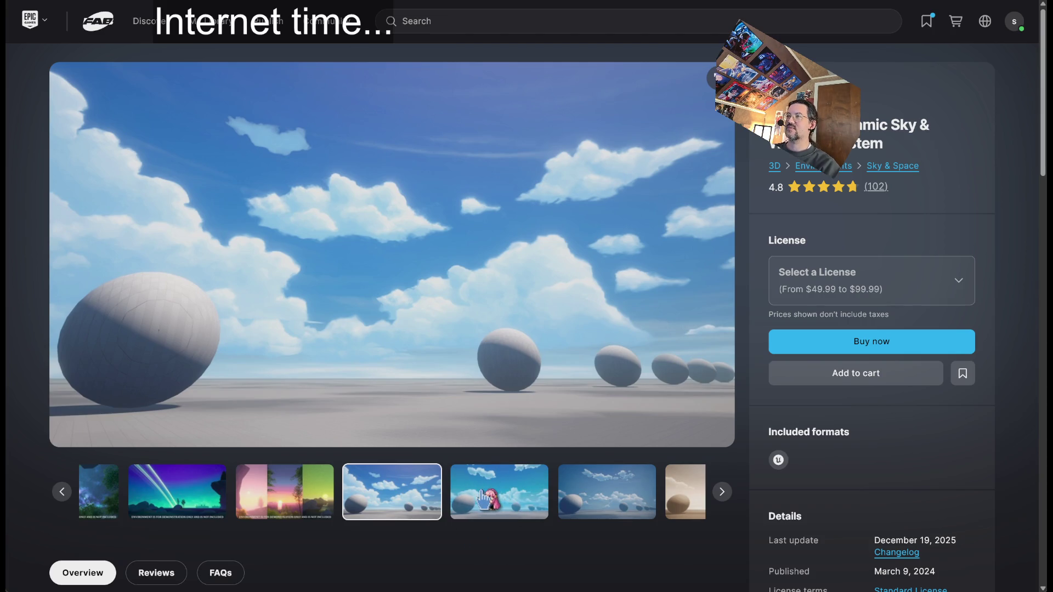
left_click(488, 492)
left_click(485, 497)
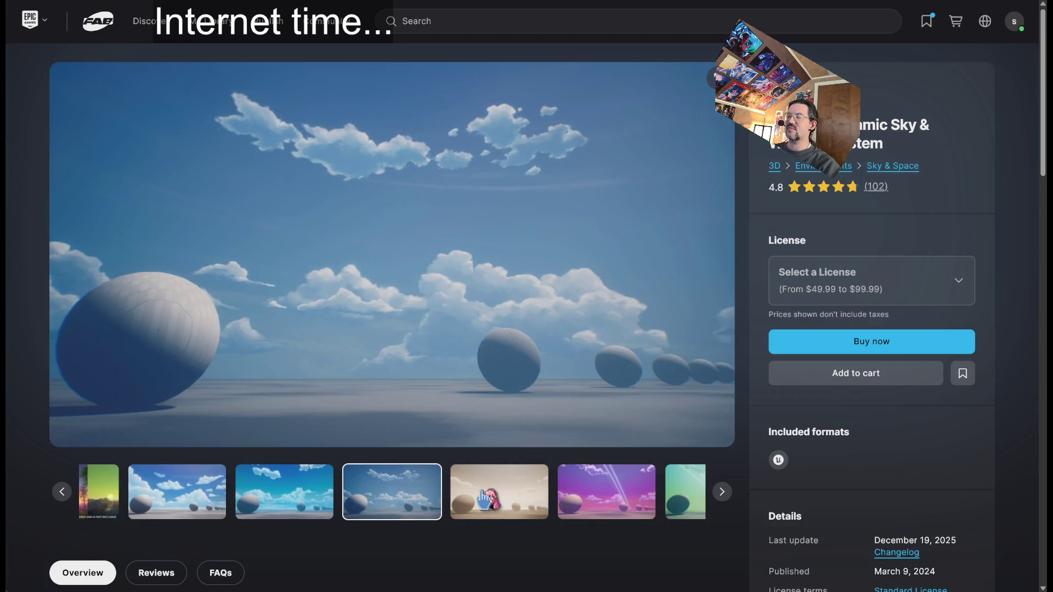
Step: Continue past the sepia, purple, green and weather-update shots to the final multicolour strips image
left_click(484, 498)
left_click(484, 498)
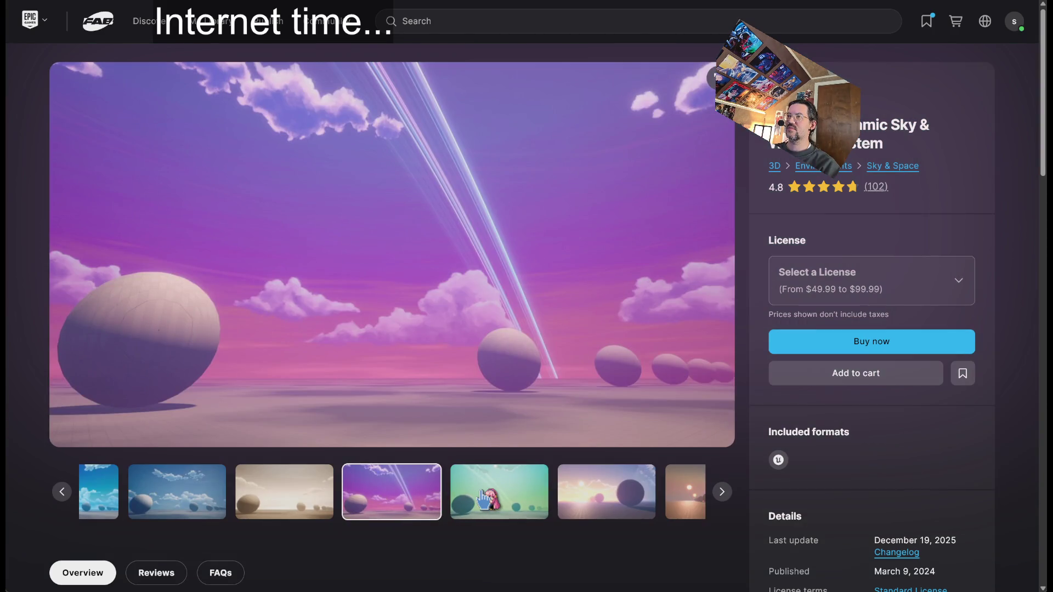
left_click(484, 498)
left_click(484, 498)
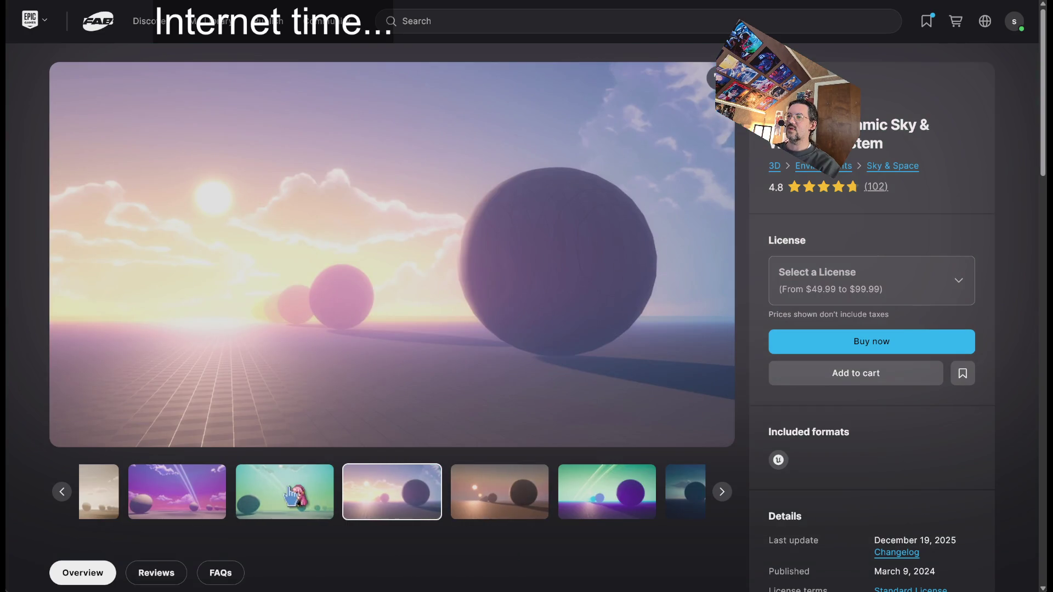
left_click(292, 496)
left_click(503, 506)
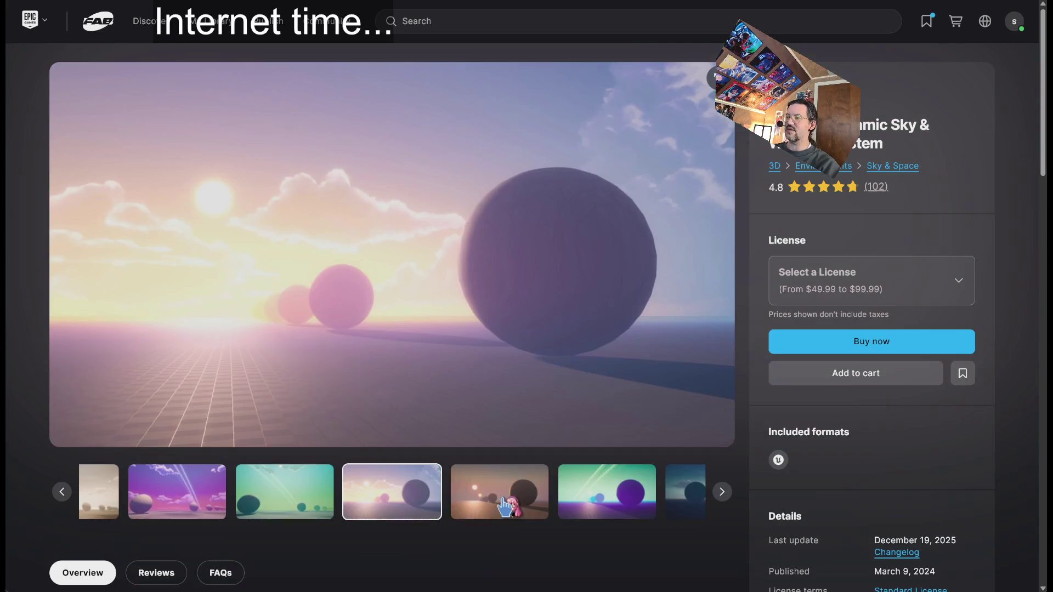
left_click(483, 502)
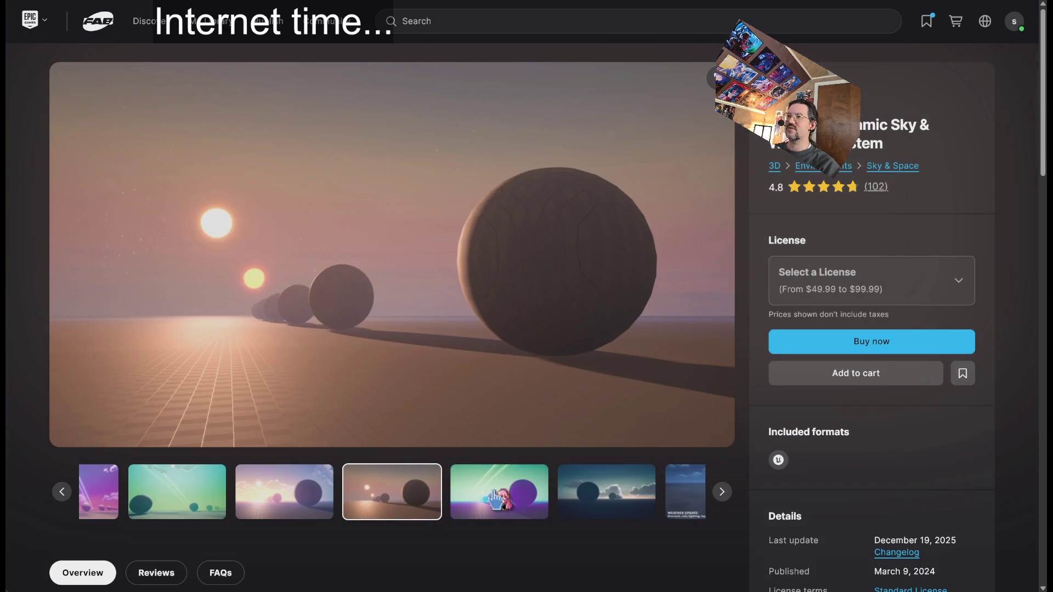
left_click(496, 501)
left_click(498, 500)
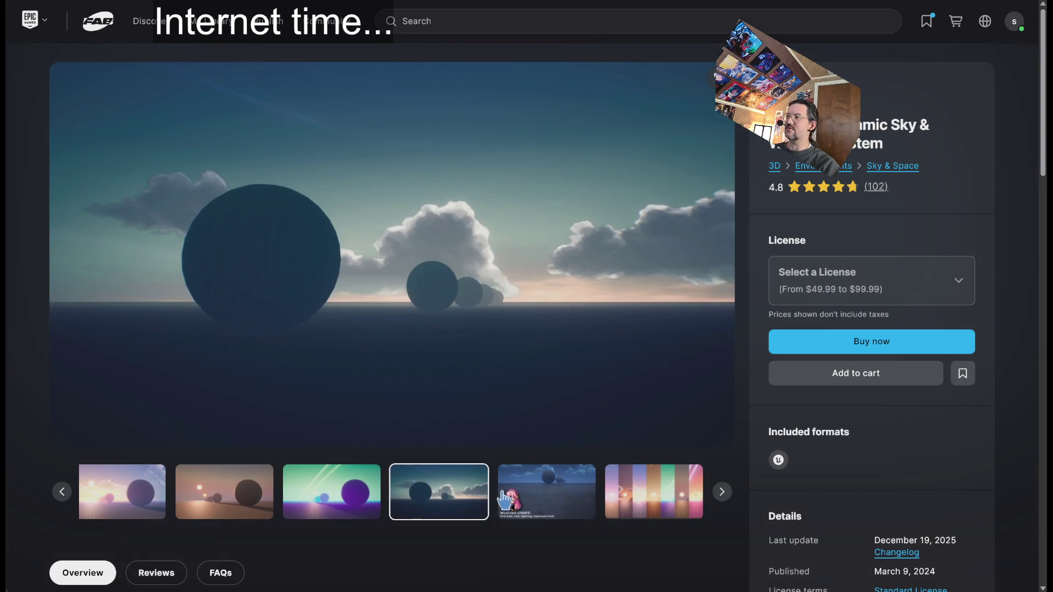
left_click(504, 499)
left_click(650, 497)
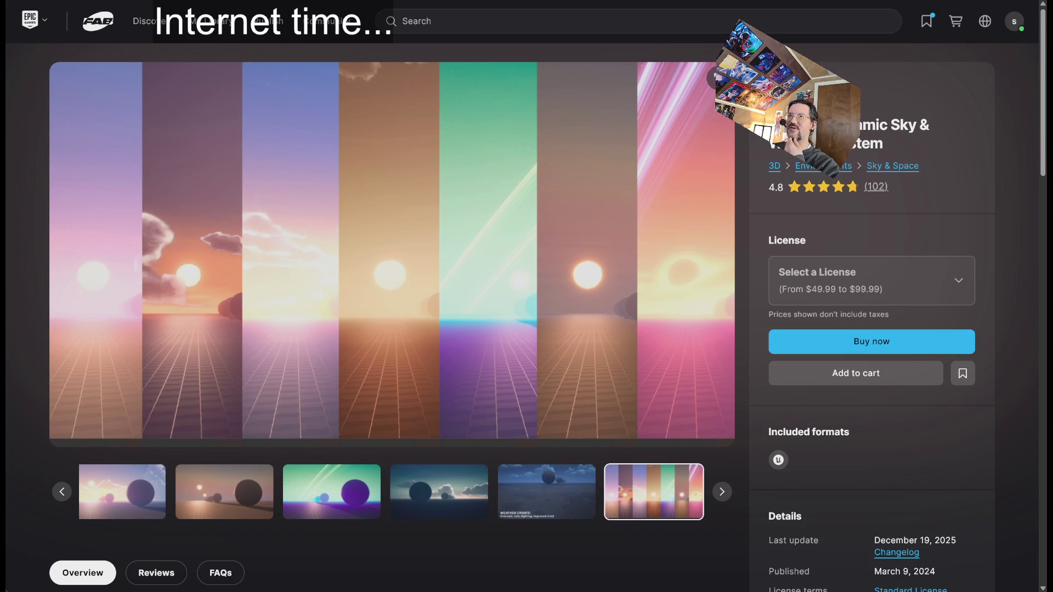
key("alt+Left")
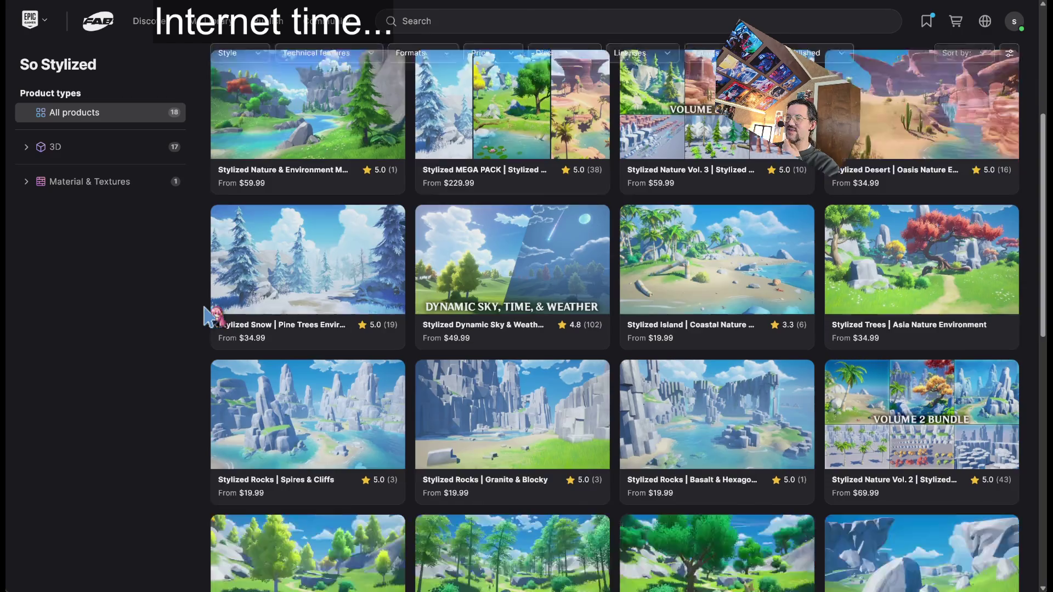
Step: Scroll the So Stylized product grid and open Stylized Snow | Pine Trees Environment
scroll(207, 317, "down", 2)
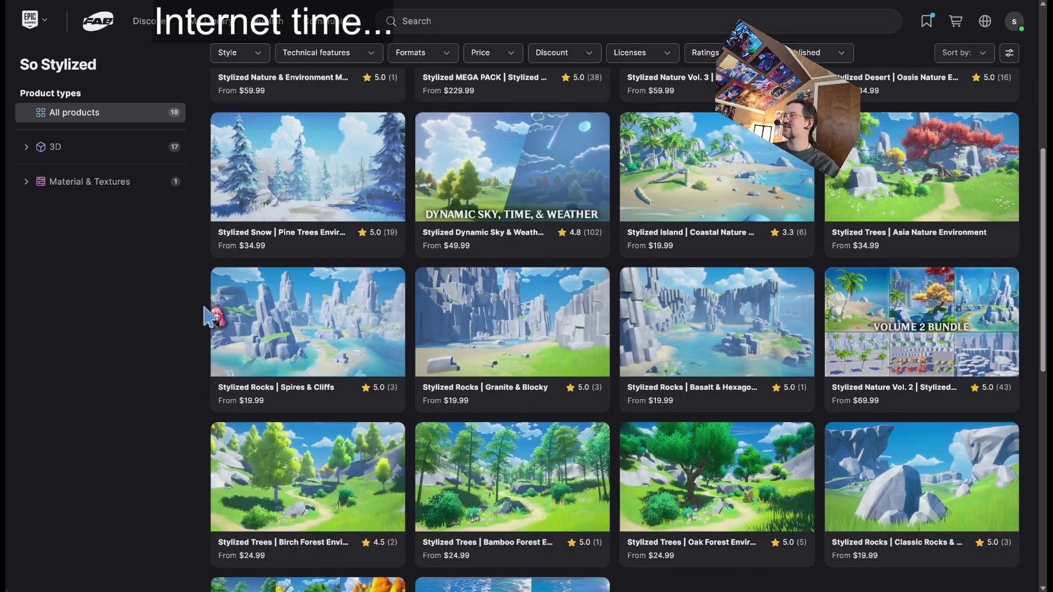
scroll(208, 318, "up", 4)
scroll(214, 317, "down", 2)
scroll(214, 317, "up", 2)
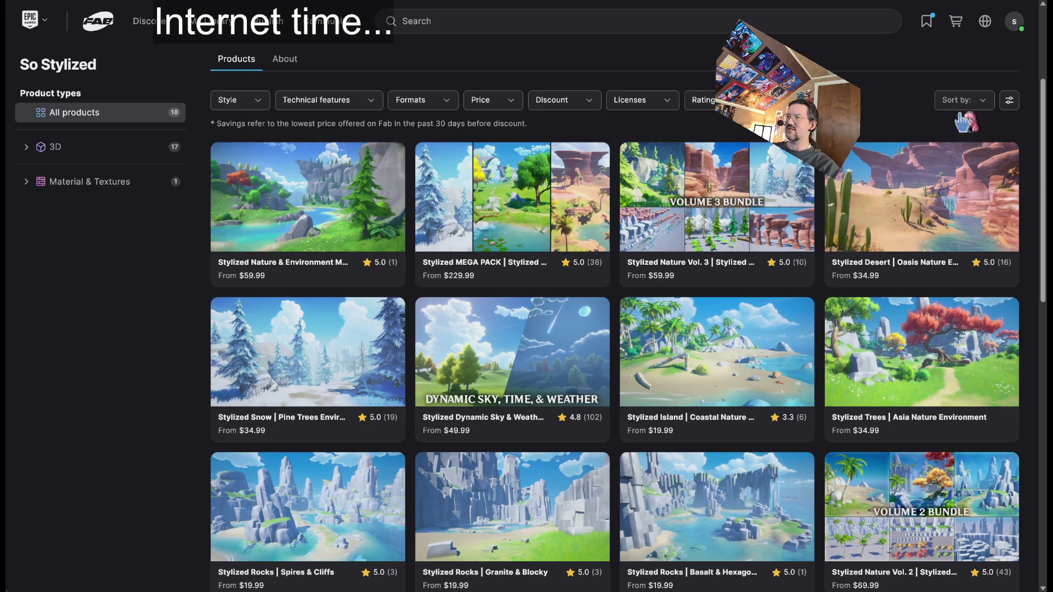
scroll(1037, 144, "down", 4)
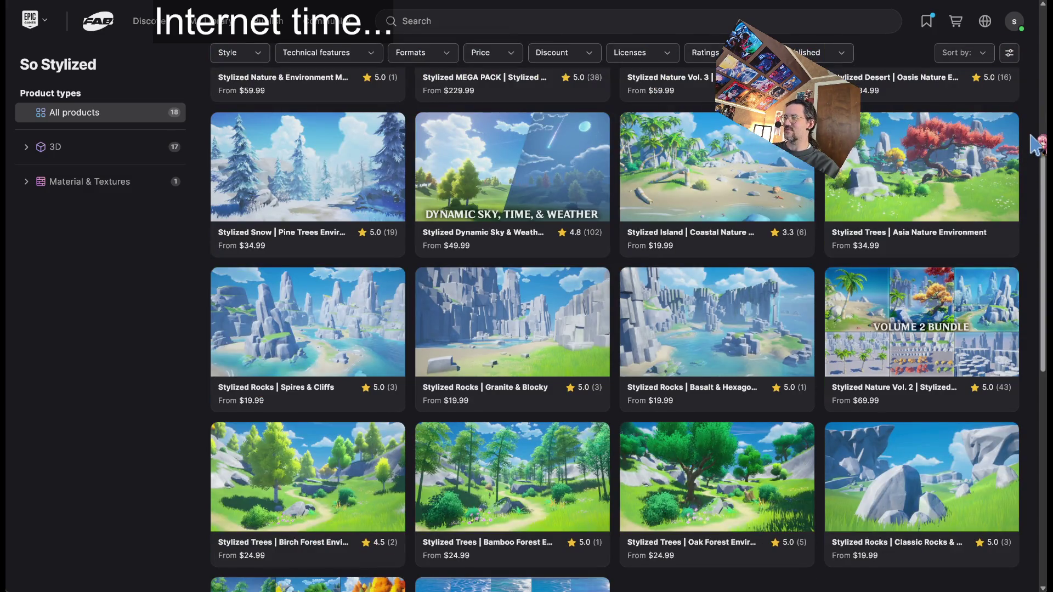
scroll(1037, 144, "down", 4)
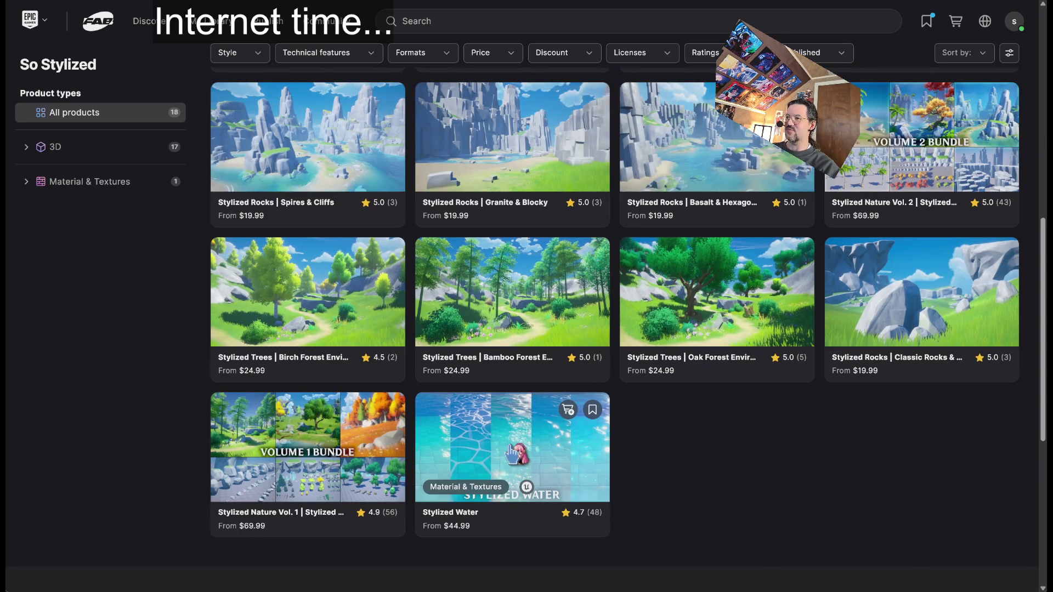
scroll(336, 418, "up", 5)
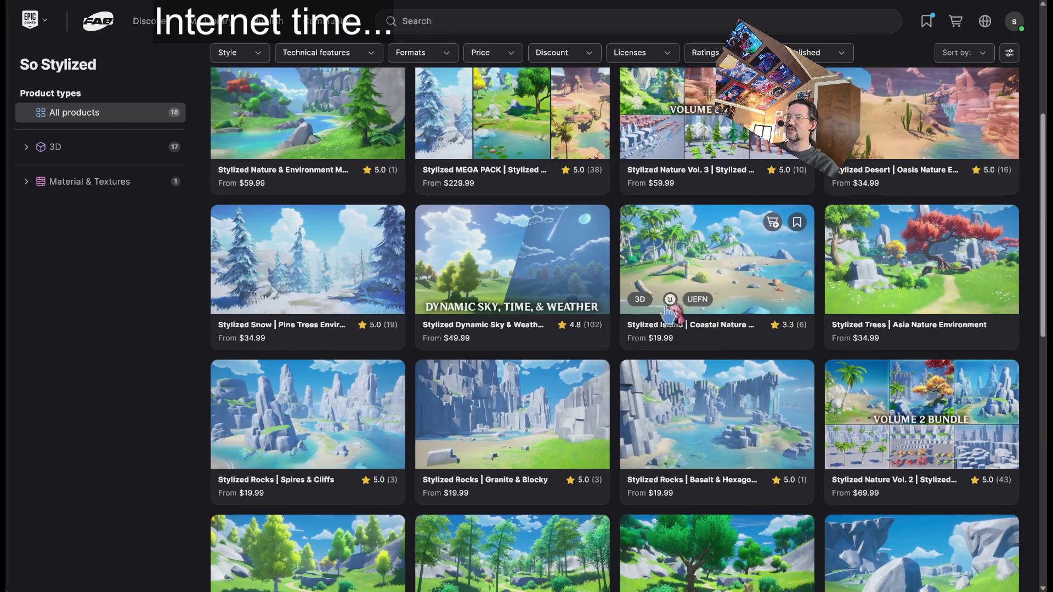
scroll(894, 329, "up", 2)
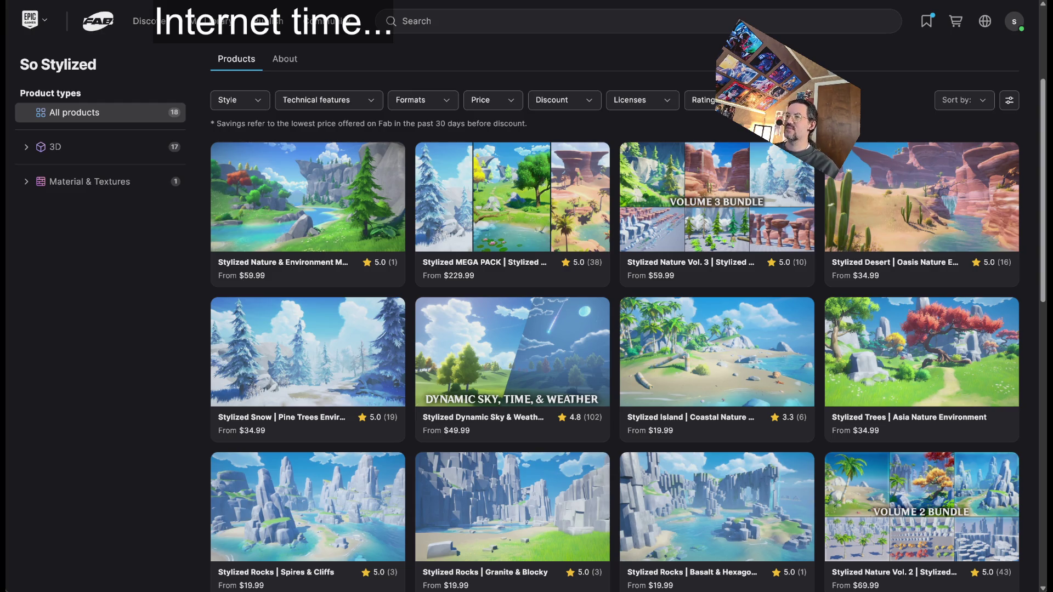
left_click(215, 379)
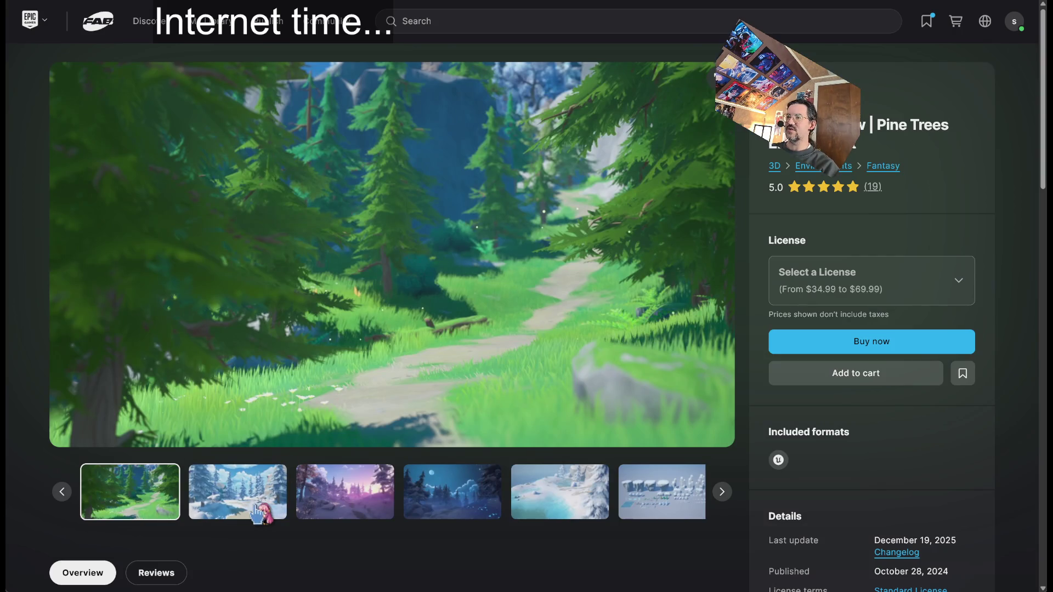
Step: Browse the pine trees gallery through the snow, sunset, night, lake and green forest shots
left_click(258, 513)
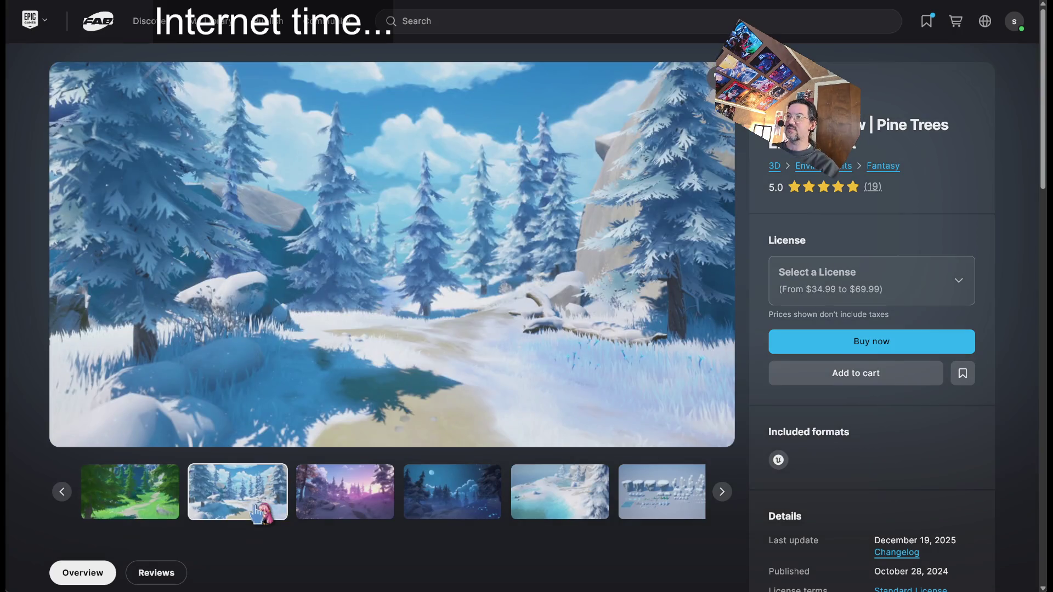
left_click(348, 507)
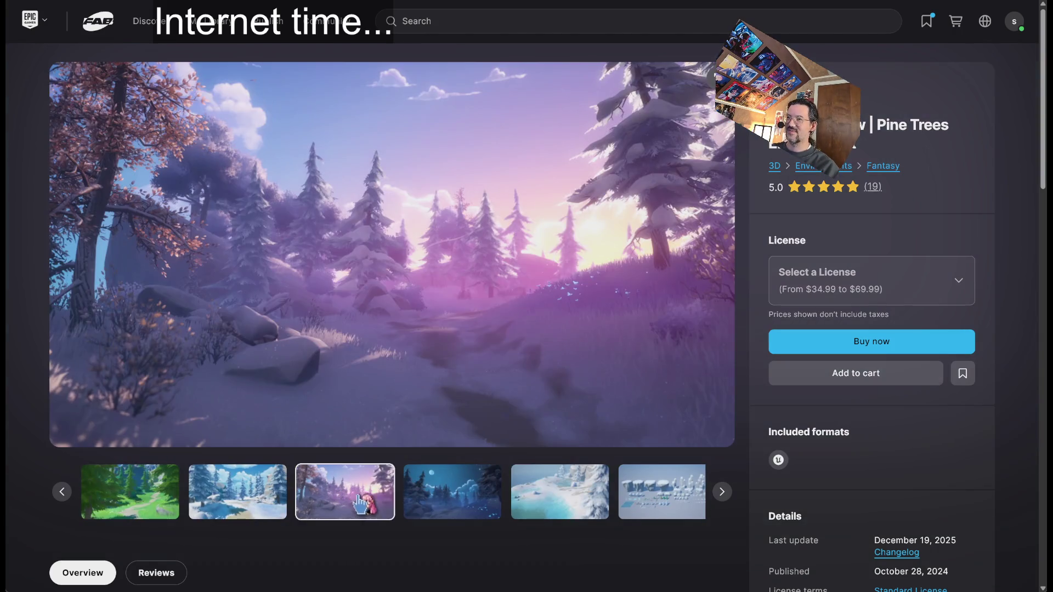
left_click(413, 505)
left_click(519, 497)
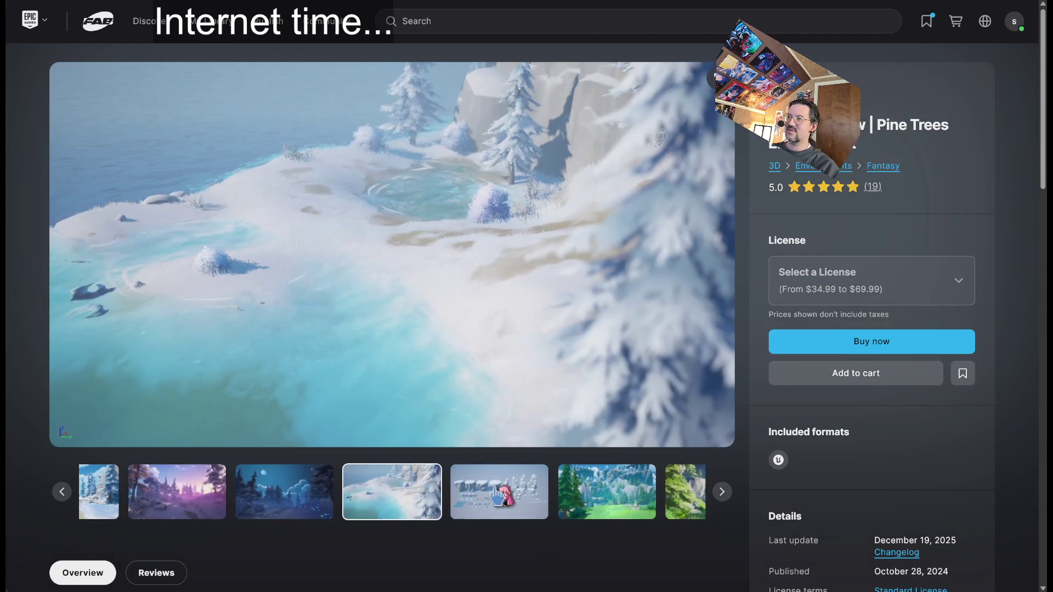
left_click(582, 510)
left_click(586, 510)
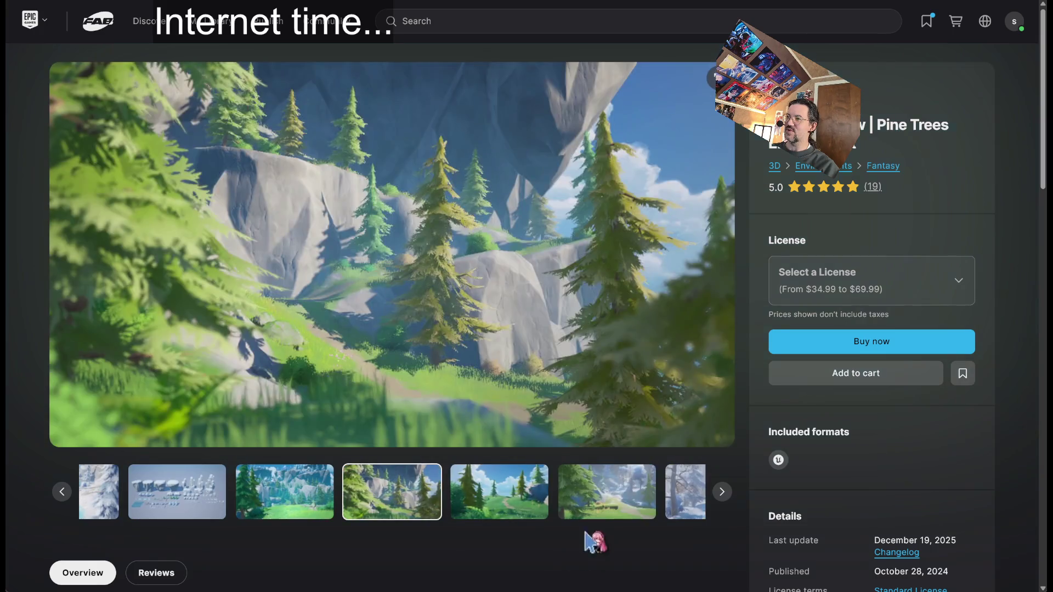
left_click(590, 510)
Step: Continue through the forest, meadow and cliff shots to the three pine trees image, then go back
left_click(493, 511)
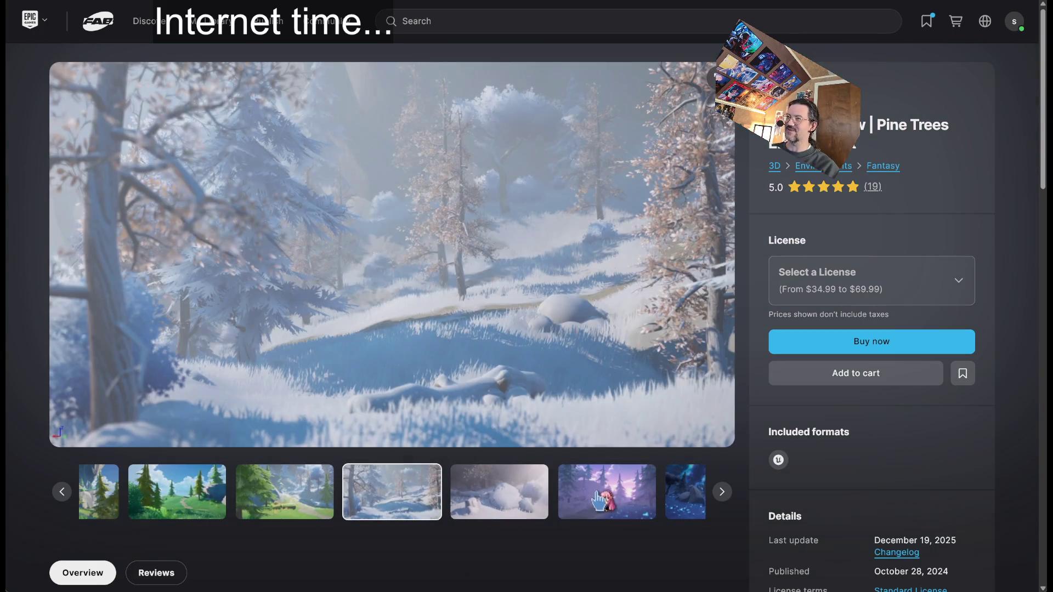
left_click(490, 510)
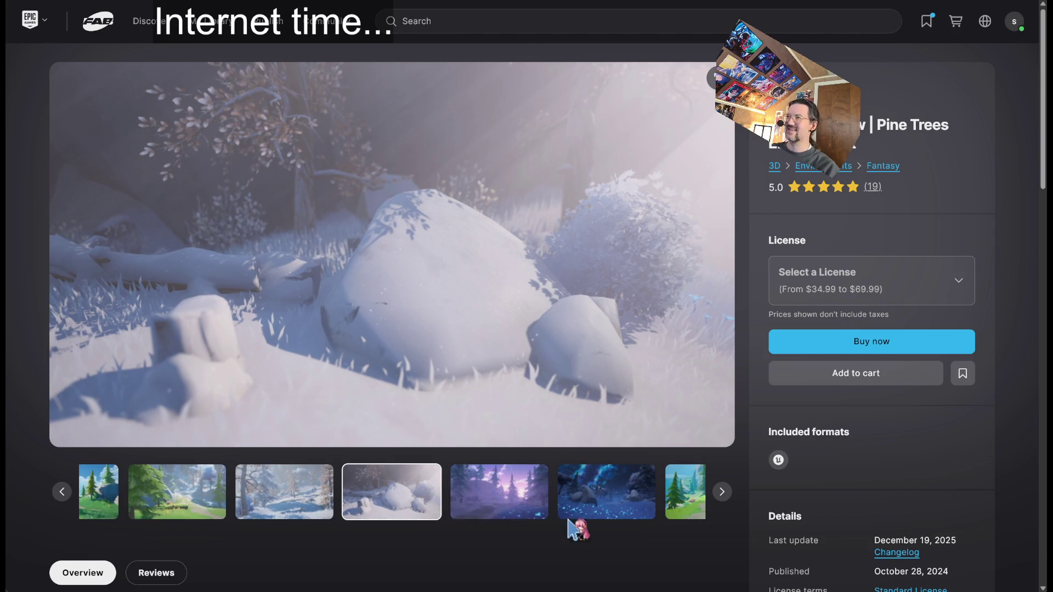
left_click(484, 507)
left_click(525, 510)
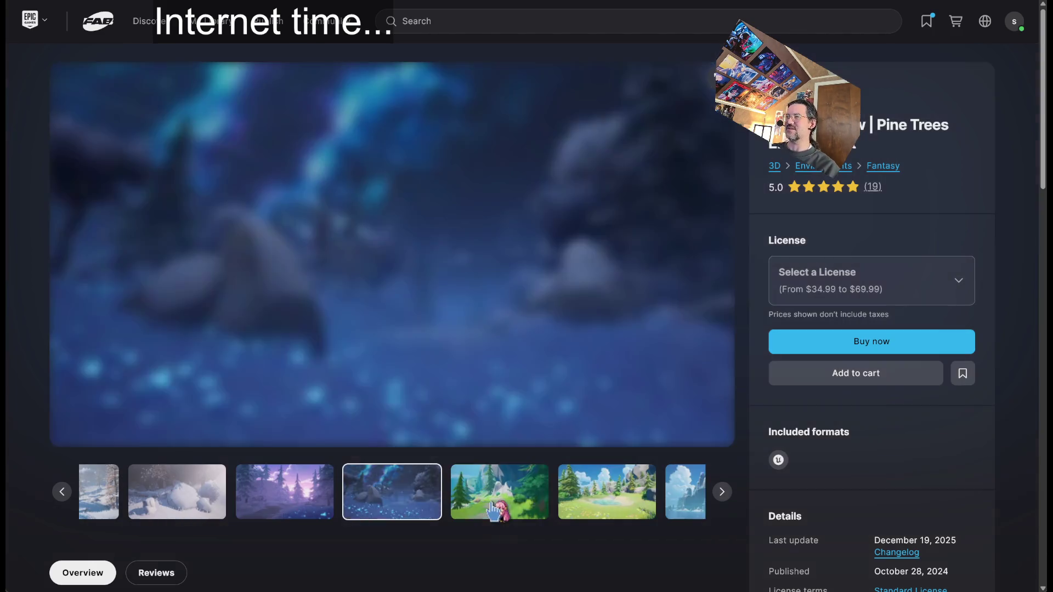
left_click(528, 511)
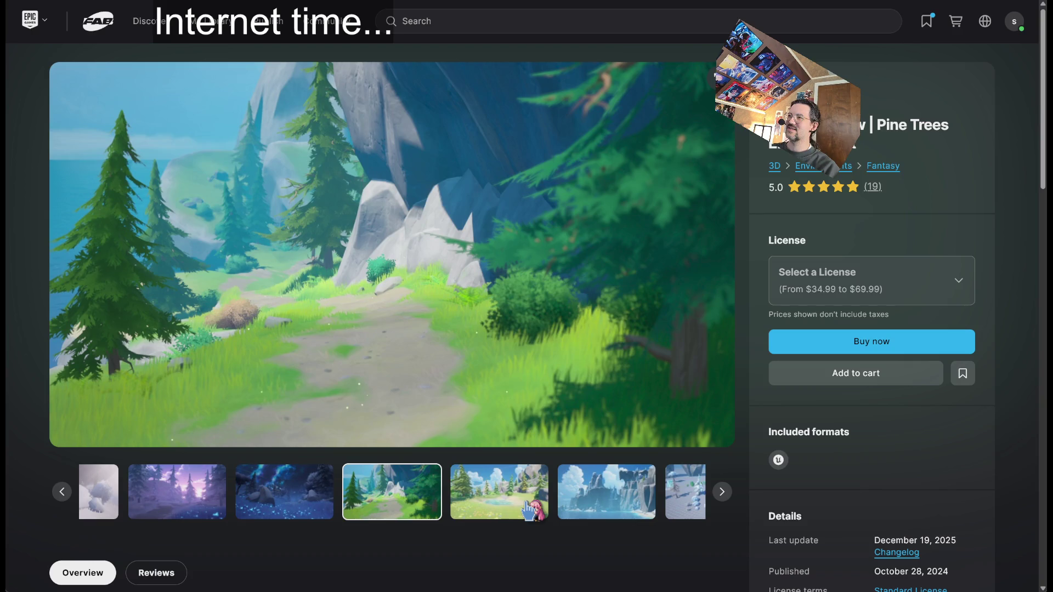
left_click(528, 511)
left_click(531, 501)
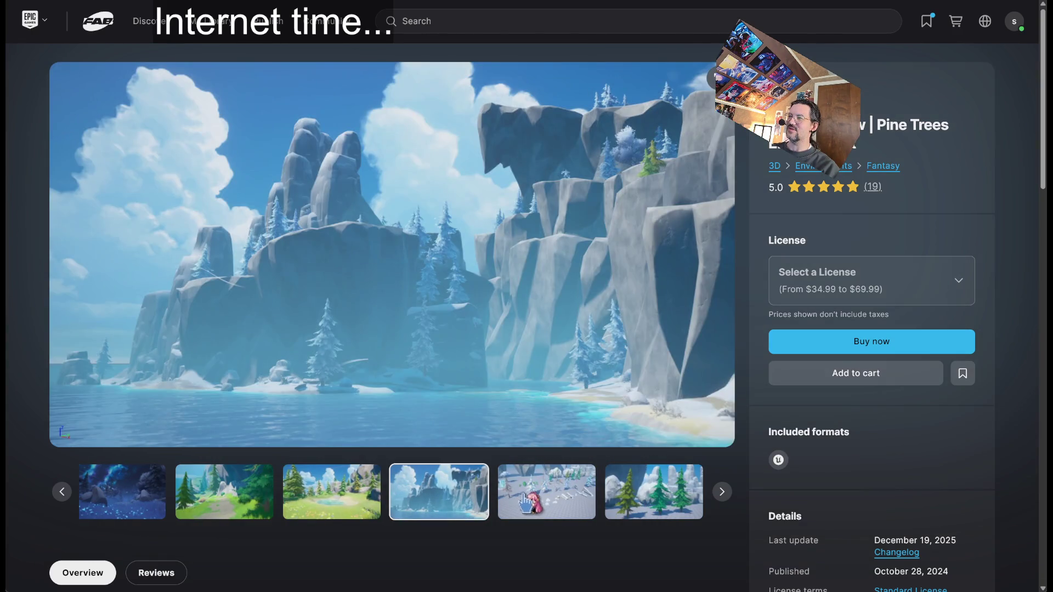
left_click(522, 502)
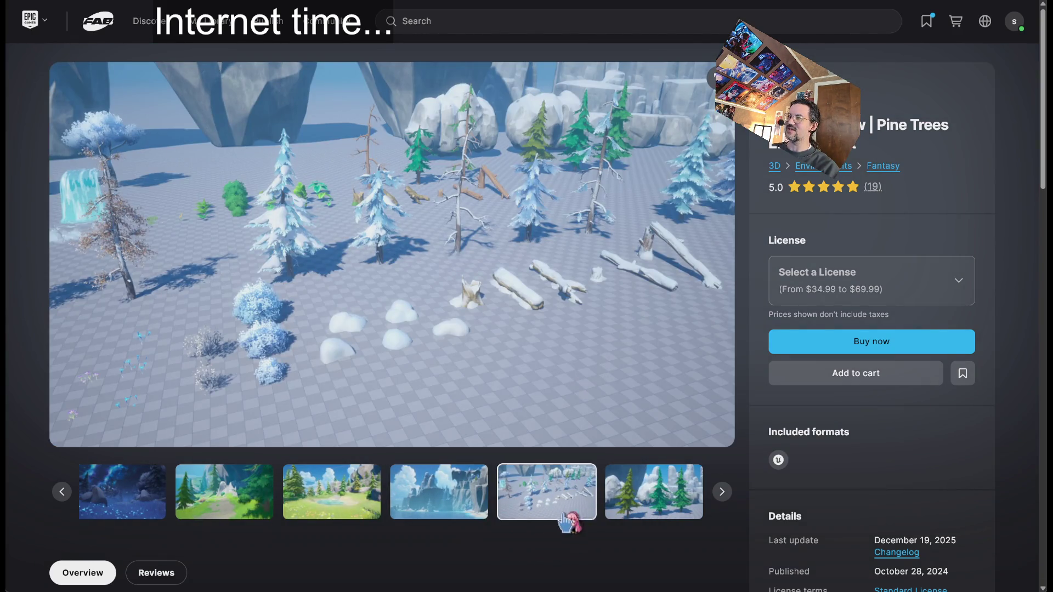
scroll(762, 475, "down", 3)
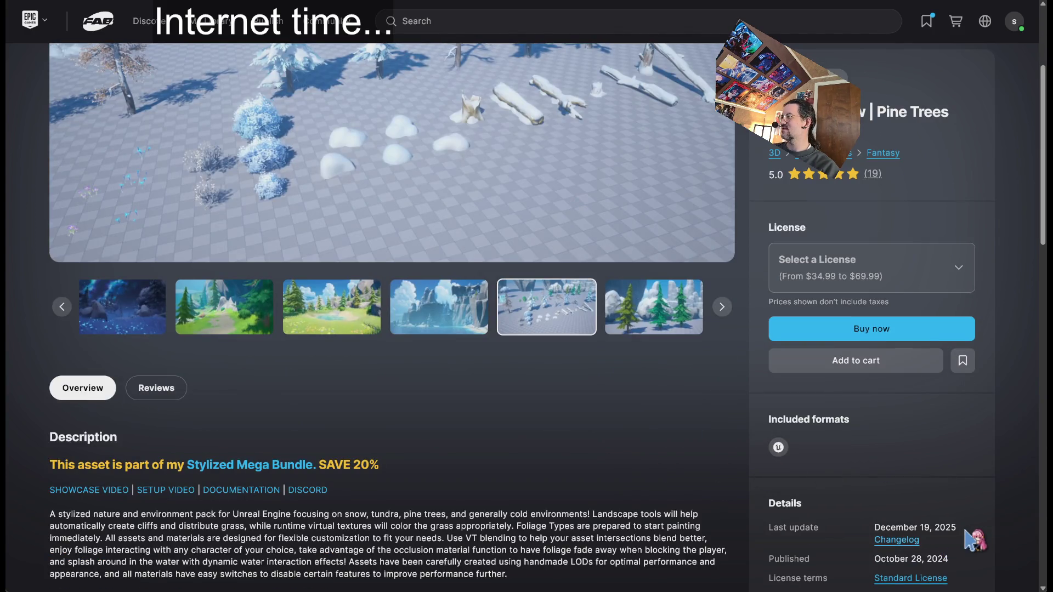
scroll(939, 557, "up", 3)
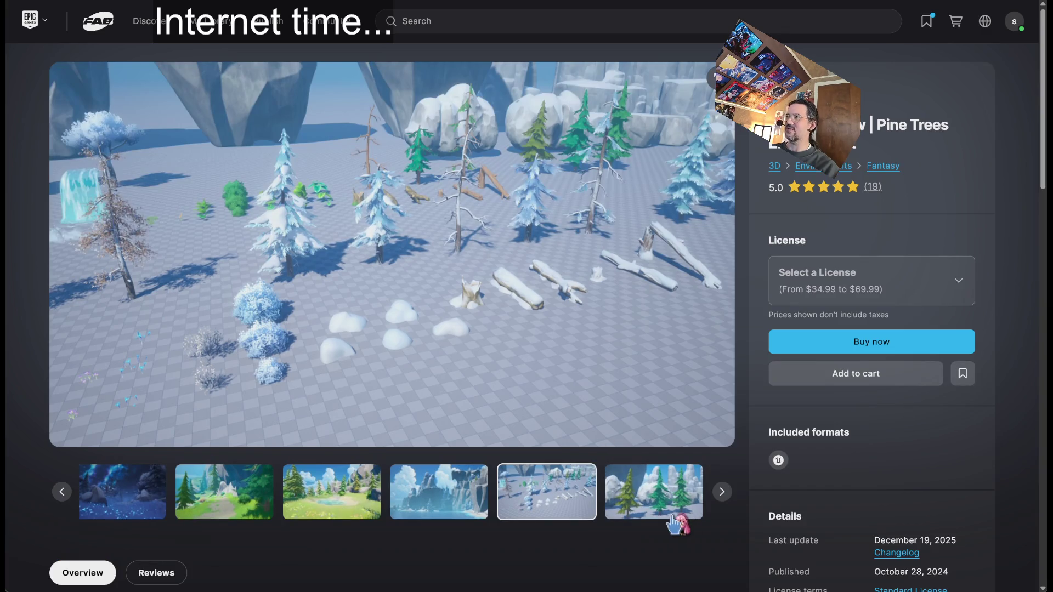
left_click(658, 507)
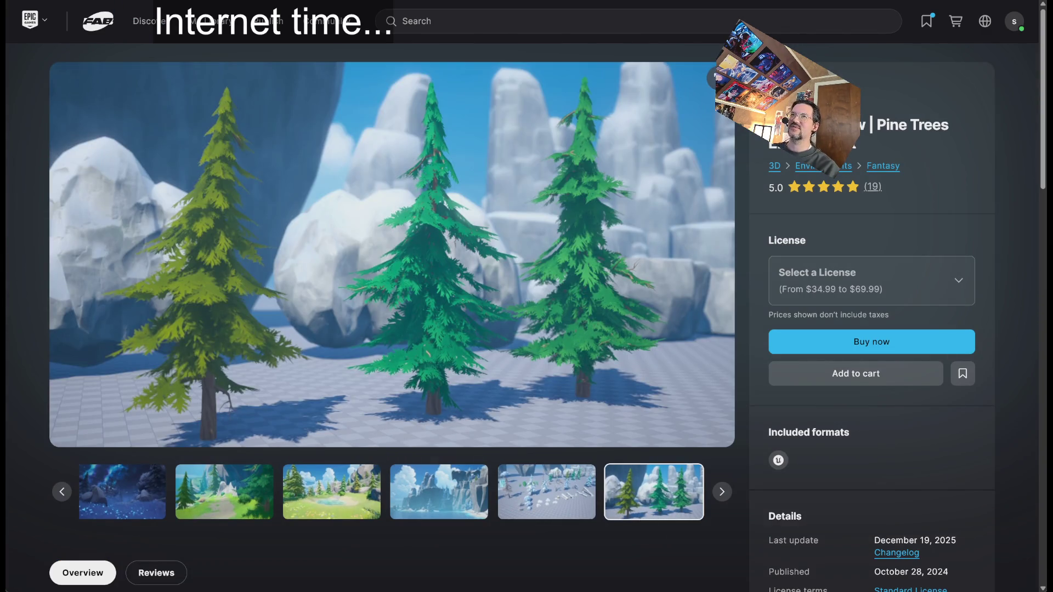
key("alt+Left")
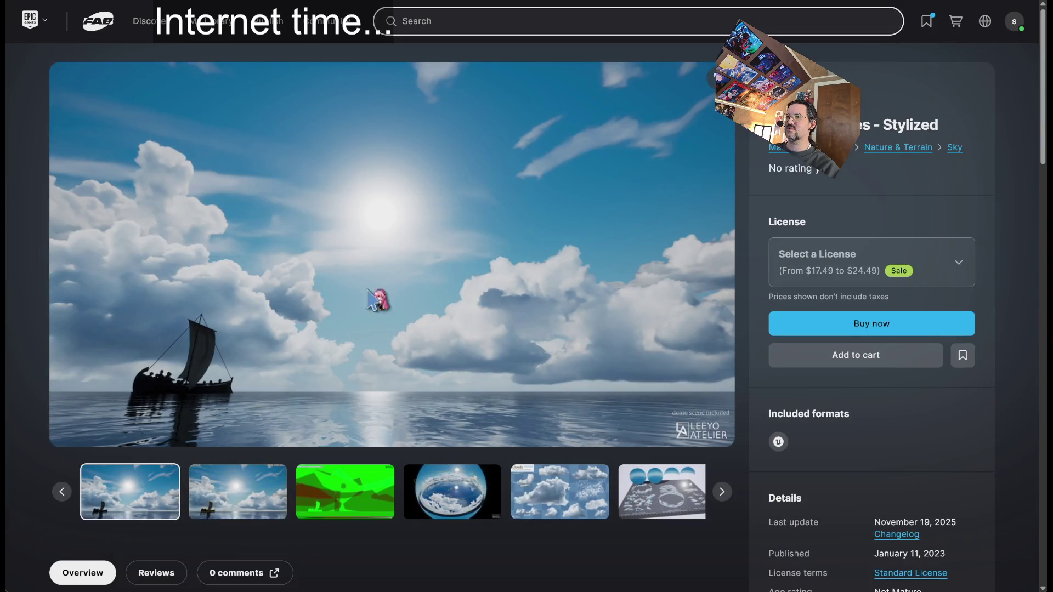
left_click(247, 496)
left_click(324, 494)
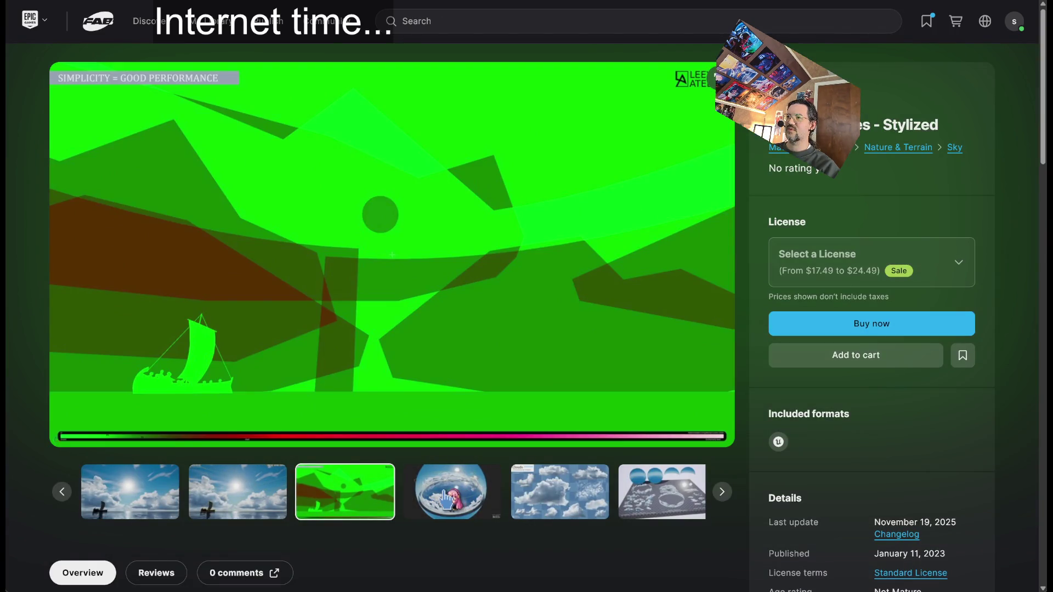
left_click(522, 499)
left_click(330, 499)
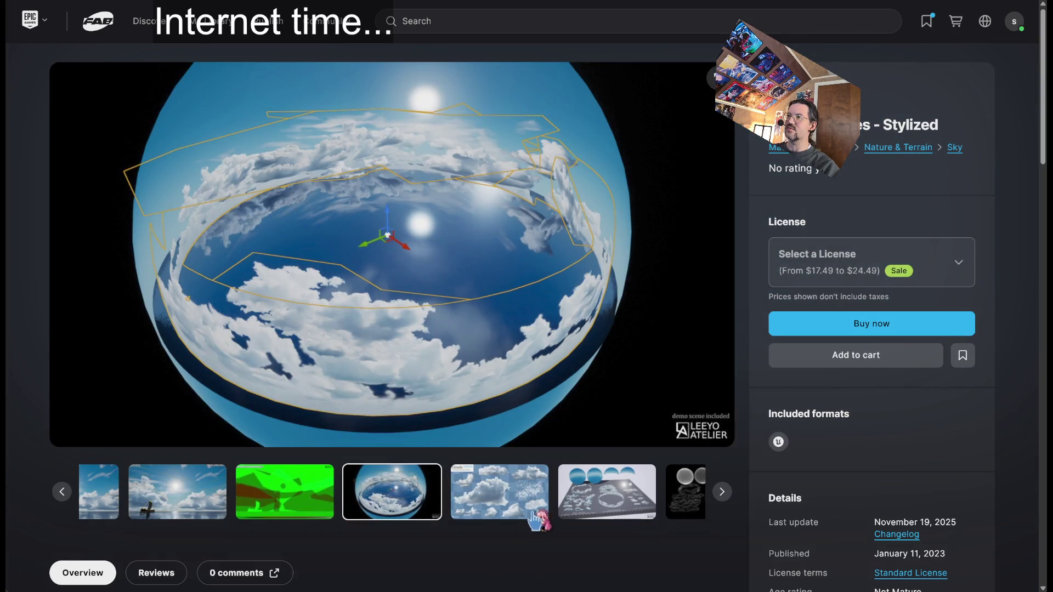
left_click(461, 499)
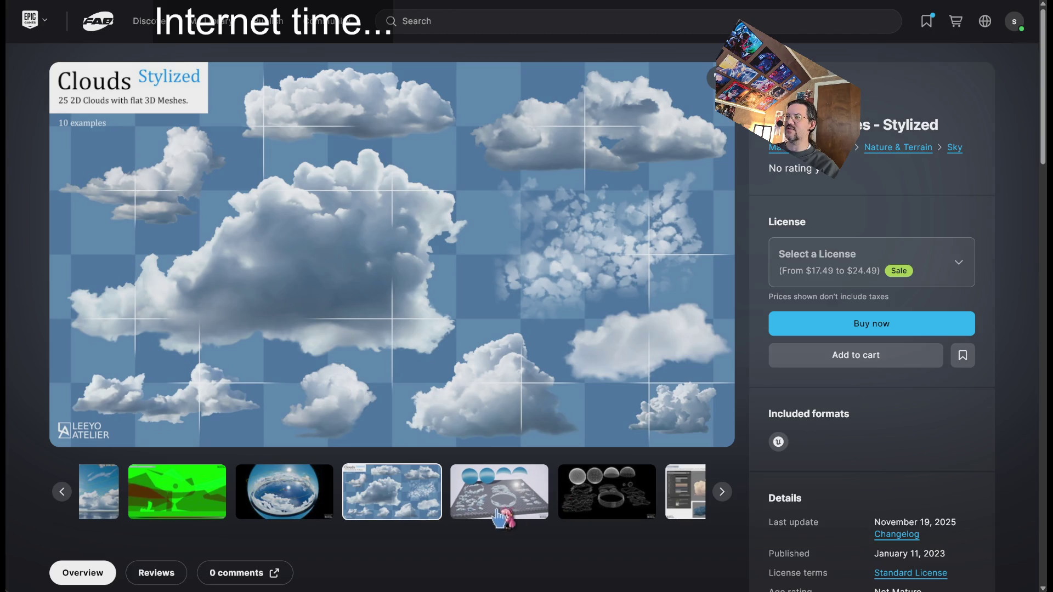
left_click(562, 500)
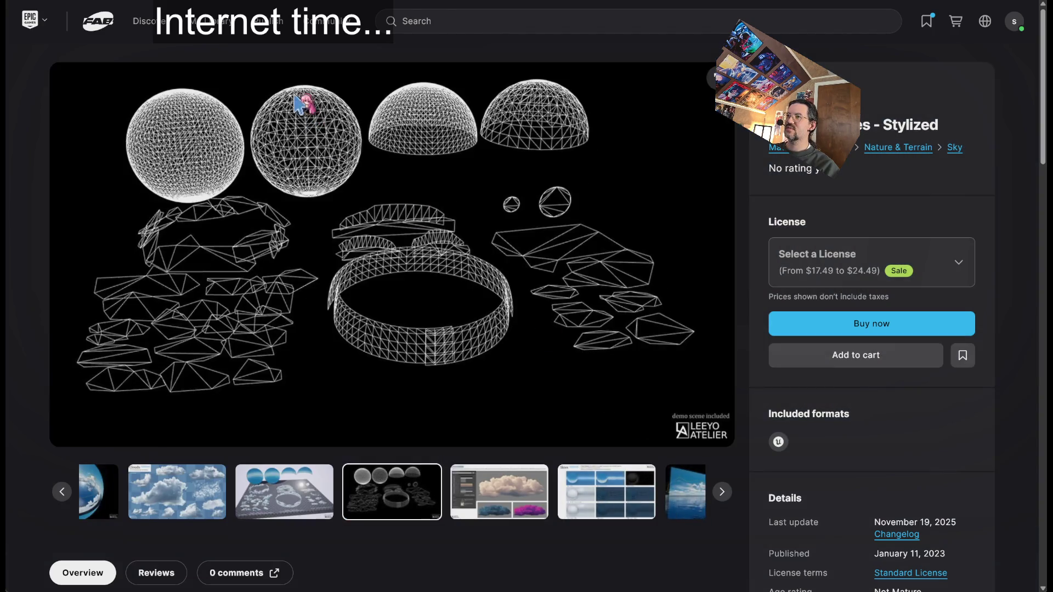
left_click(203, 502)
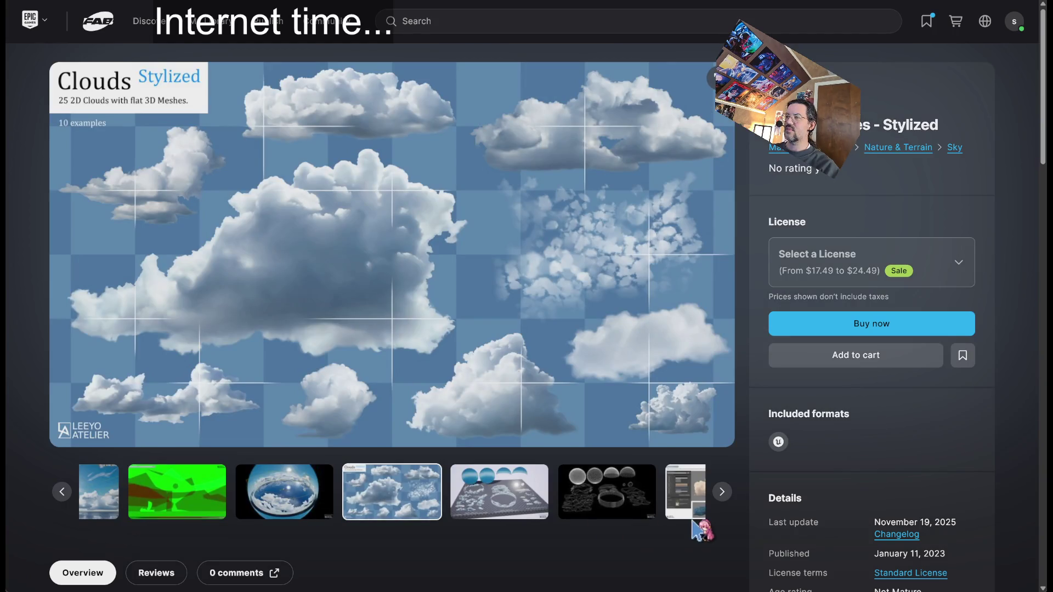
scroll(500, 266, "down", 10)
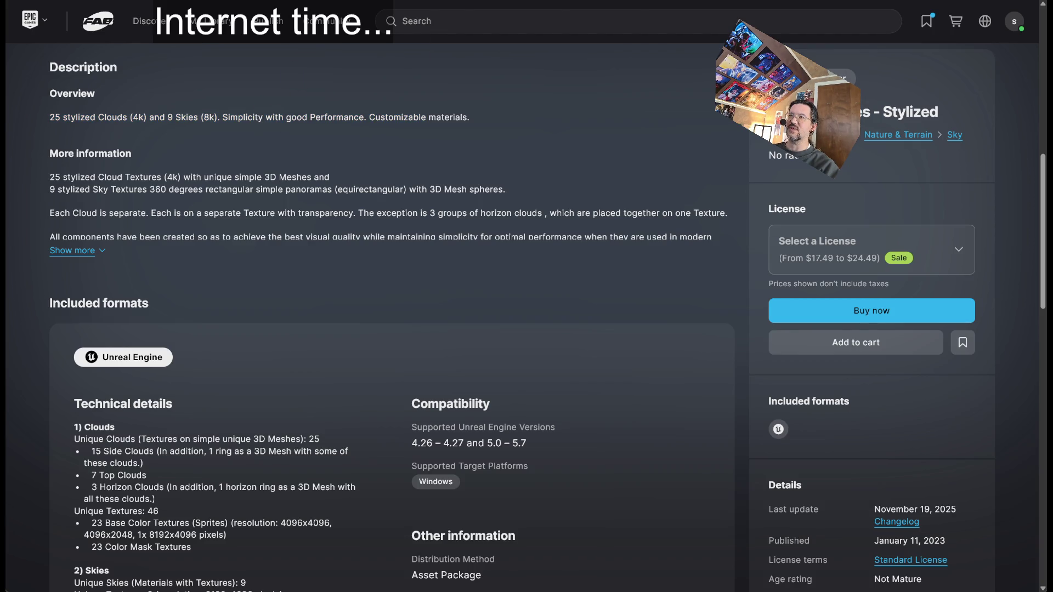
key("alt+Left")
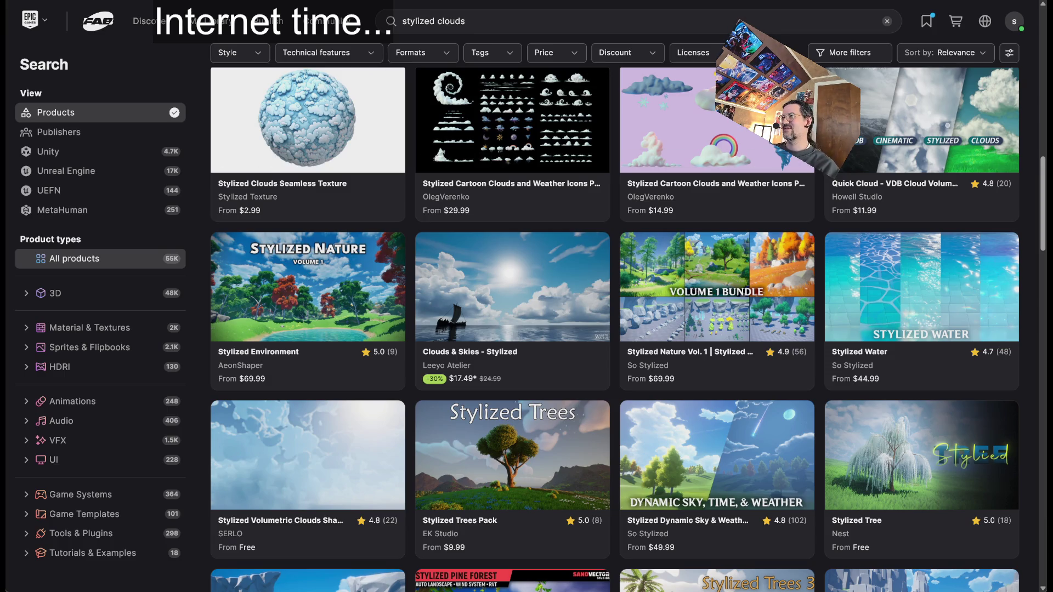
Step: Scroll down through the stylized clouds results grid, then switch to the YouTube Music window
scroll(610, 147, "up", 15)
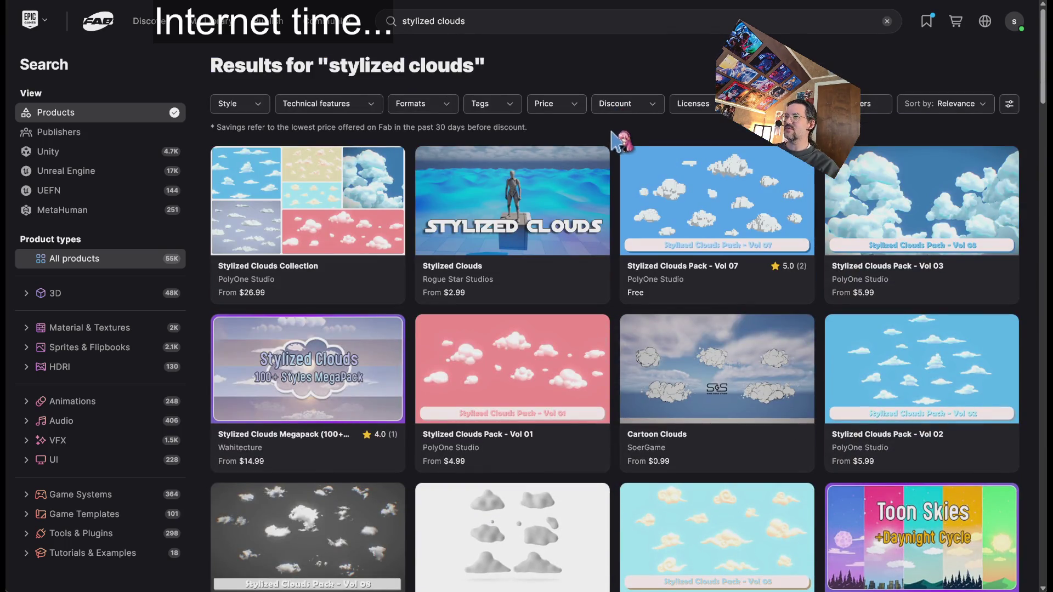
scroll(617, 136, "down", 4)
scroll(620, 140, "up", 4)
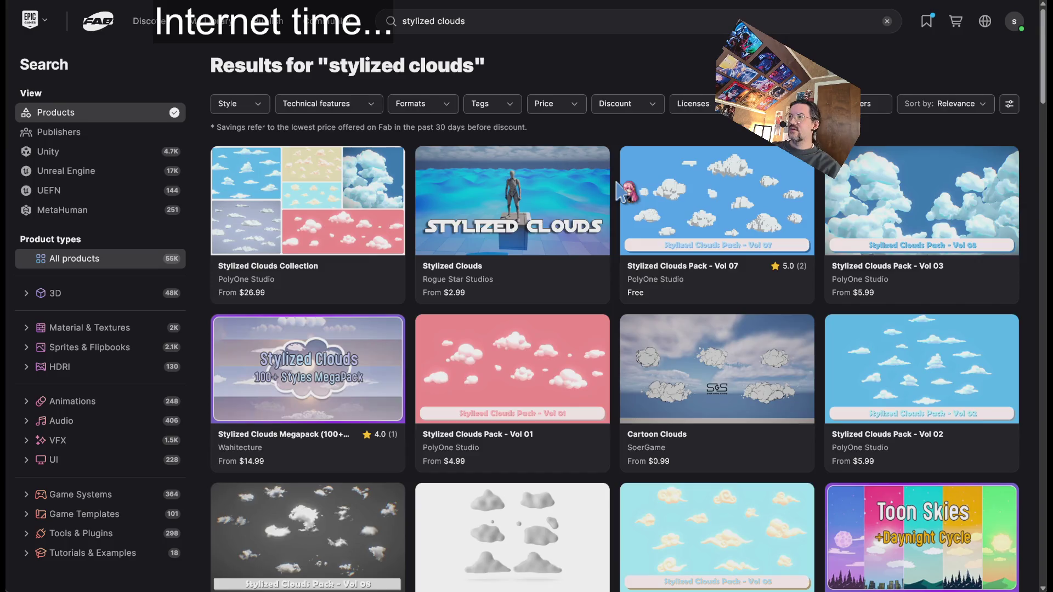
scroll(620, 192, "down", 18)
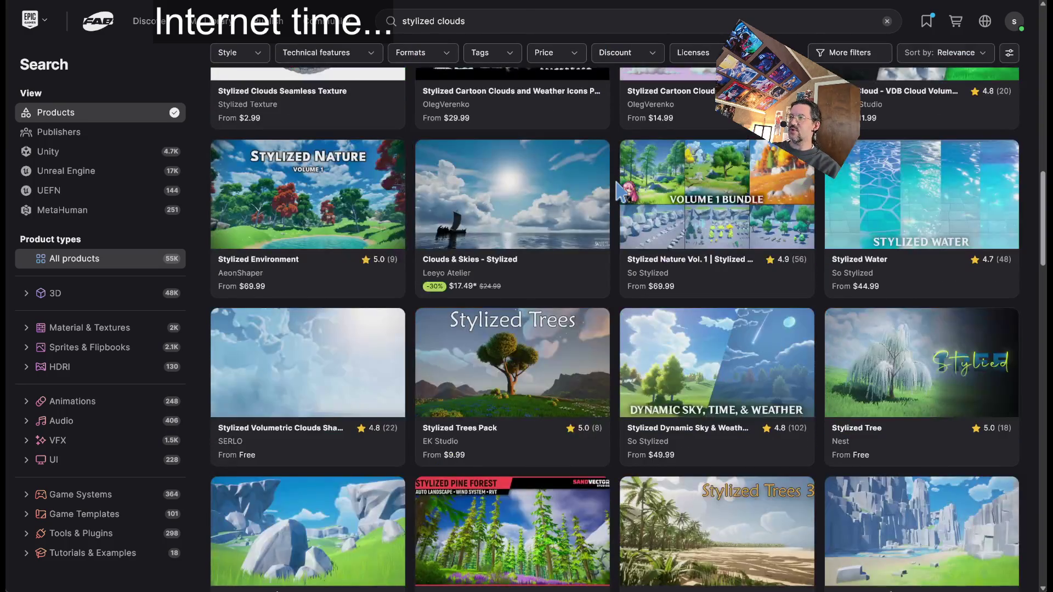
scroll(616, 187, "down", 1)
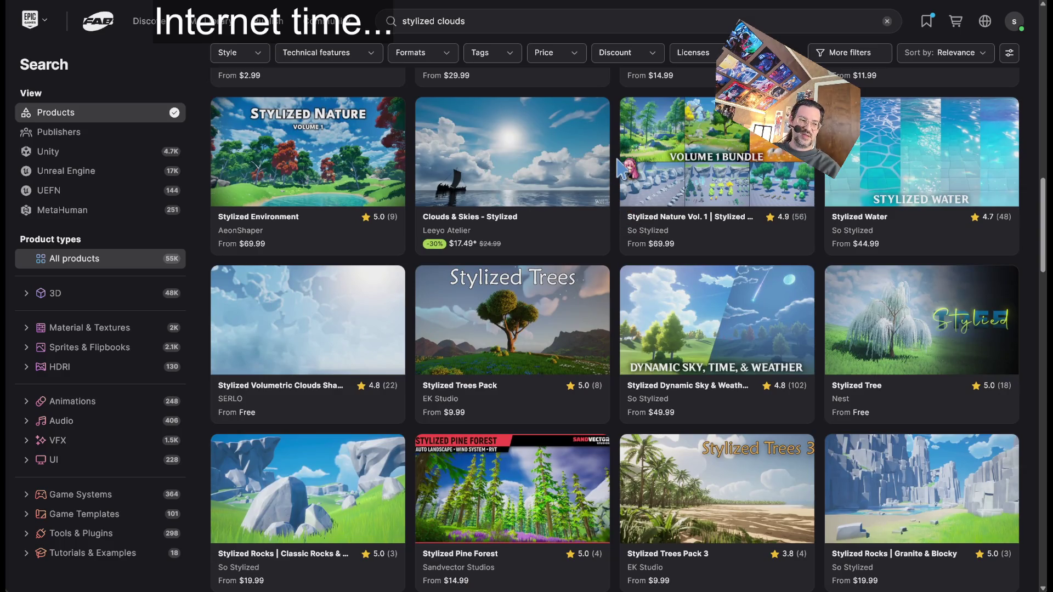
scroll(617, 158, "down", 1)
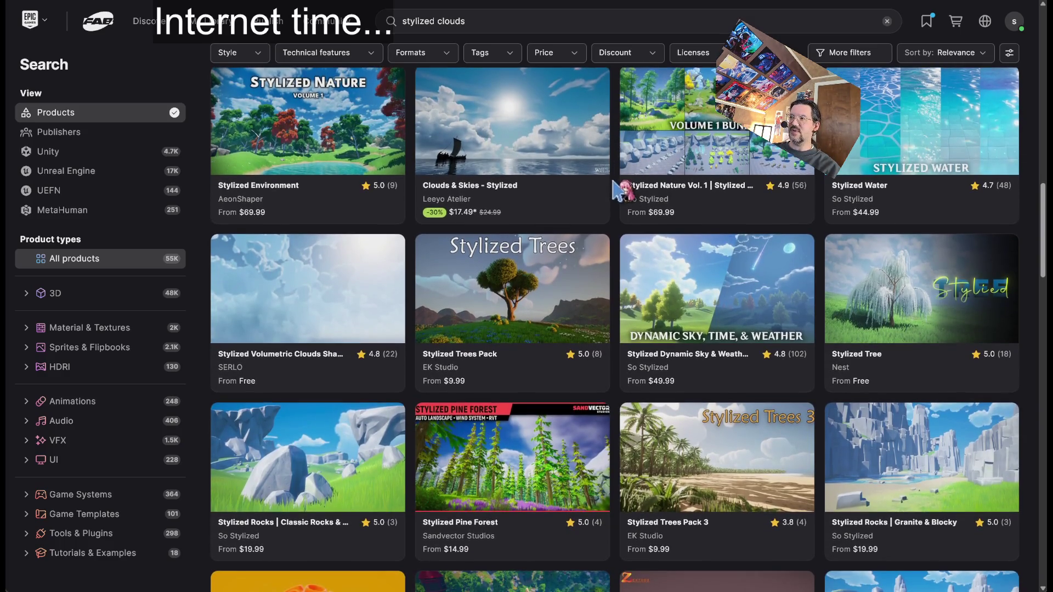
scroll(612, 194, "down", 2)
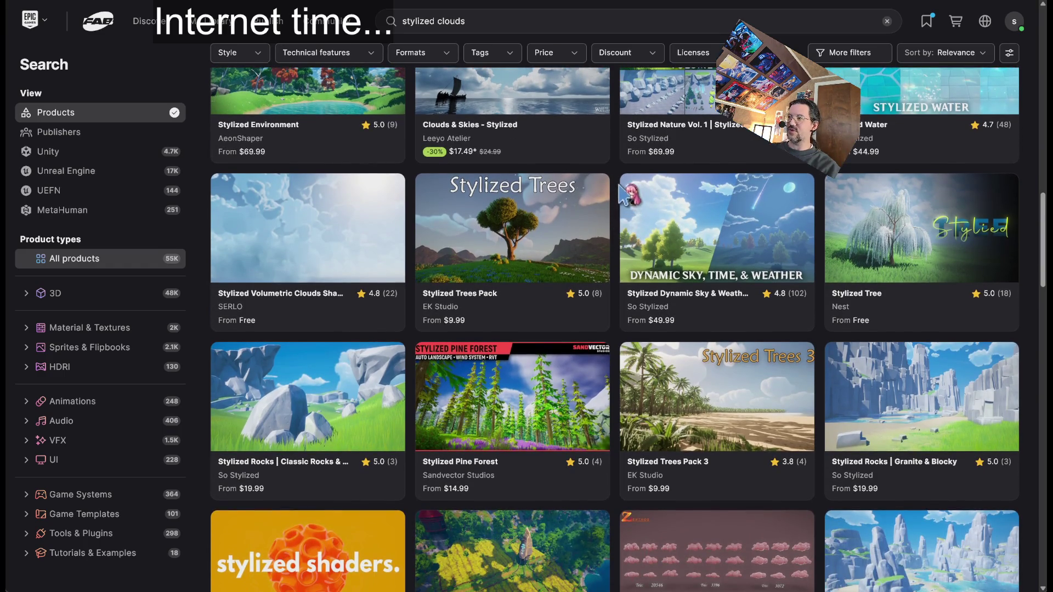
scroll(614, 219, "down", 2)
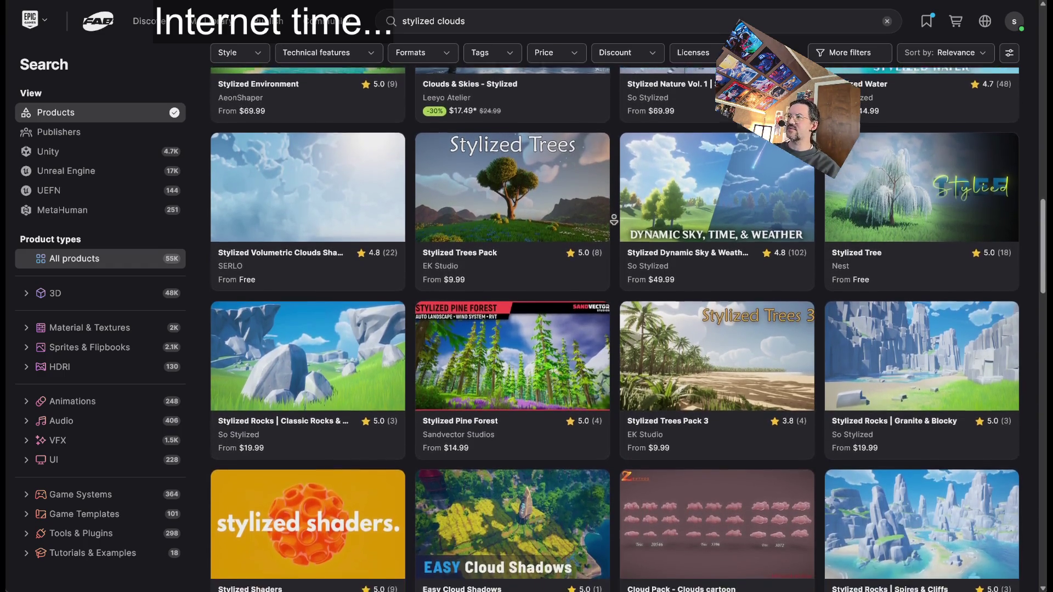
scroll(614, 220, "down", 4)
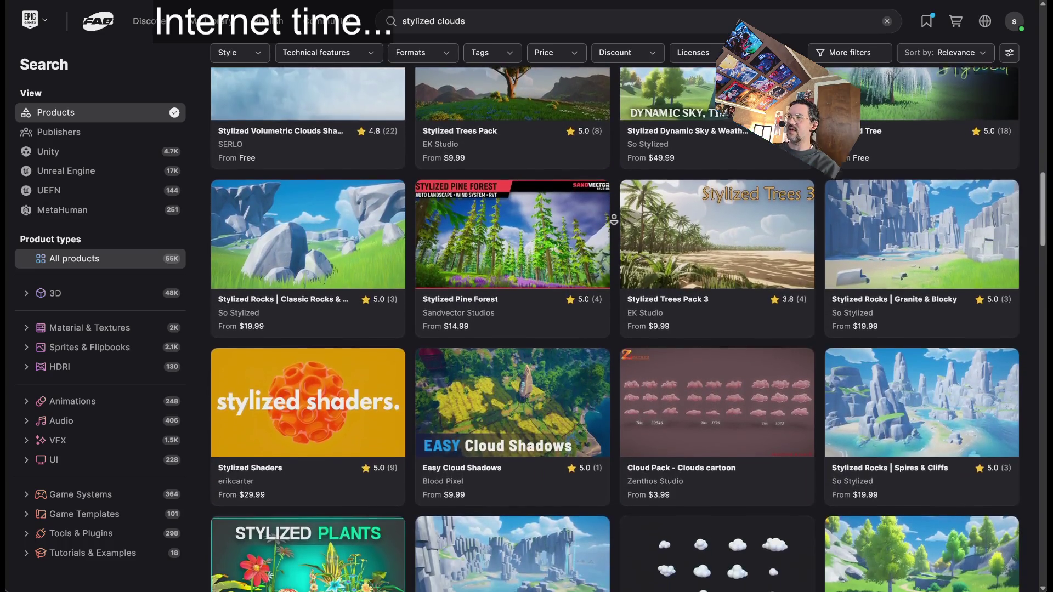
scroll(613, 219, "down", 4)
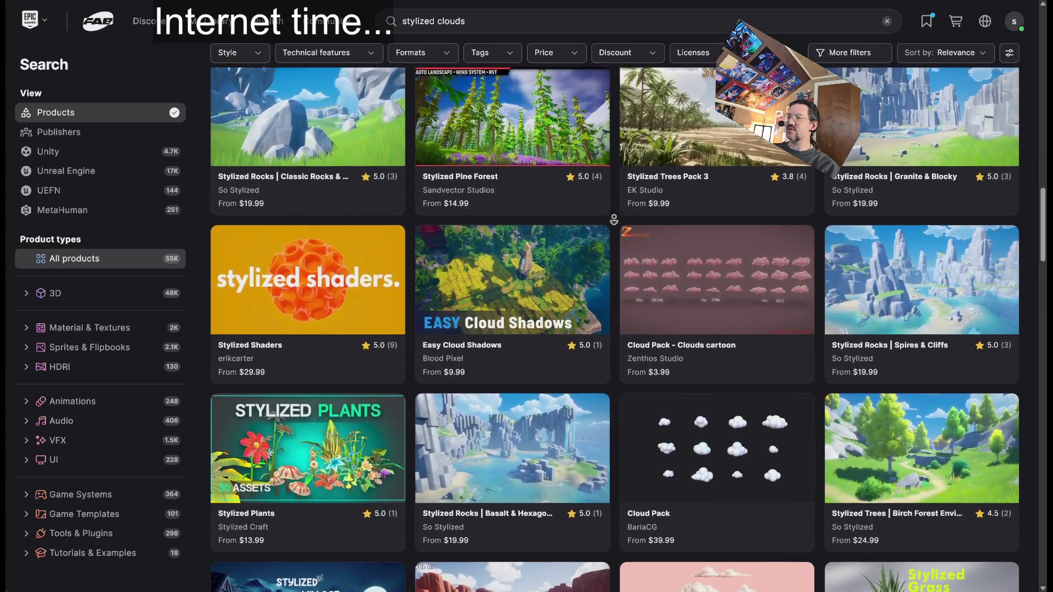
scroll(614, 219, "down", 3)
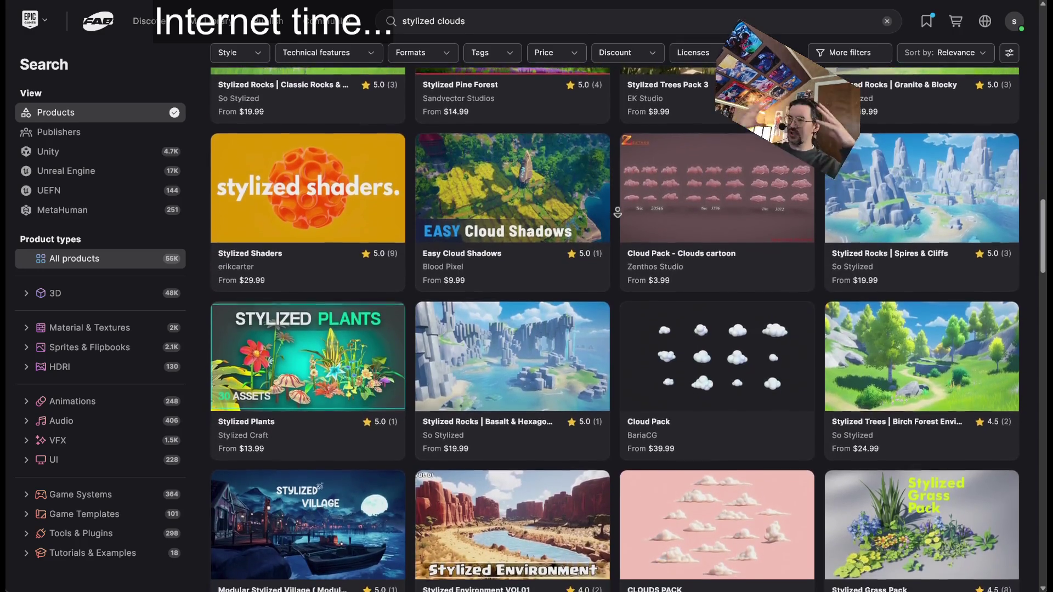
scroll(617, 212, "down", 2)
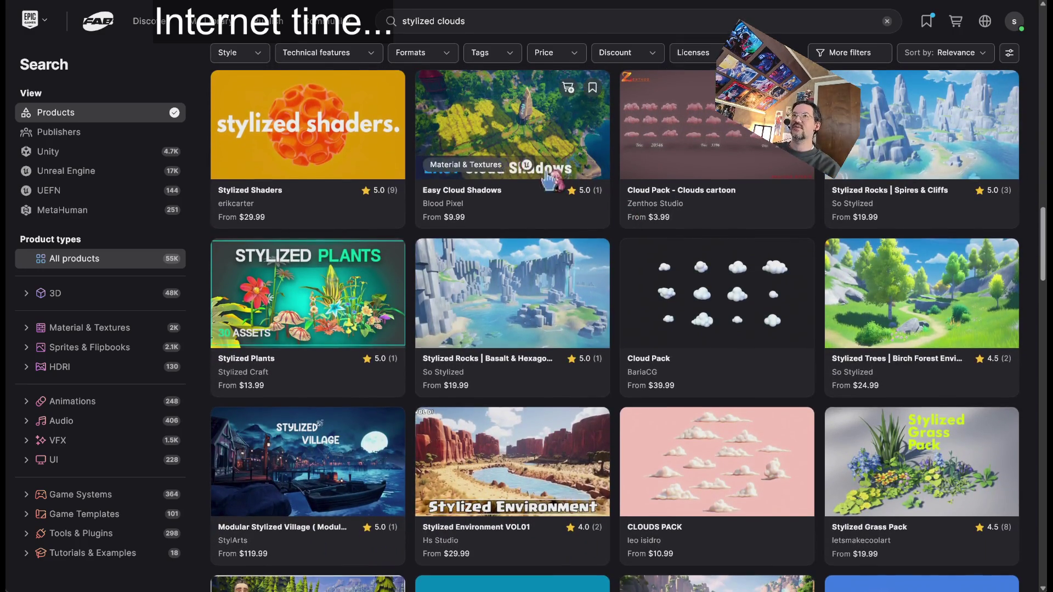
key("alt+Tab")
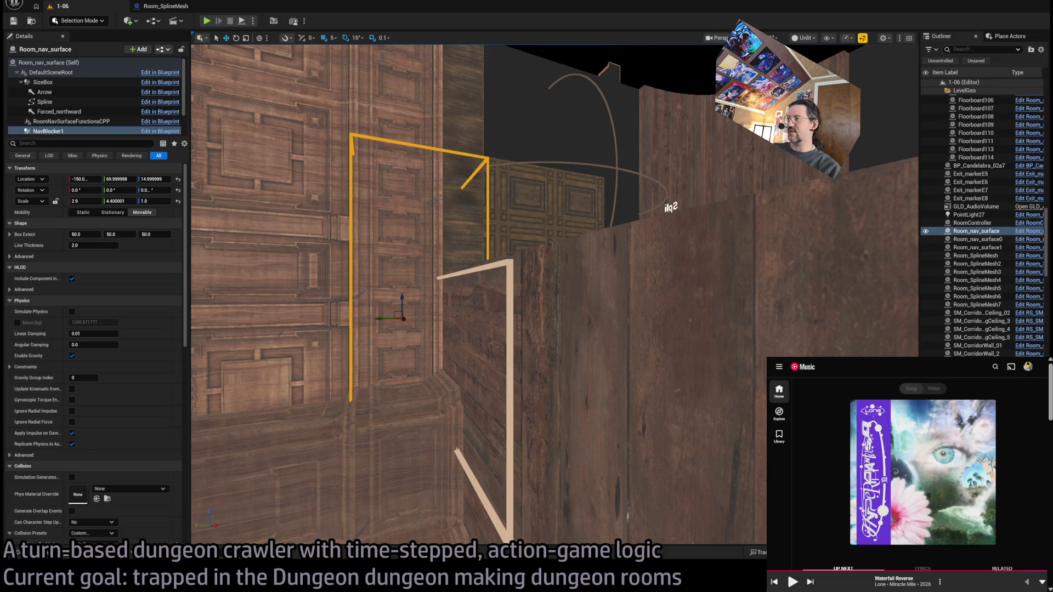
Step: Return YouTube Music to its home feed and play the ISS012 album
left_click(986, 586)
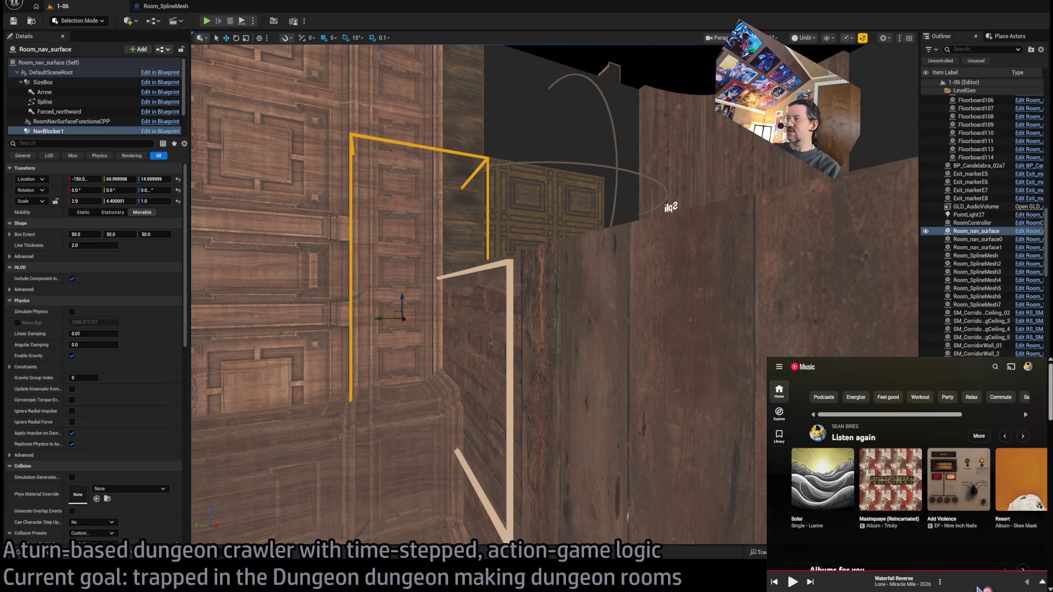
mouse_move(964, 543)
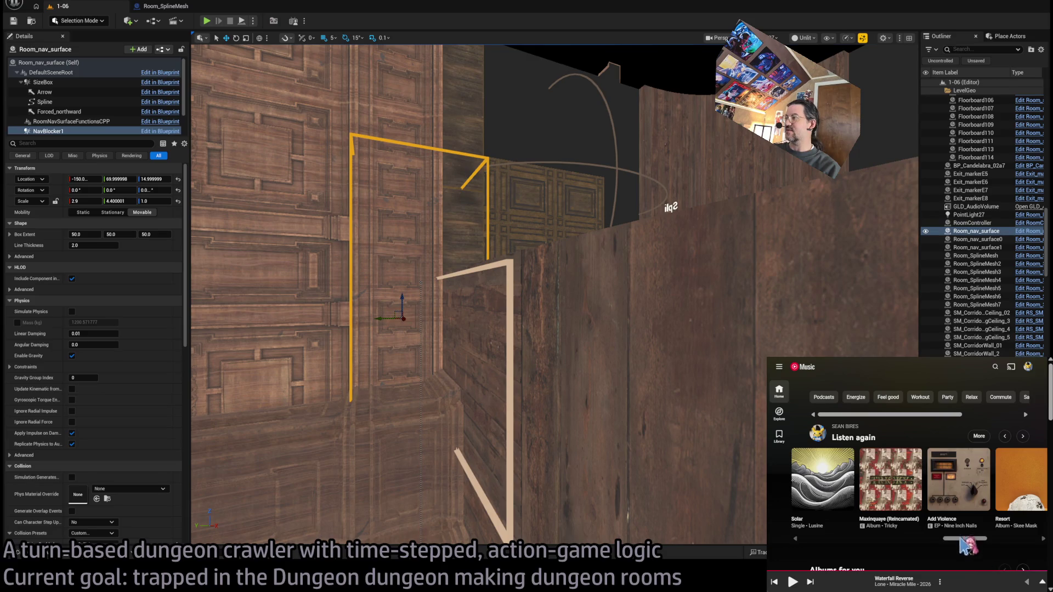
mouse_move(973, 538)
left_mouse_down()
mouse_move(1034, 540)
mouse_move(1015, 539)
mouse_move(1025, 541)
mouse_move(1012, 544)
mouse_move(1016, 558)
left_mouse_up()
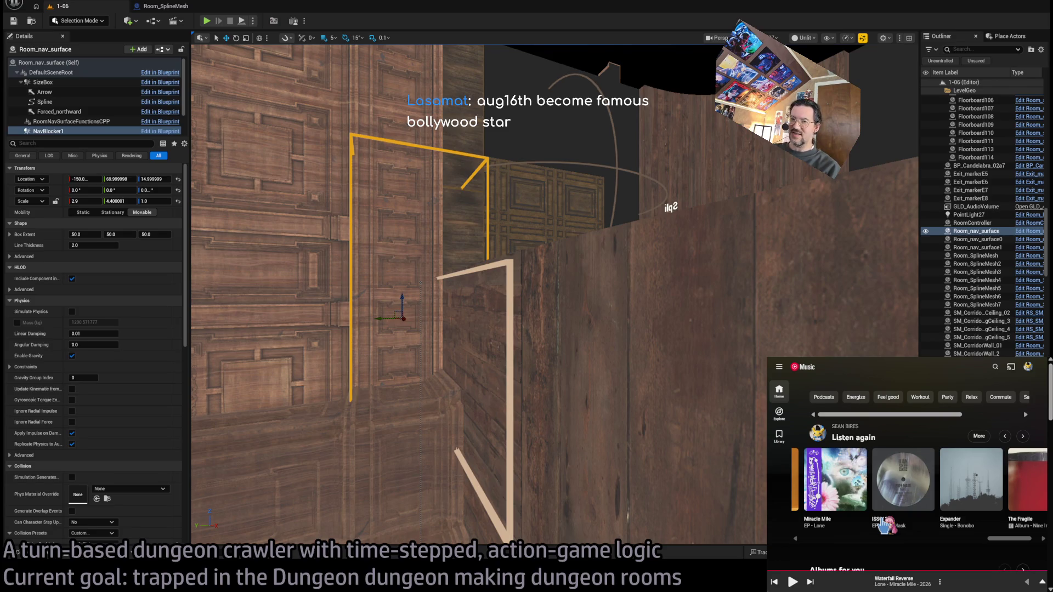
left_click(923, 502)
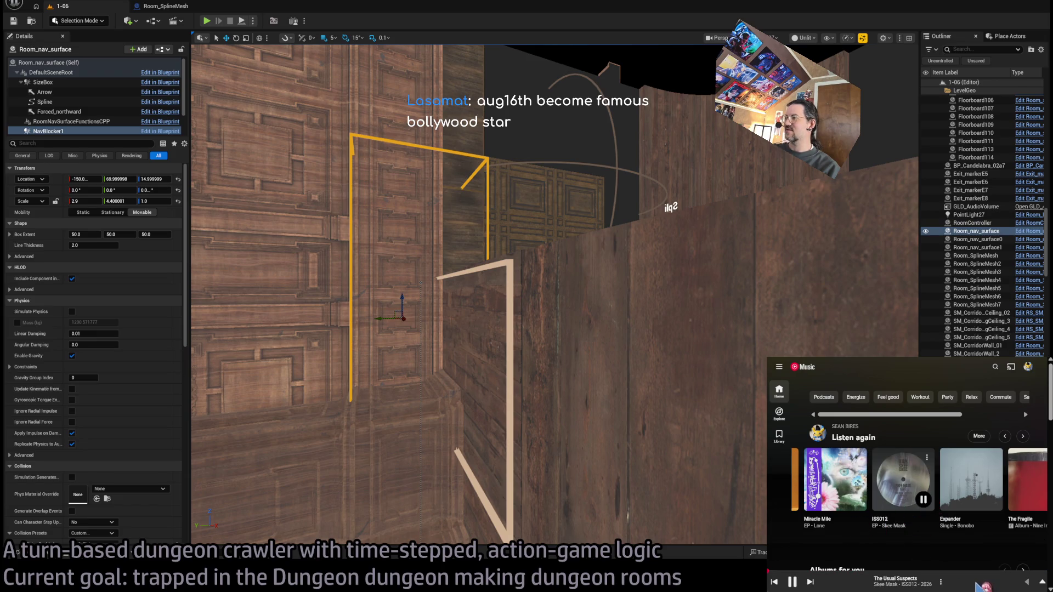
Step: Open the Bonobo artist page and start the single Falling (feat. Alexis Roberts)
mouse_move(975, 587)
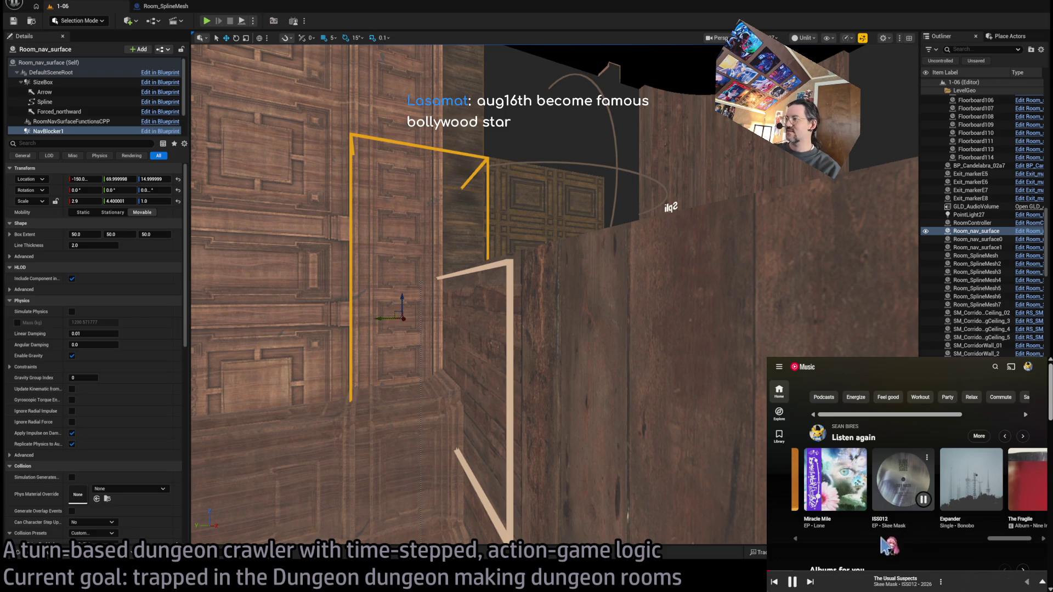
scroll(1015, 543, "right", 2)
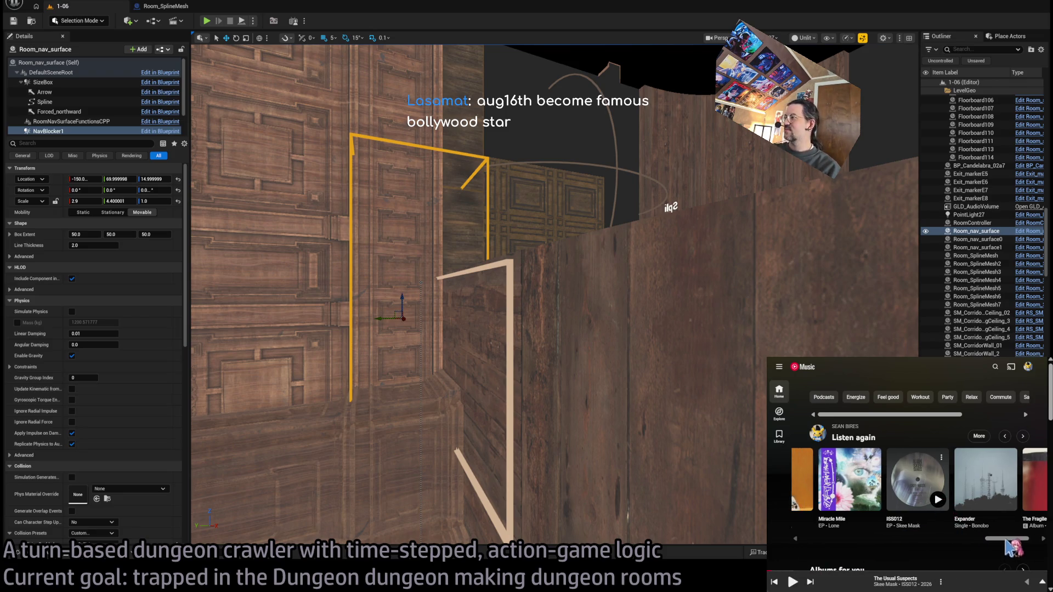
left_click(926, 527)
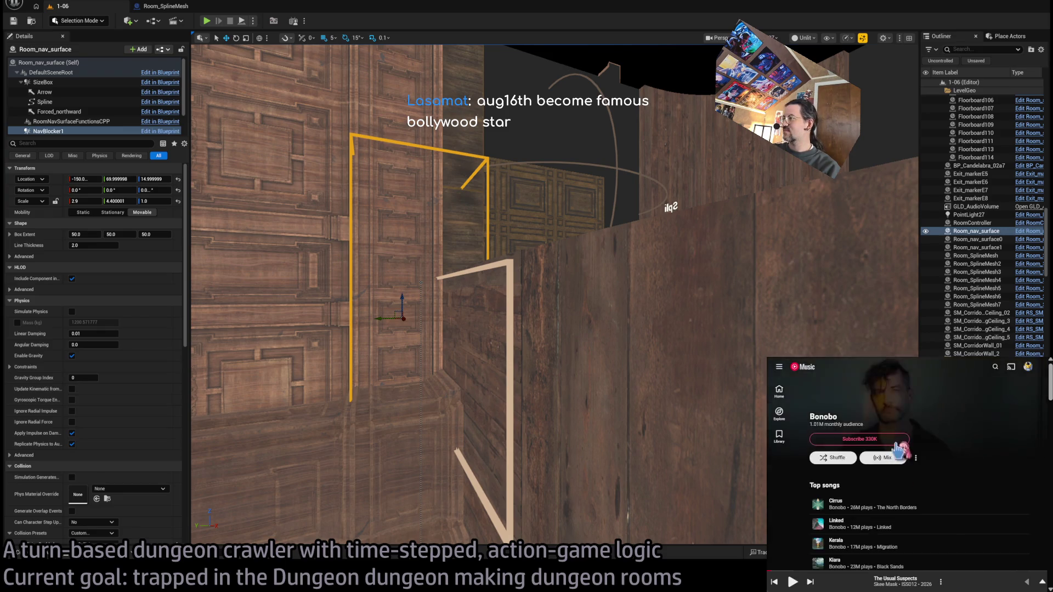
scroll(969, 428, "down", 5)
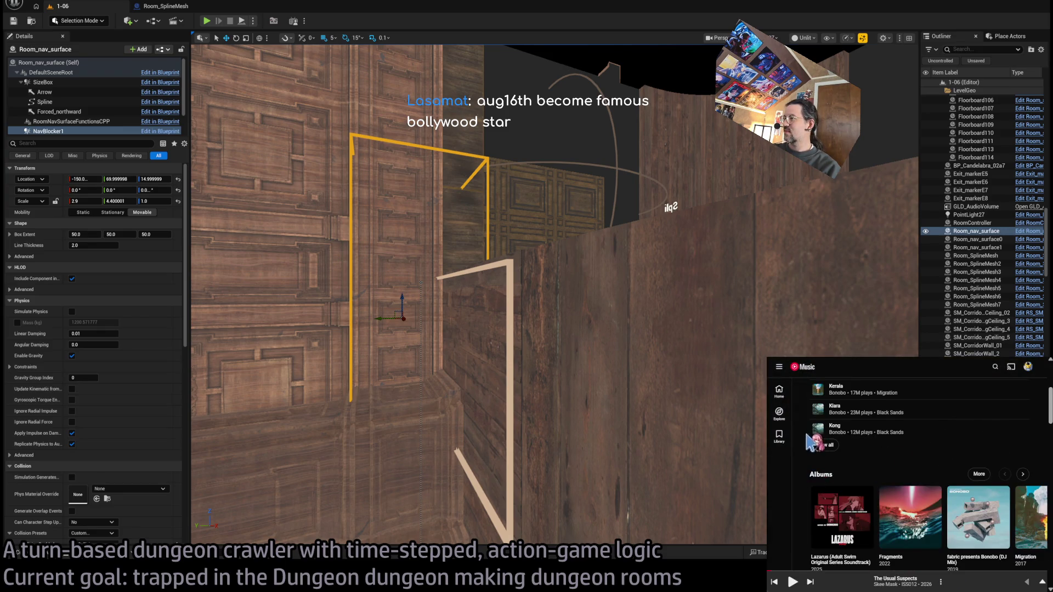
scroll(801, 435, "down", 3)
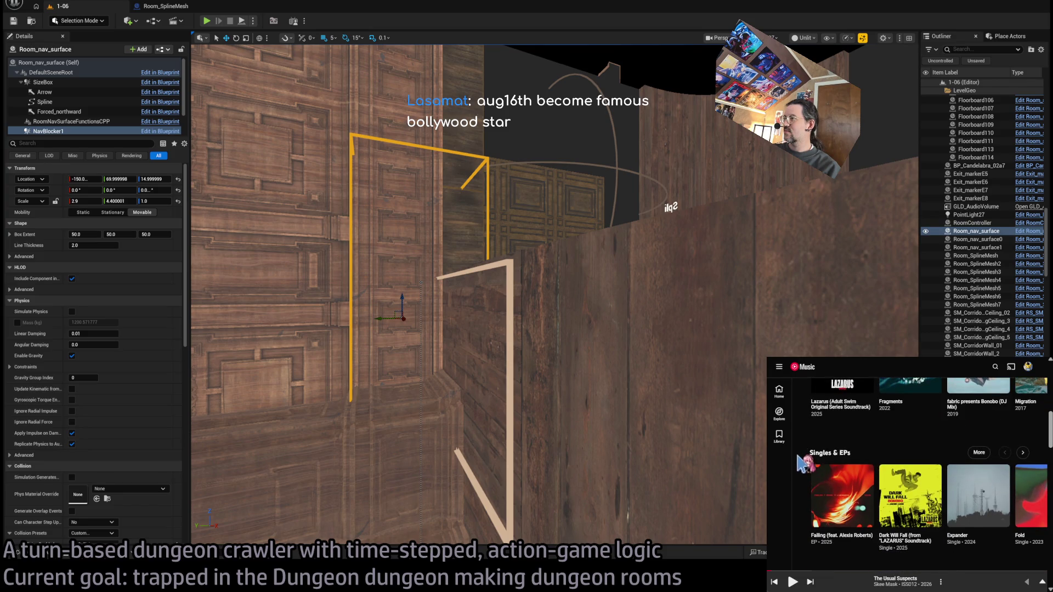
left_click(862, 516)
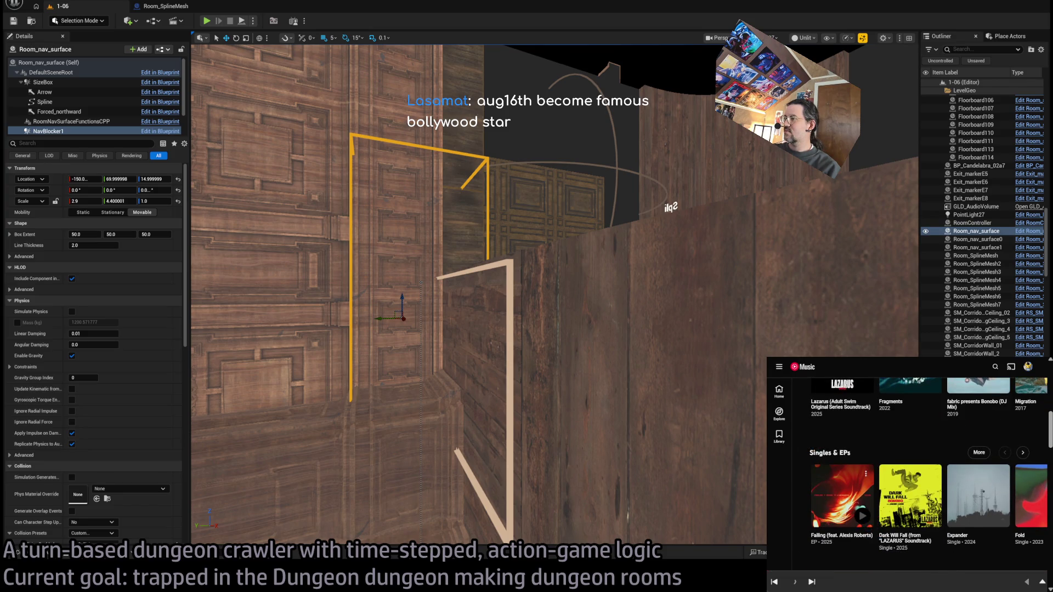
Step: Expand the now-playing view, collapse it, expand it again, then return to the Unreal viewport
left_click(843, 583)
left_click(1041, 582)
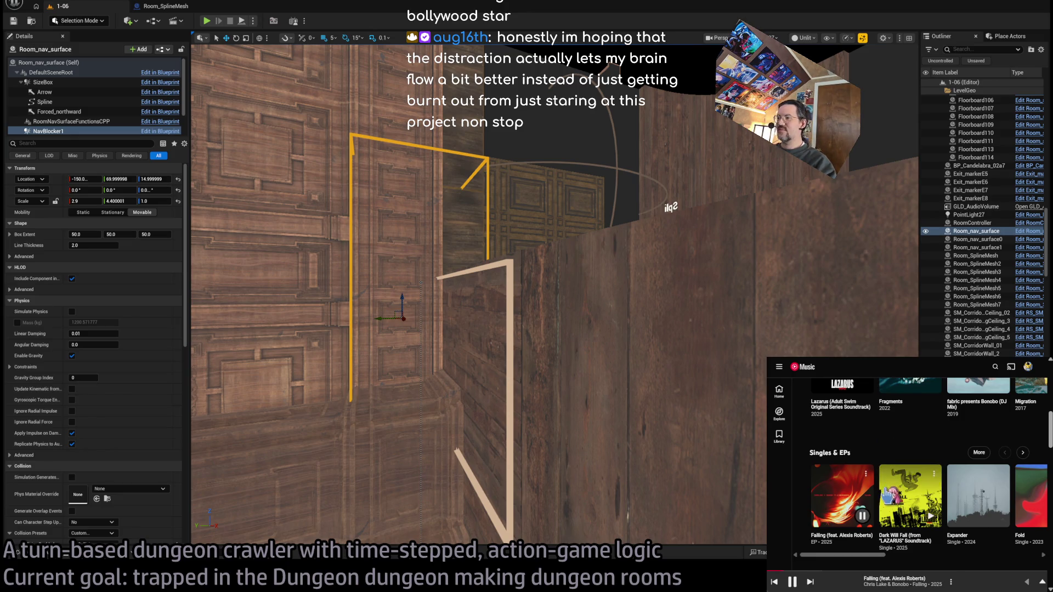
left_click(982, 586)
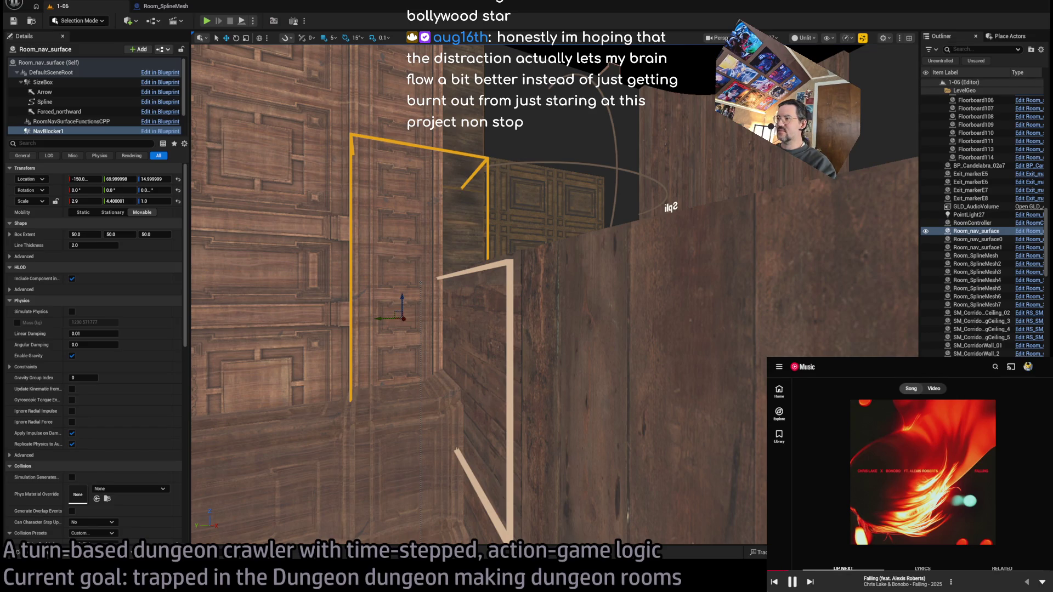
left_click_drag(518, 220, 518, 221)
Step: Filter the Outliner for 'marker' and rename Spawn_marker to Spawn_marker_player
type("marker")
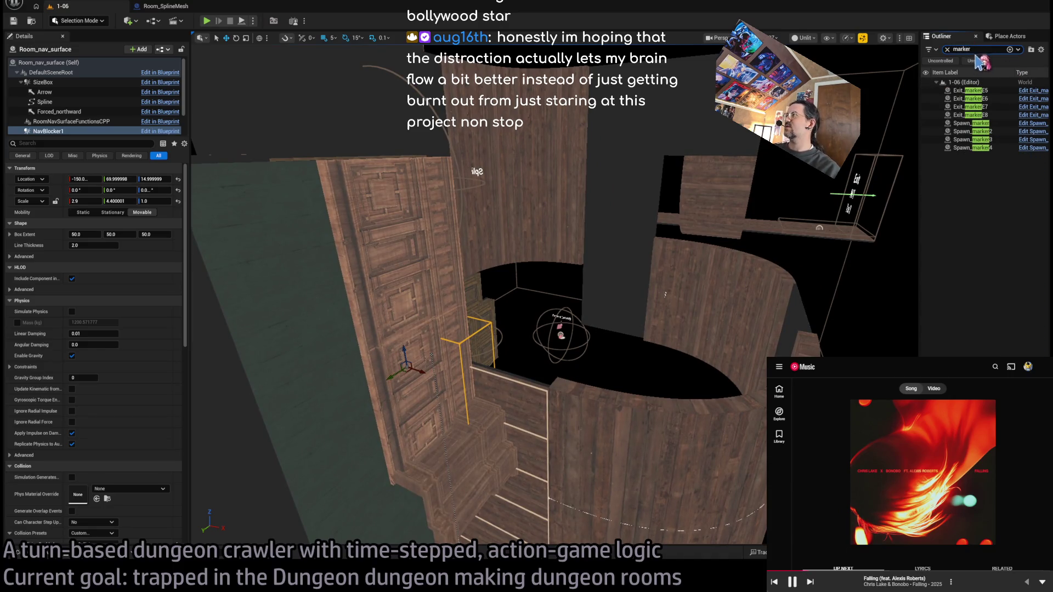
left_click(982, 123)
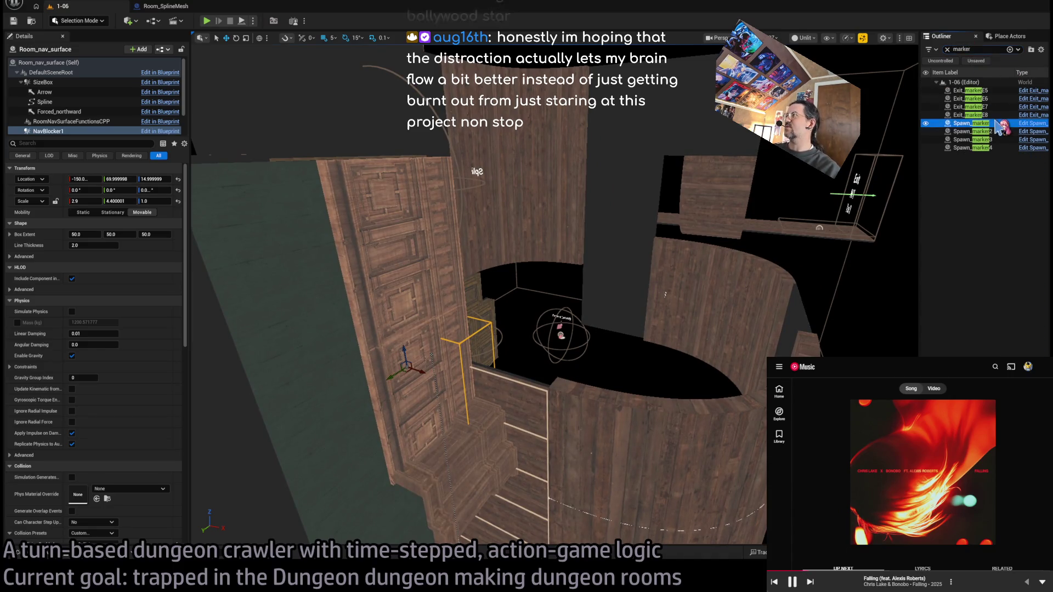
double_click(970, 124)
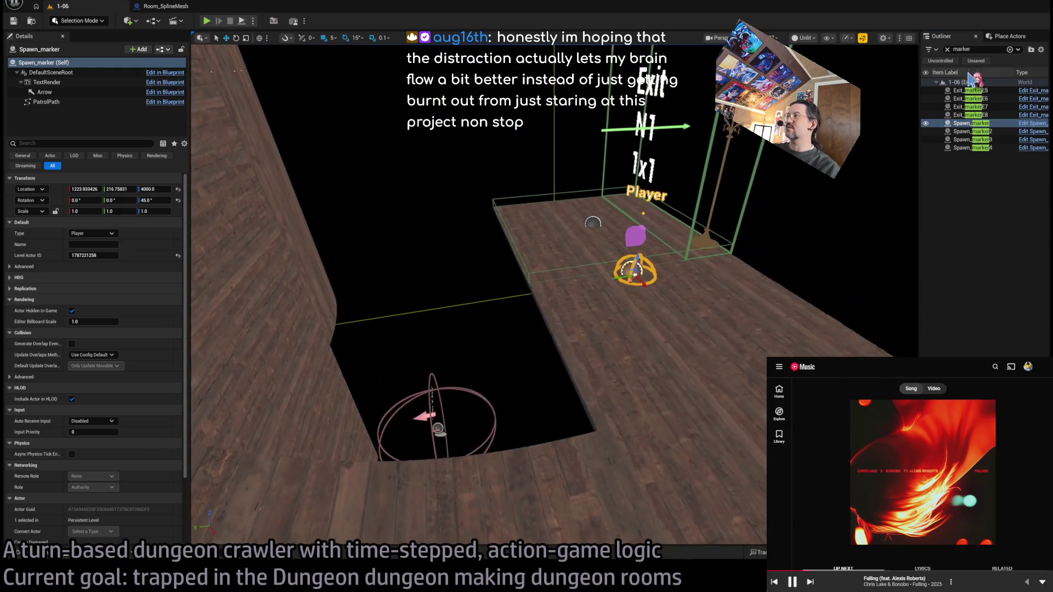
left_click(991, 125)
key("F2")
type("_pla")
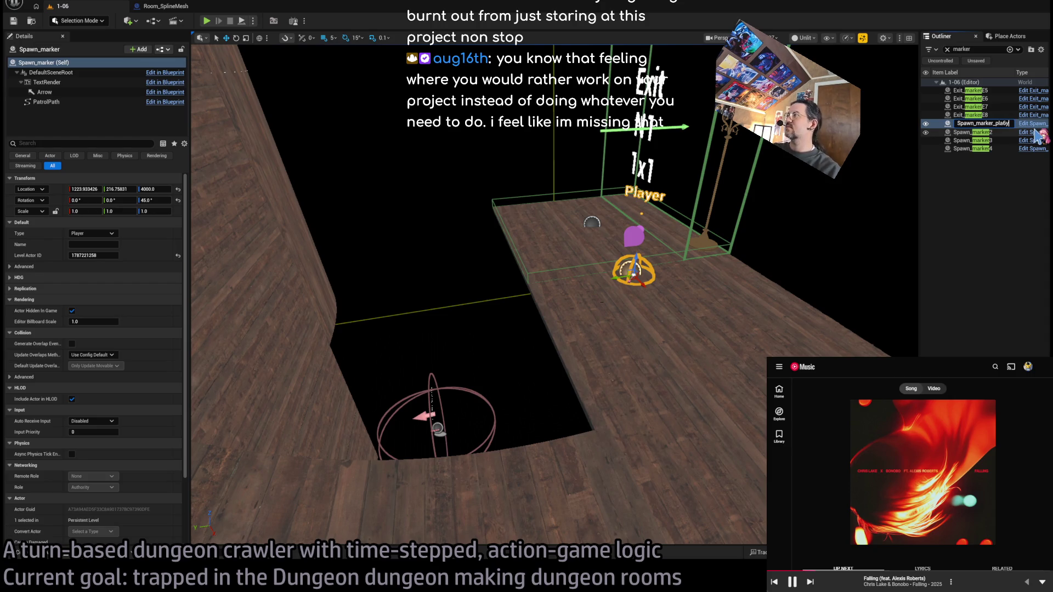
type("yer")
key("Return")
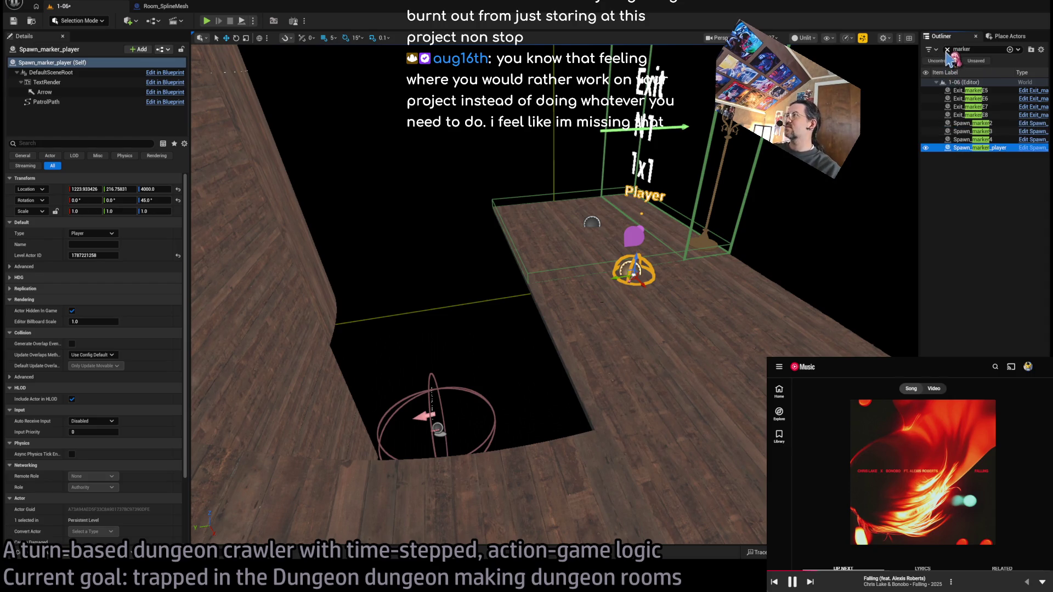
left_click(947, 49)
Step: Move the spawn marker to a new spot with the gizmo and start a Play-in-Editor test
left_click_drag(889, 221, 878, 242)
left_click_drag(368, 253, 397, 225)
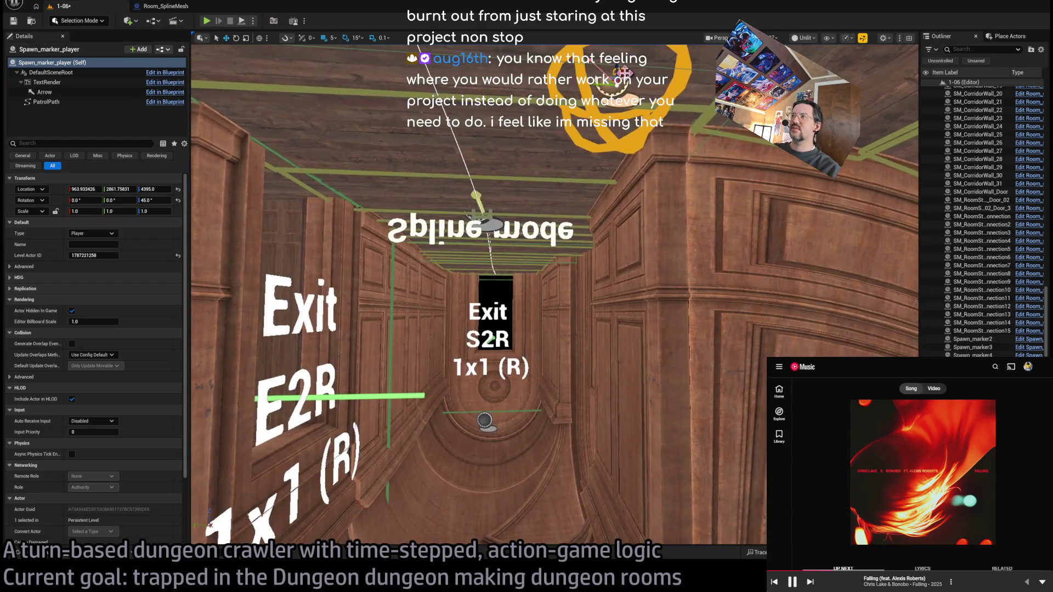
mouse_move(617, 71)
left_mouse_down()
mouse_move(450, 55)
mouse_move(425, 118)
left_mouse_up()
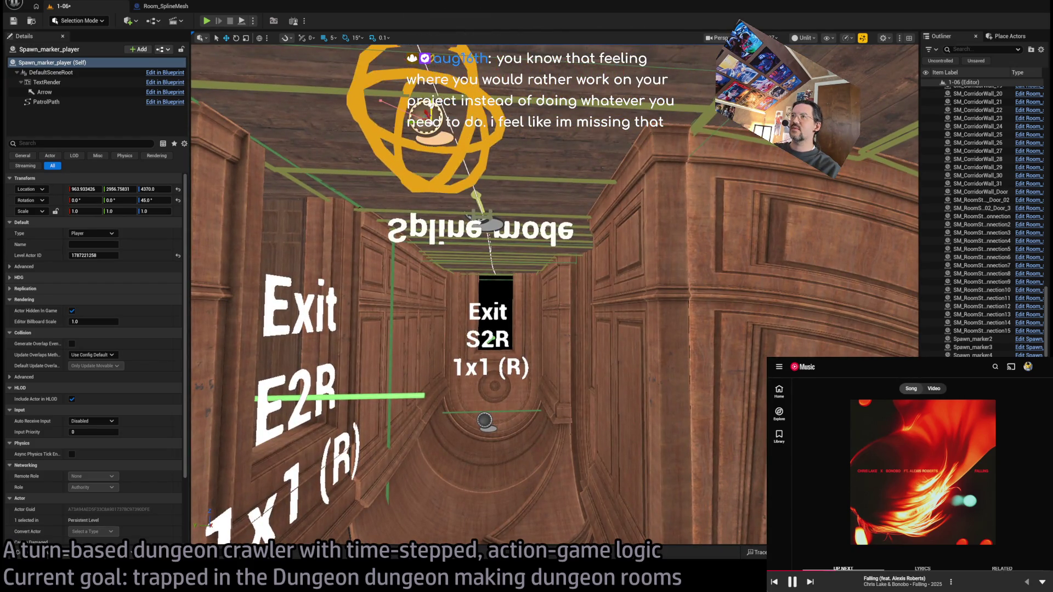
key("alt+p")
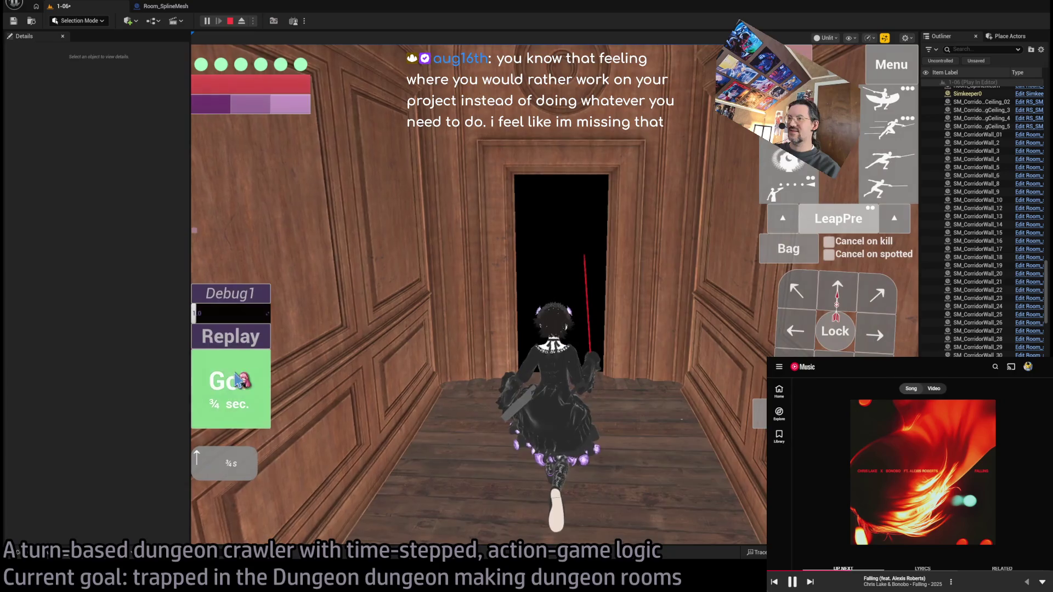
Step: Run the character through the doorway, along the corridor, up the stairs and into the next room
left_click(236, 380)
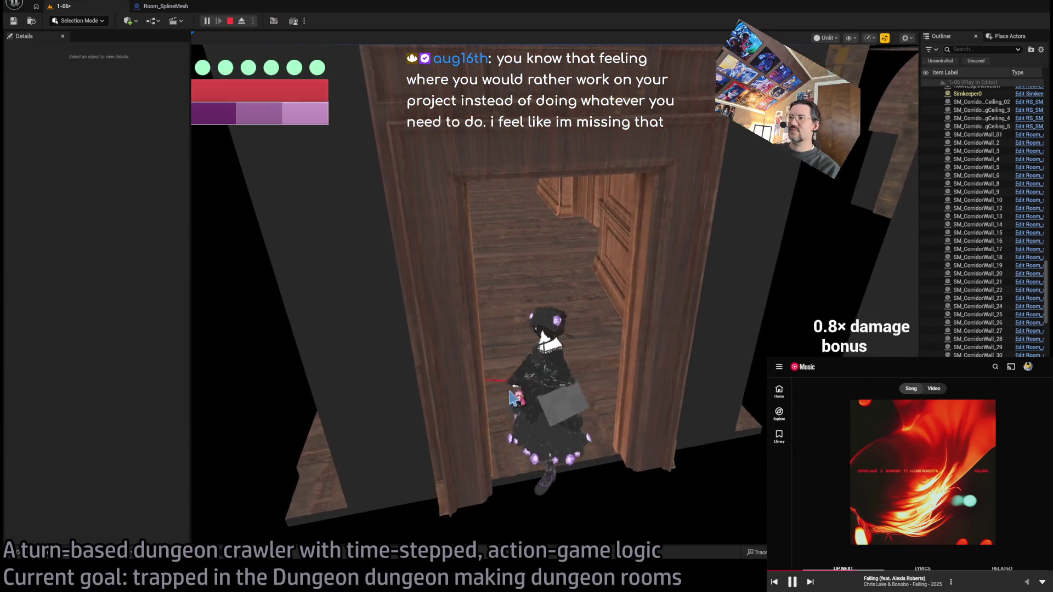
key("w")
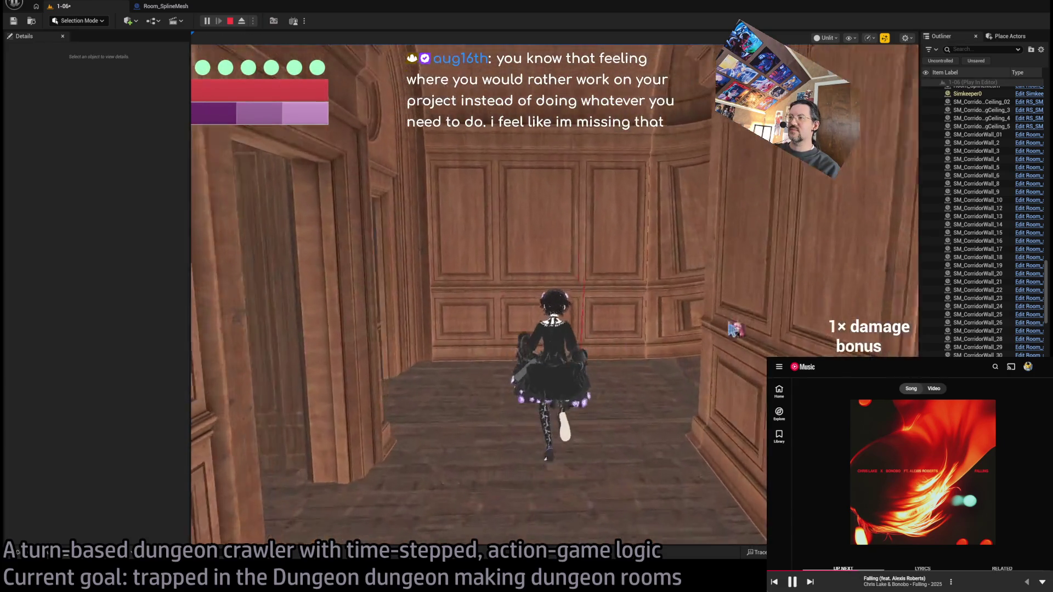
left_click(834, 296)
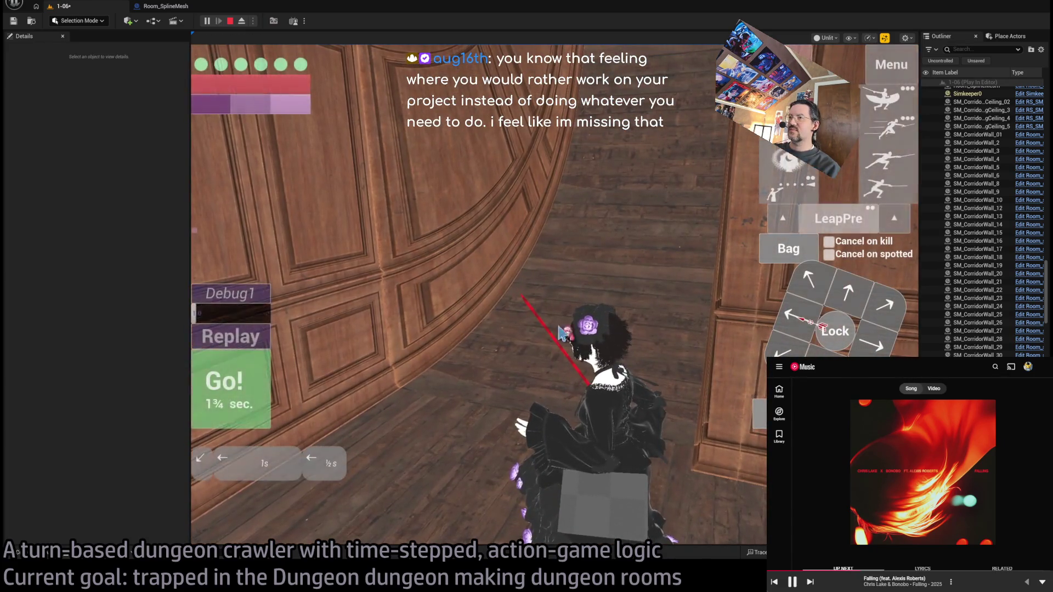
key("w")
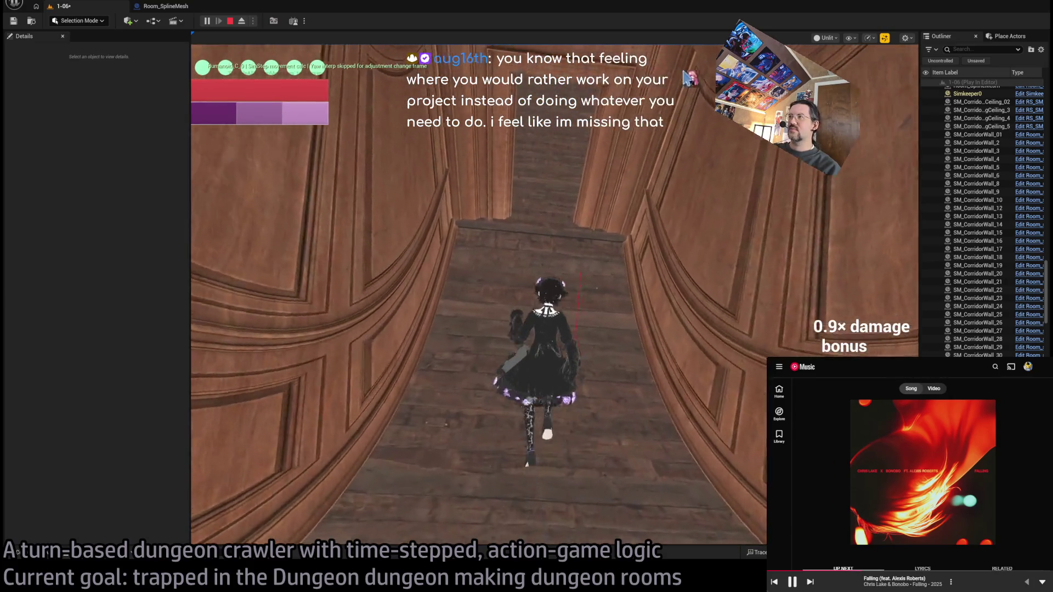
key("w")
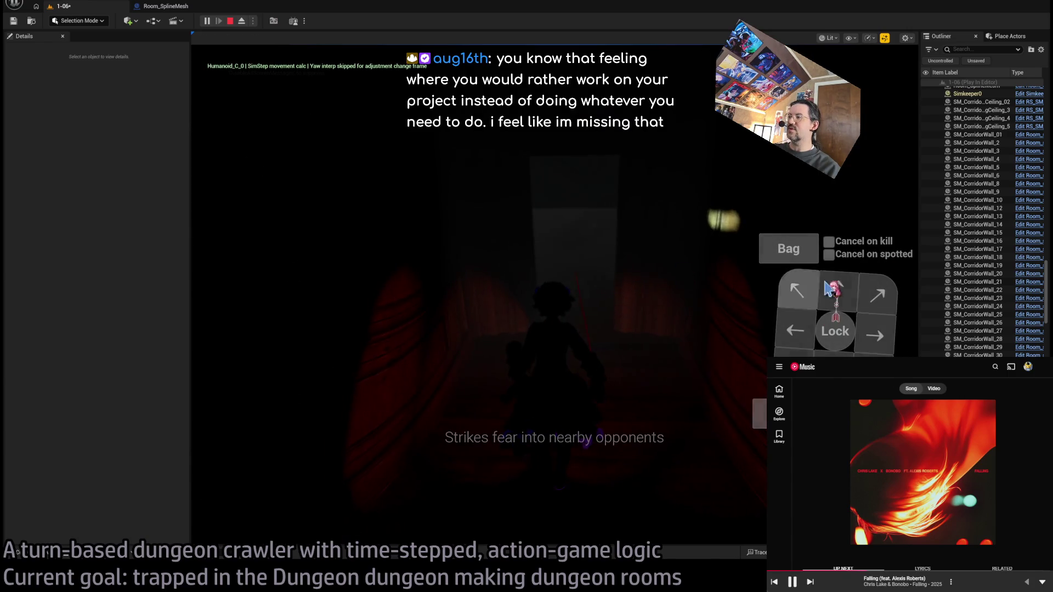
left_click(272, 388)
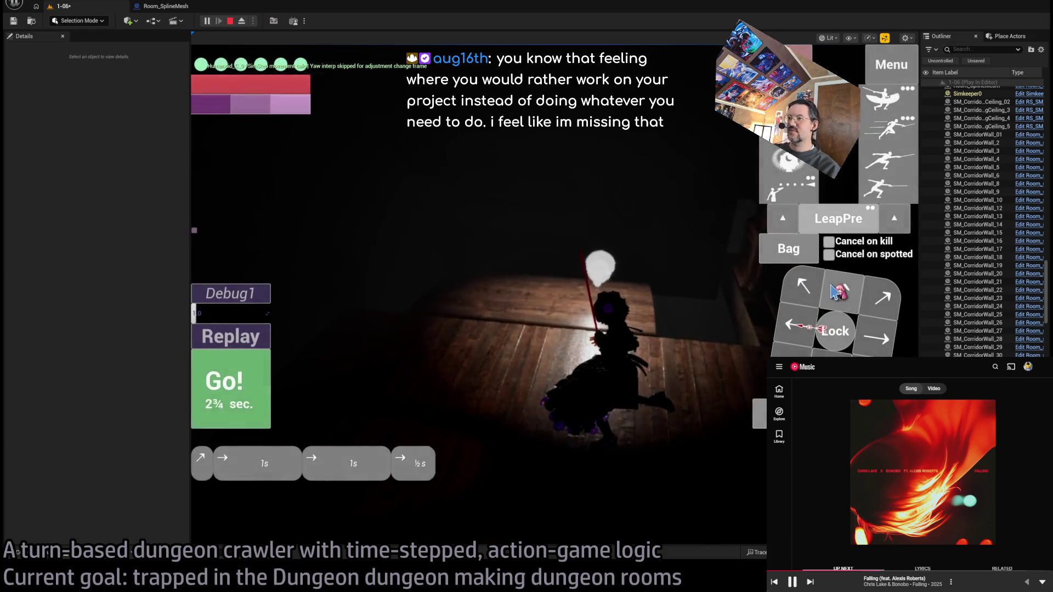
left_click(254, 404)
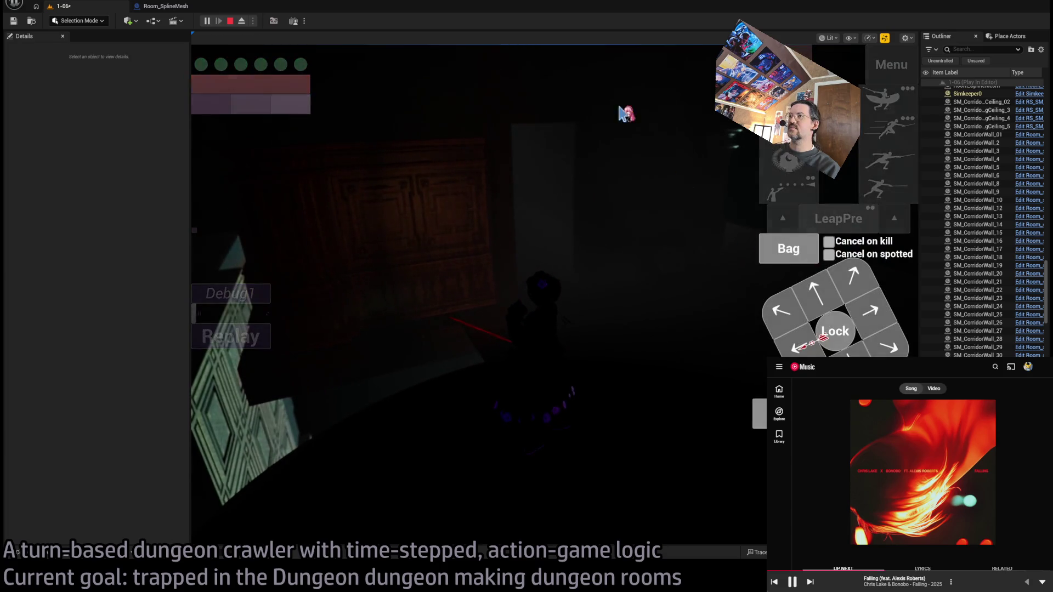
Step: Switch to unlit view, eject with F8, repossess the character, then exit the game view
key("F2")
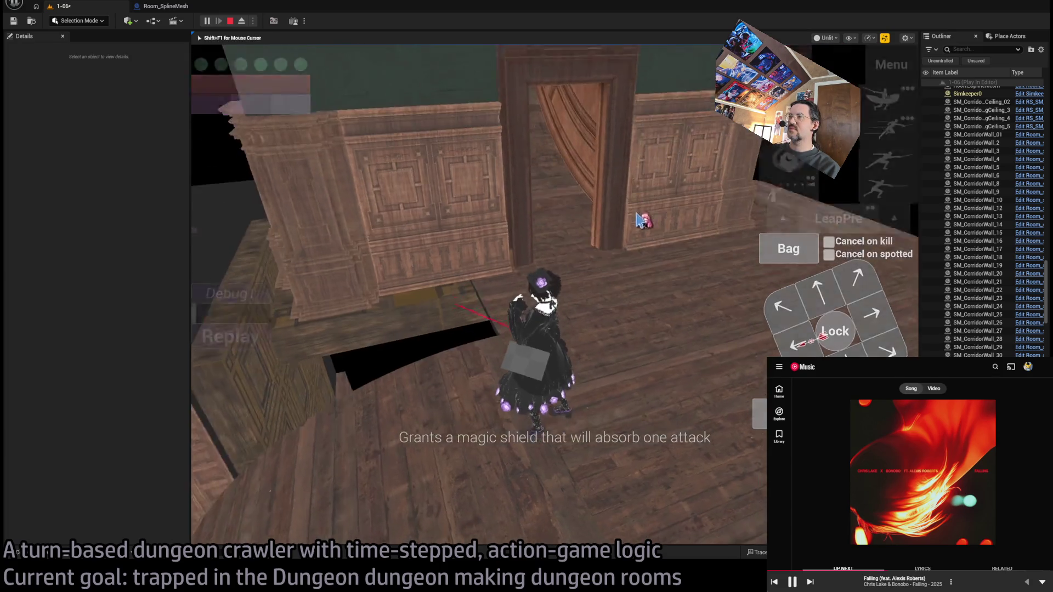
key("F8")
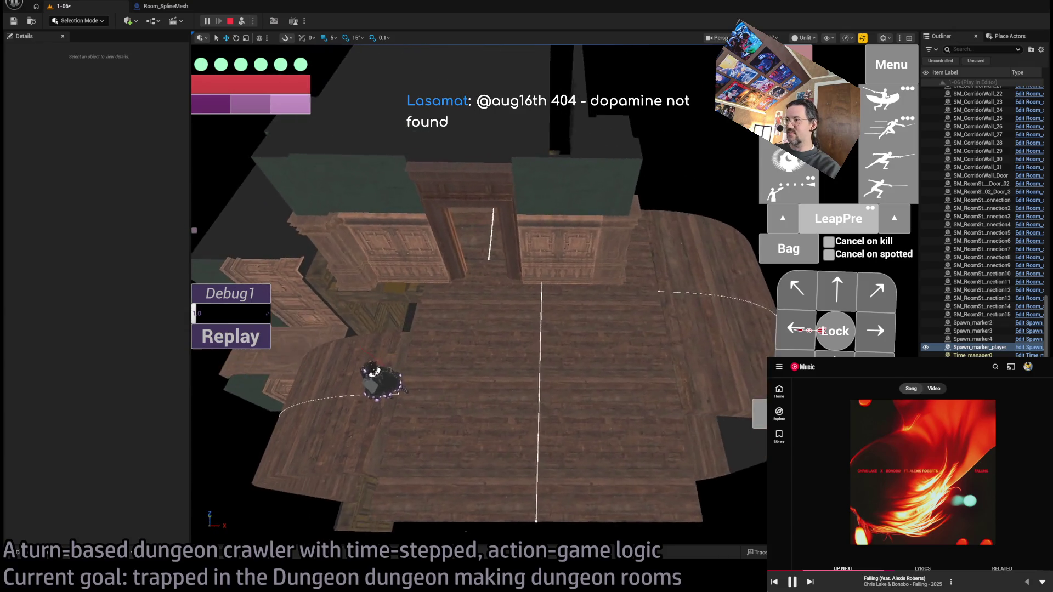
left_click(241, 22)
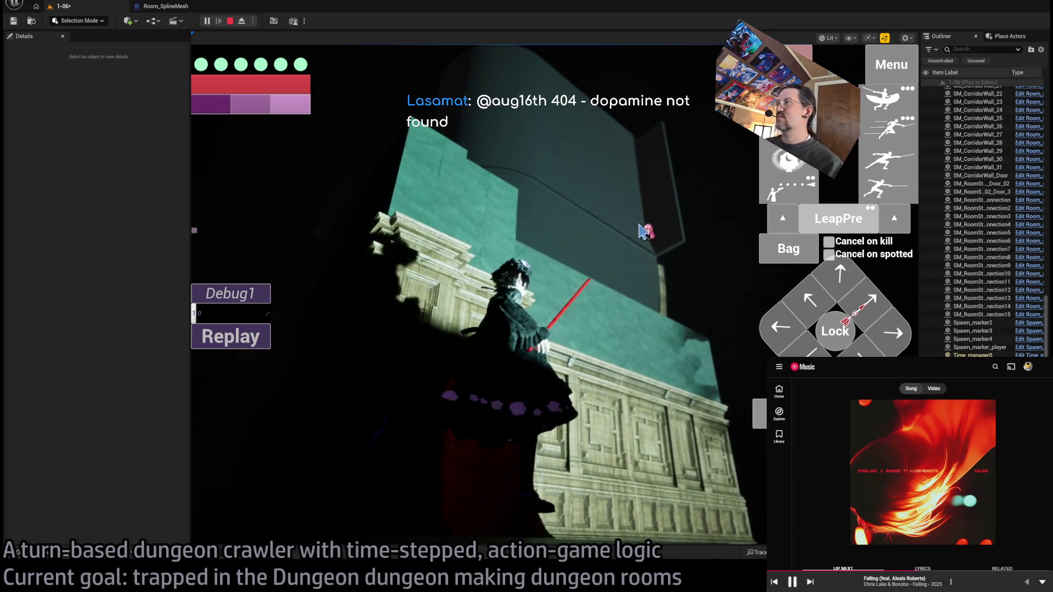
left_click(241, 21)
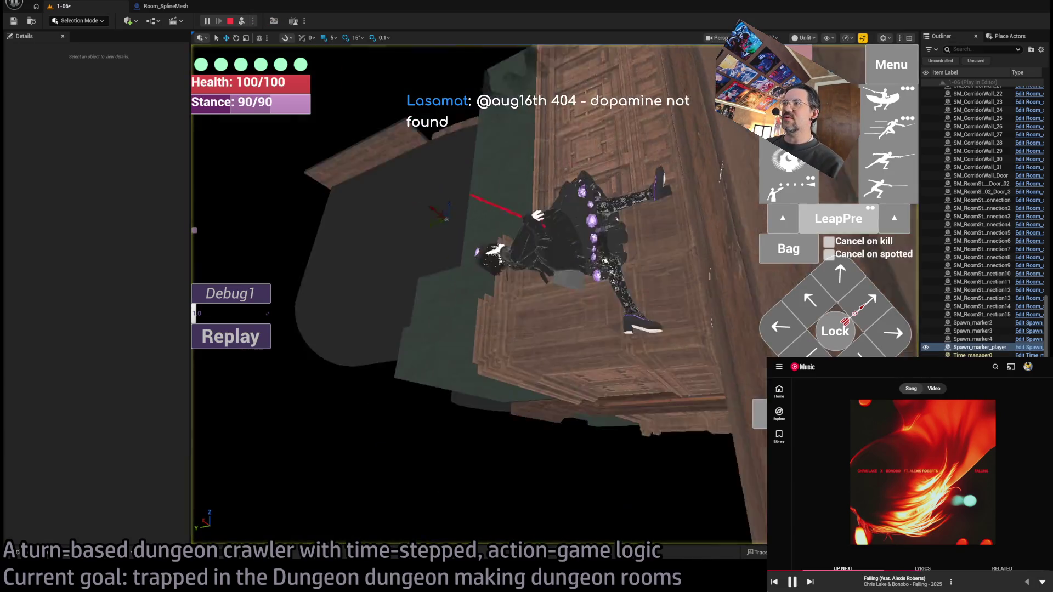
Step: Open SM_RoomStyle02_Wall_Connection in the mesh editor, open its MI_Black material instance, and close M_BaseColor
left_click(500, 228)
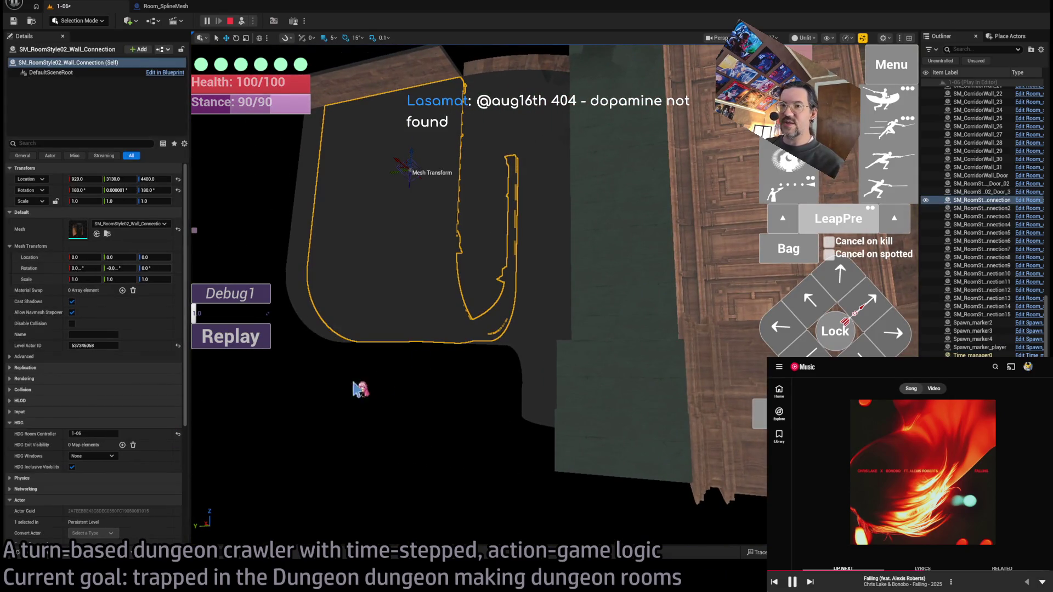
double_click(489, 256)
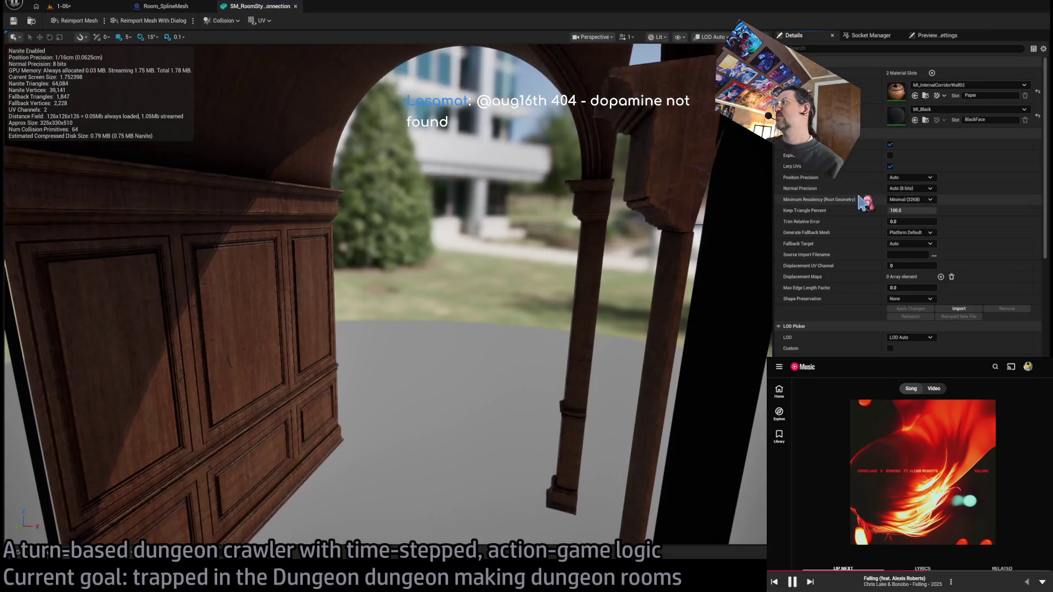
double_click(494, 252)
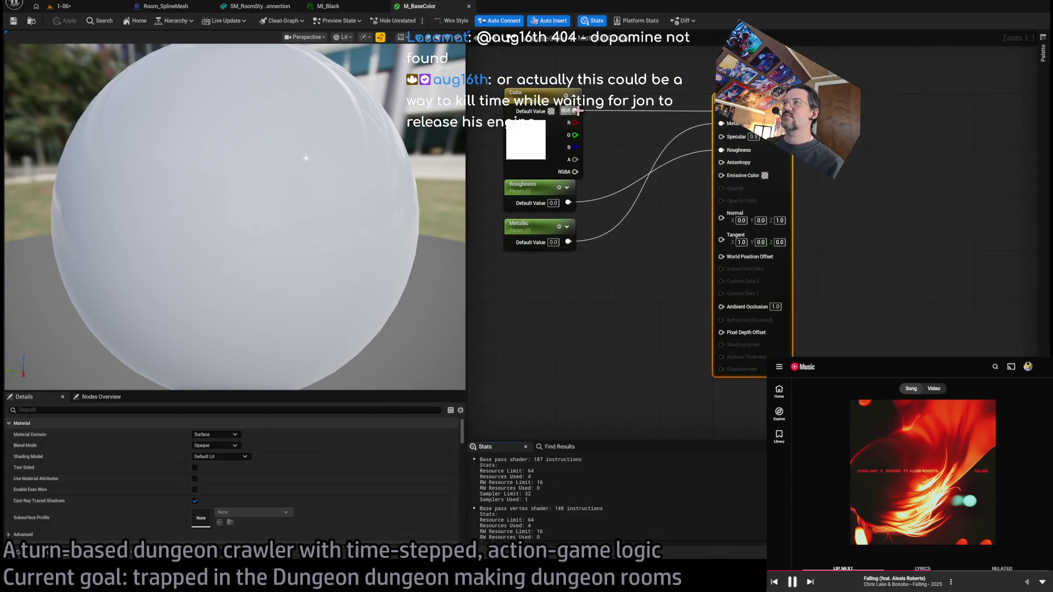
scroll(592, 134, "up", 3)
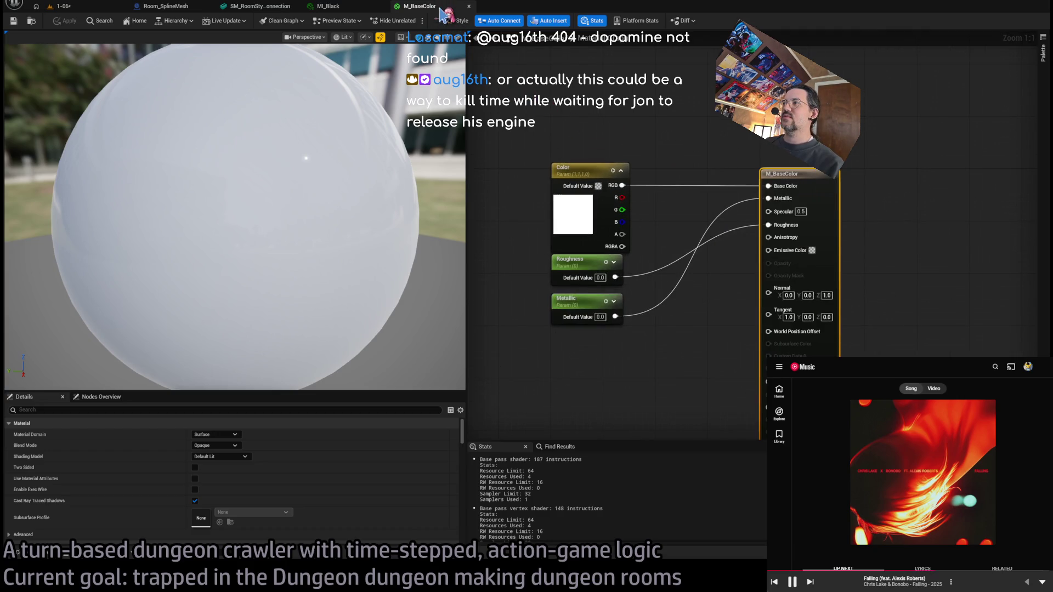
middle_click(409, 8)
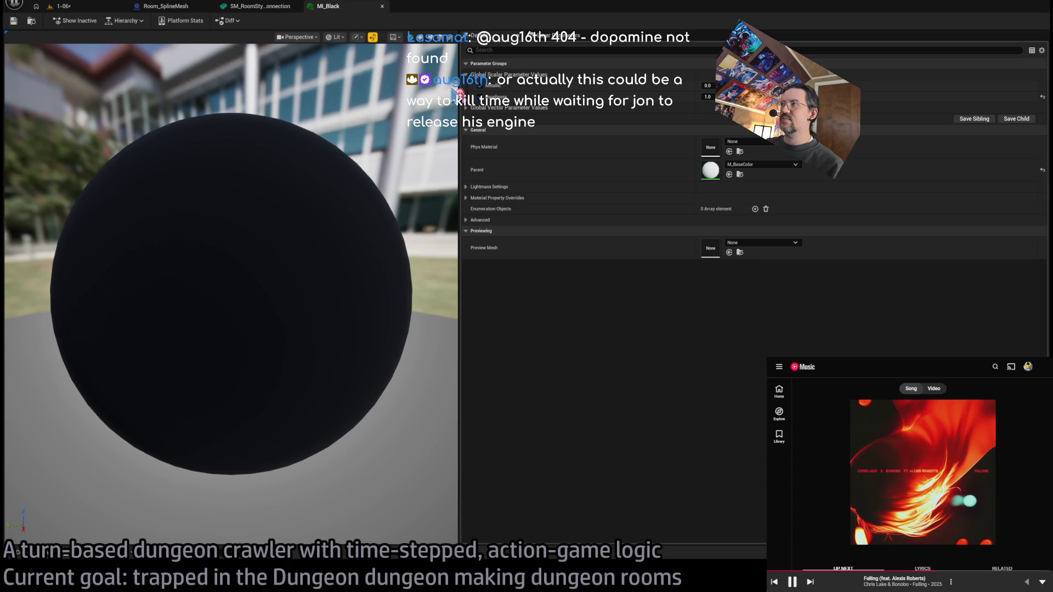
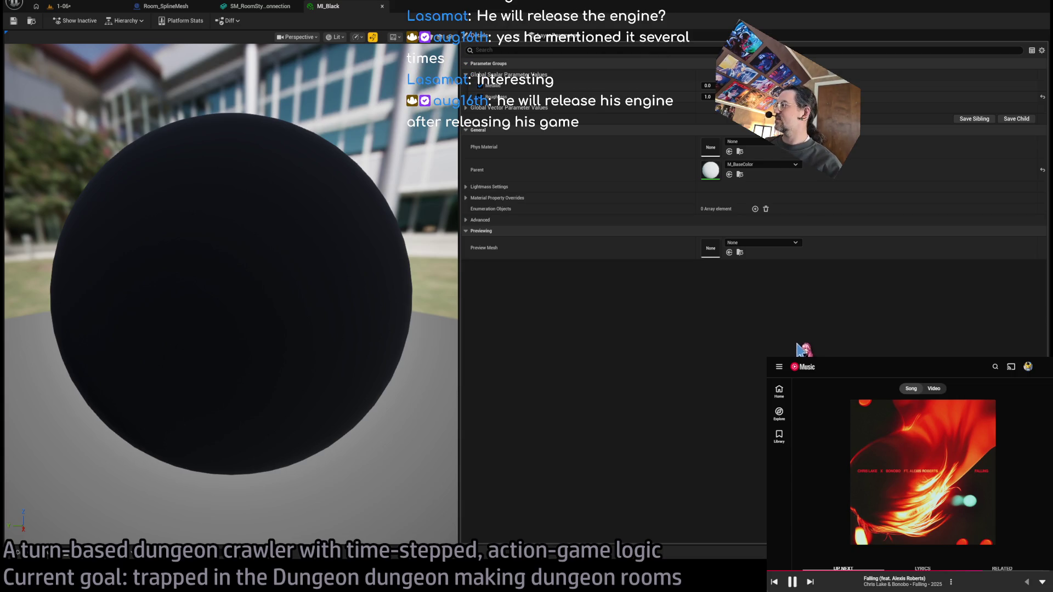
Step: Make MI_Black's parent the black material, save it, and go back to level 1-06
key("ctrl+z")
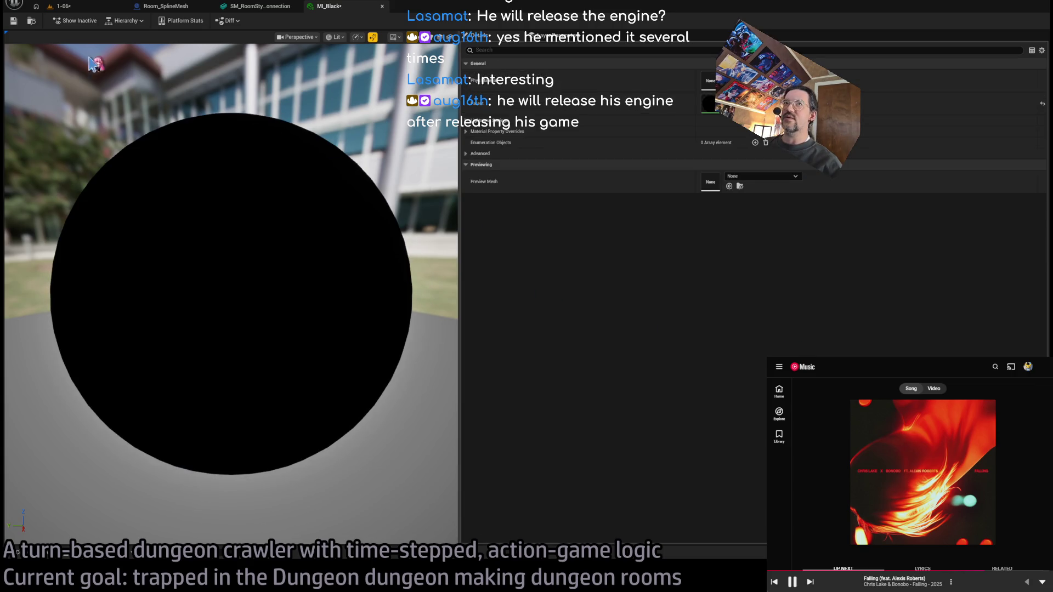
left_click(13, 22)
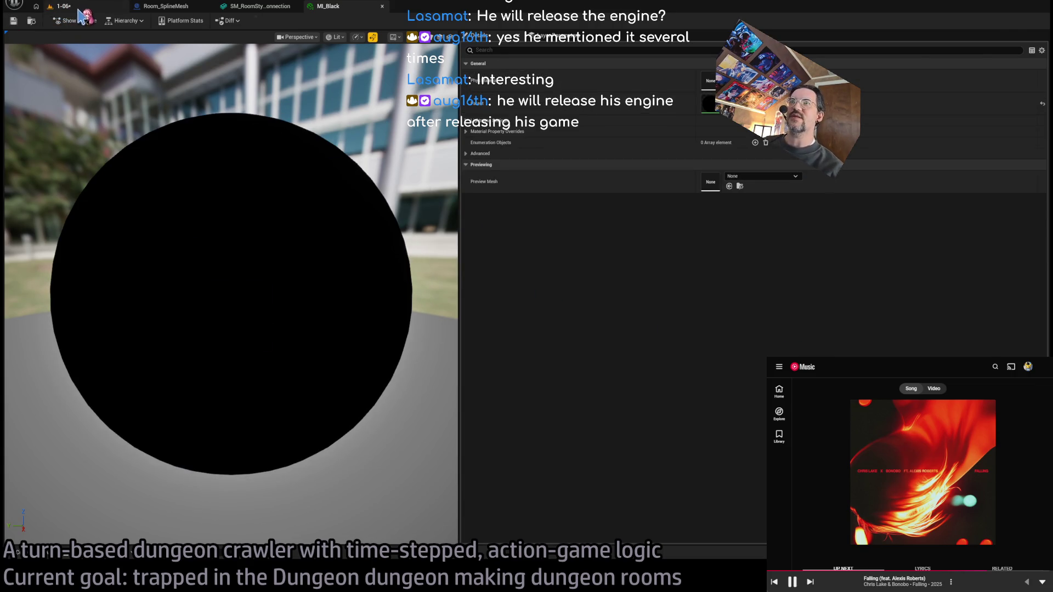
left_click(78, 9)
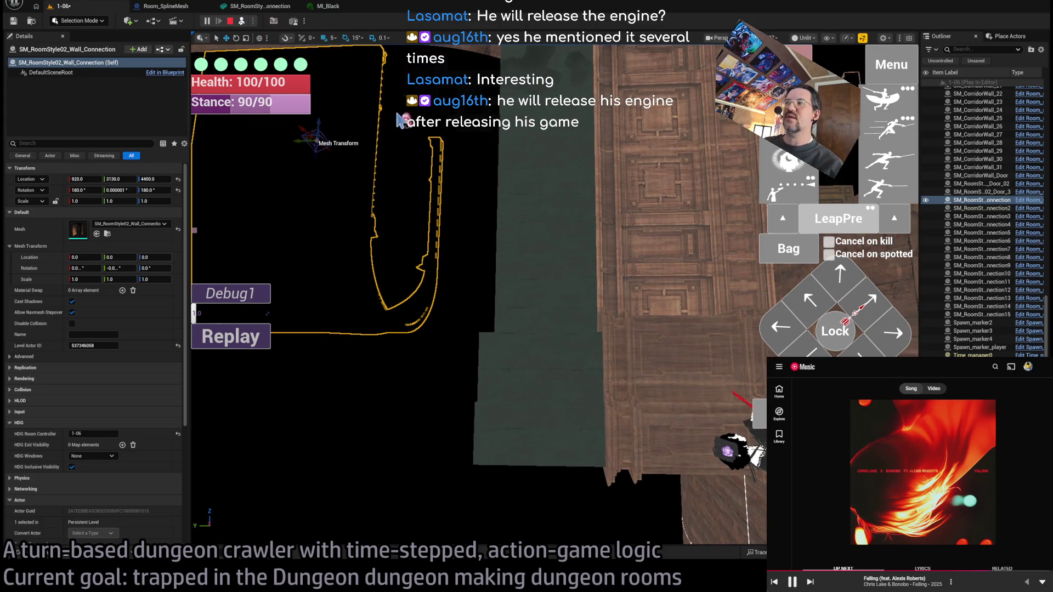
Step: Playtest level 1-06 as the player character, looking around the lit dungeon room, then end the session
key("F8")
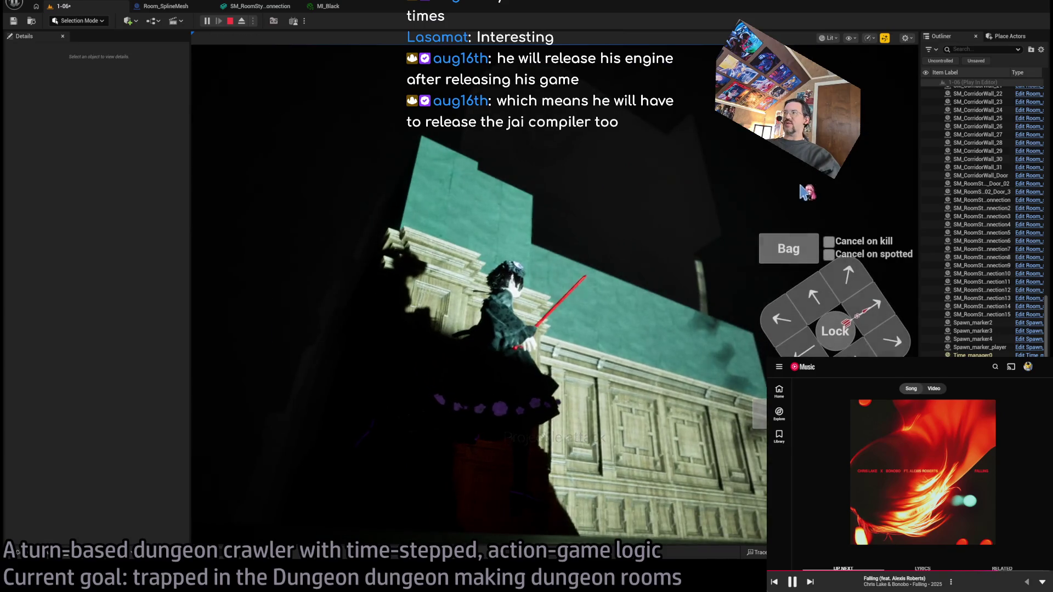
left_click(555, 281)
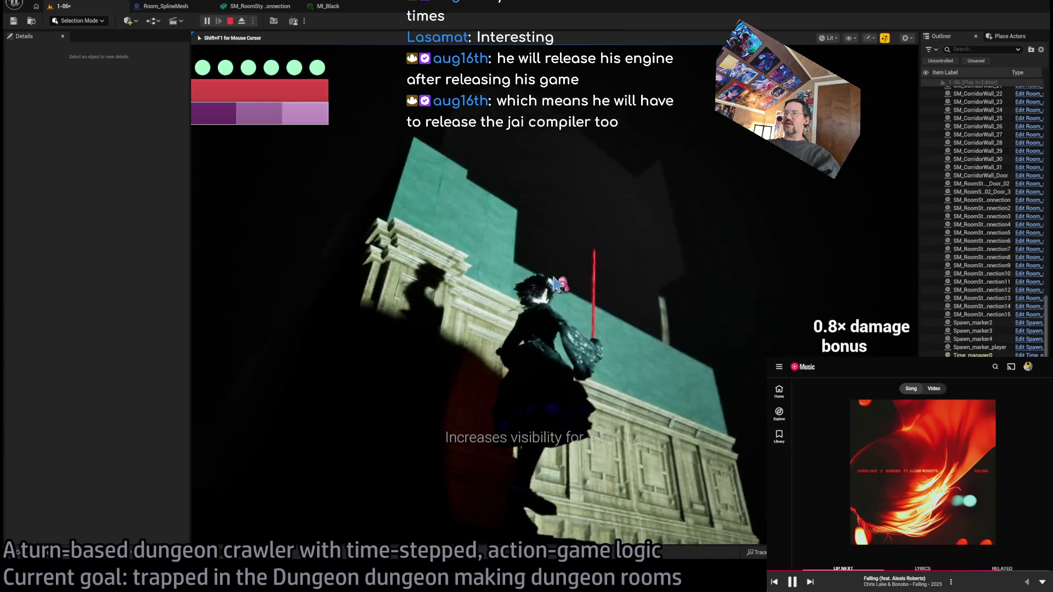
left_click(615, 251)
left_click(632, 245)
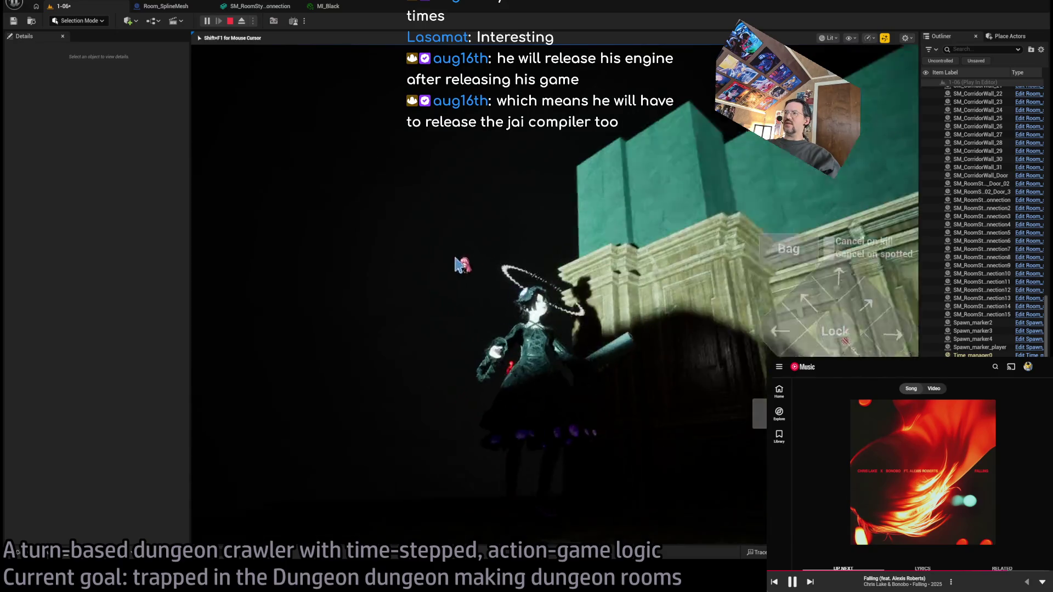
left_click(712, 214)
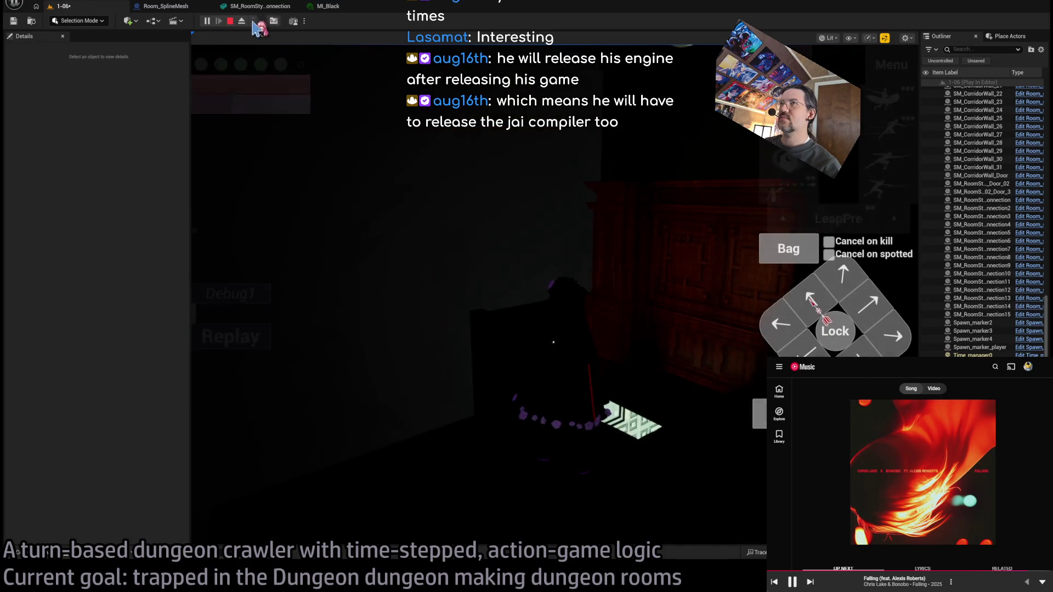
key("Escape")
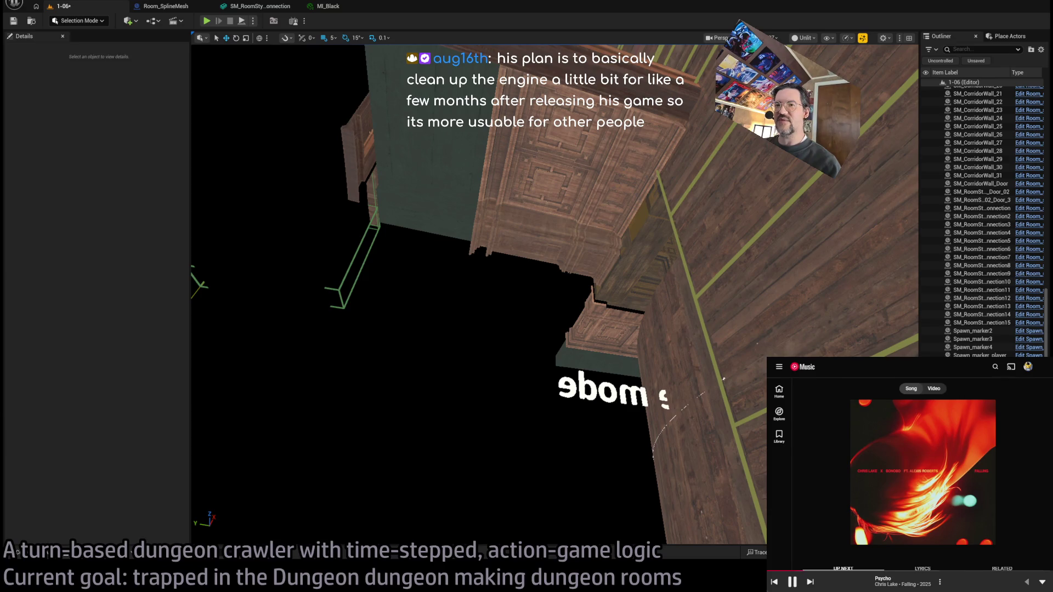
Step: Fly the editor camera through the dungeon to the tall wall pieces, then return to MI_Black
mouse_move(477, 296)
left_mouse_down()
mouse_move(493, 274)
mouse_move(511, 285)
mouse_move(494, 307)
mouse_move(422, 255)
left_mouse_up()
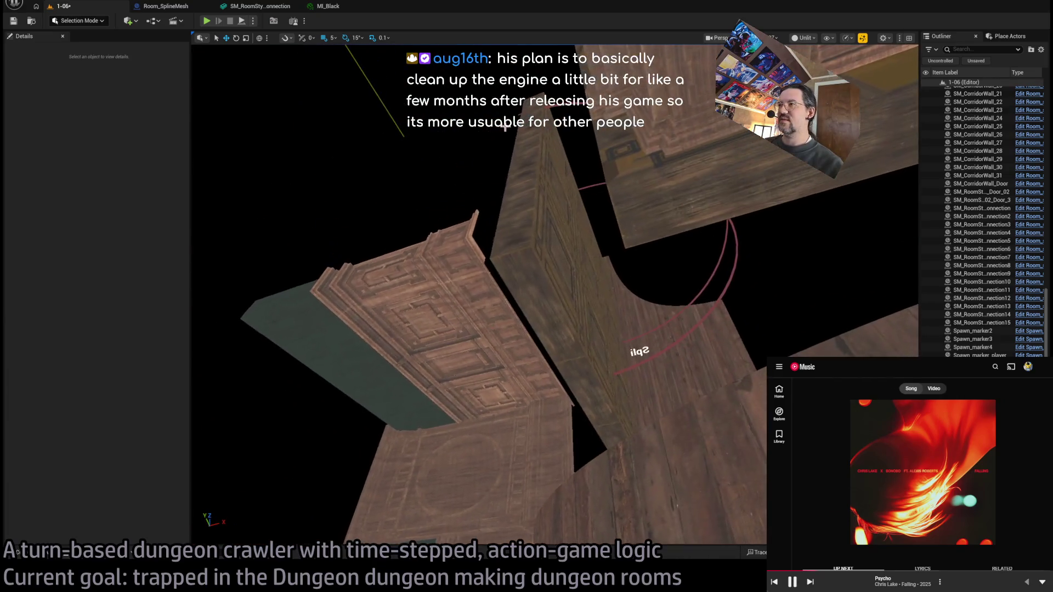
left_click_drag(478, 296, 269, 192)
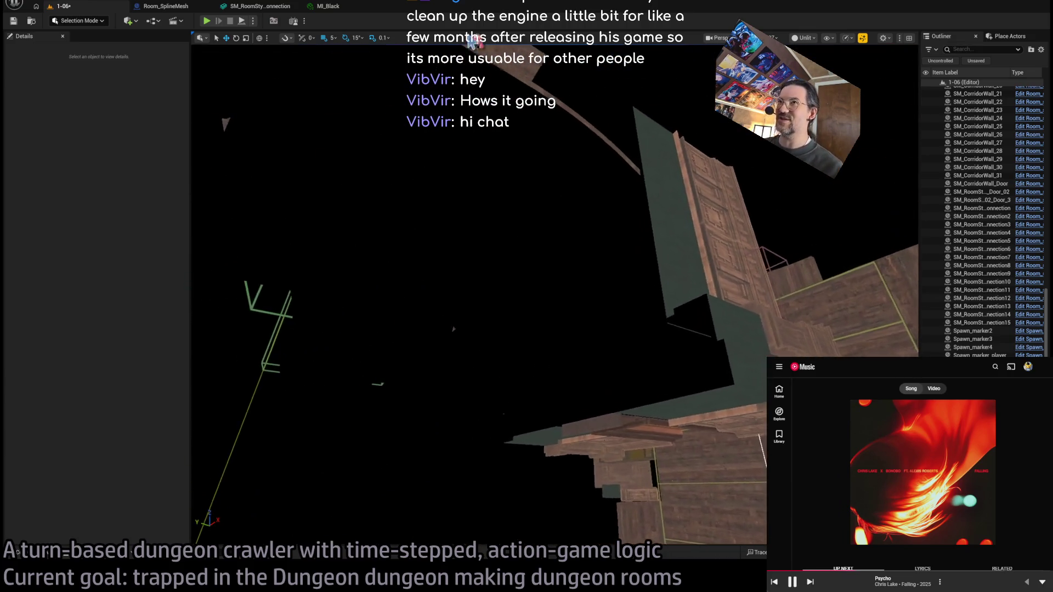
left_click(329, 6)
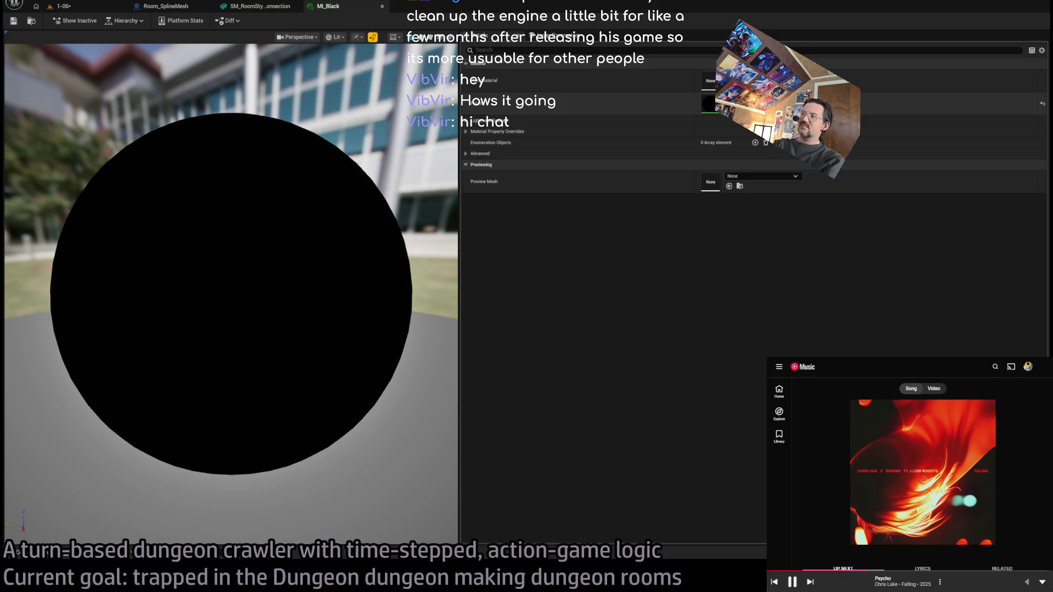
Step: Open the parent material MM_Unlit_black and widen its graph to inspect the constant driving Emissive Color
double_click(710, 115)
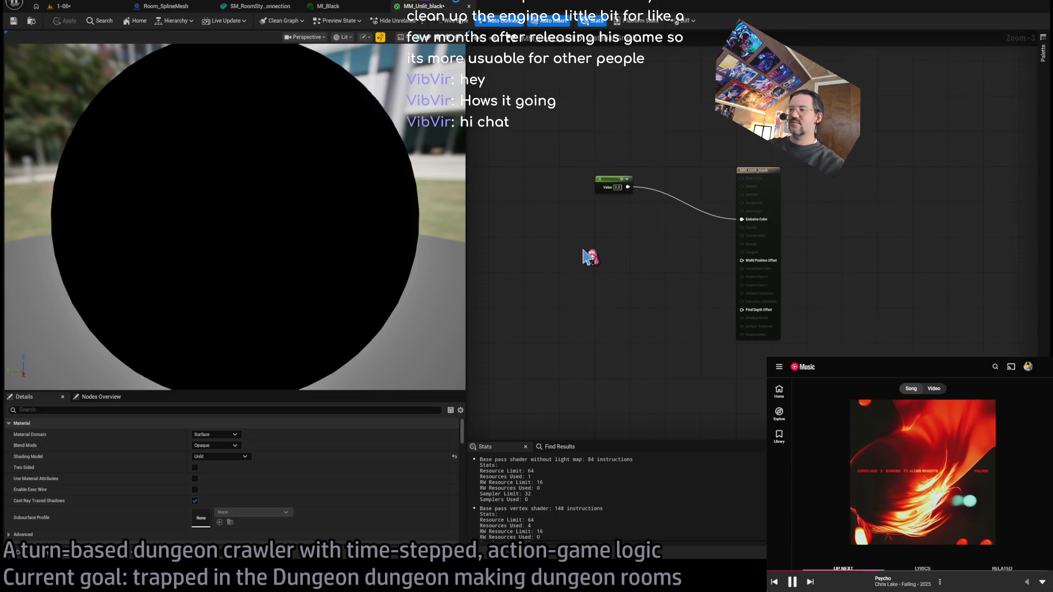
scroll(589, 244, "up", 3)
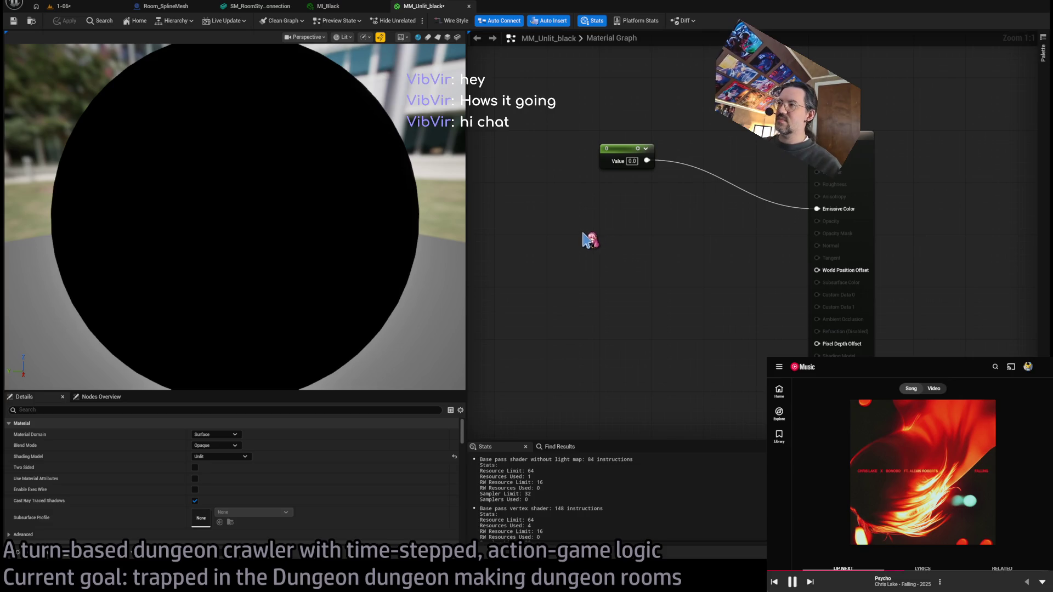
left_click_drag(467, 236, 329, 236)
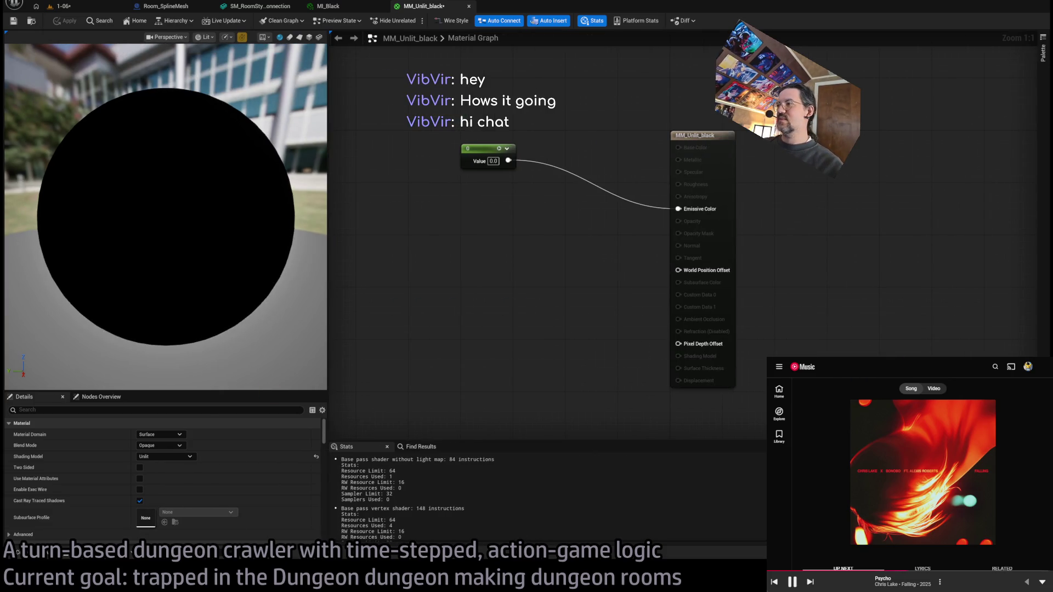
left_click_drag(768, 358, 278, 96)
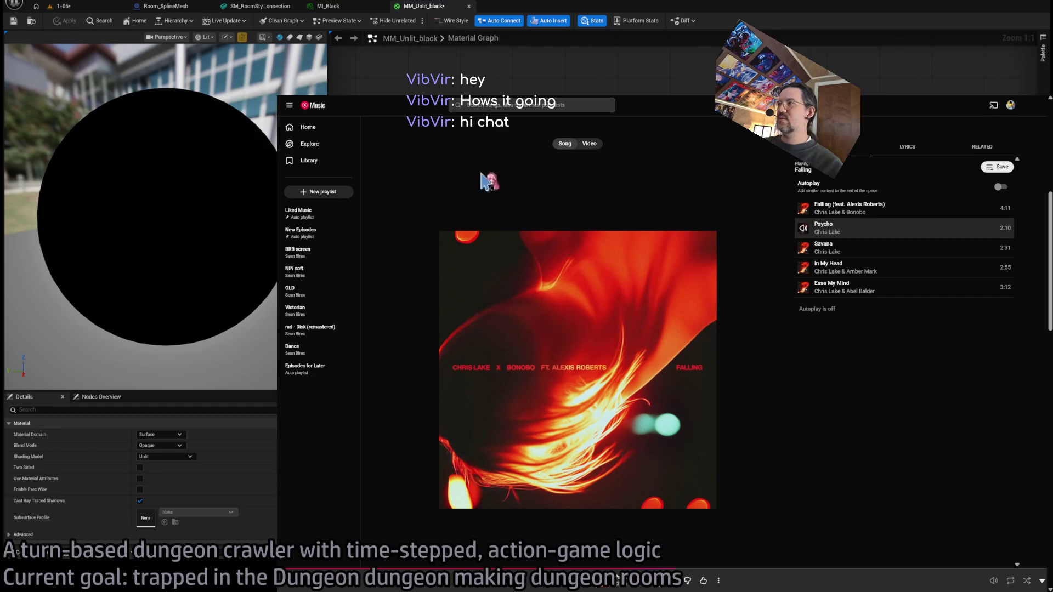
key("ctrl+t")
Step: Search Google for how to distinguish editor from runtime in an Unreal Engine material graph
type("is there a way to distinguish")
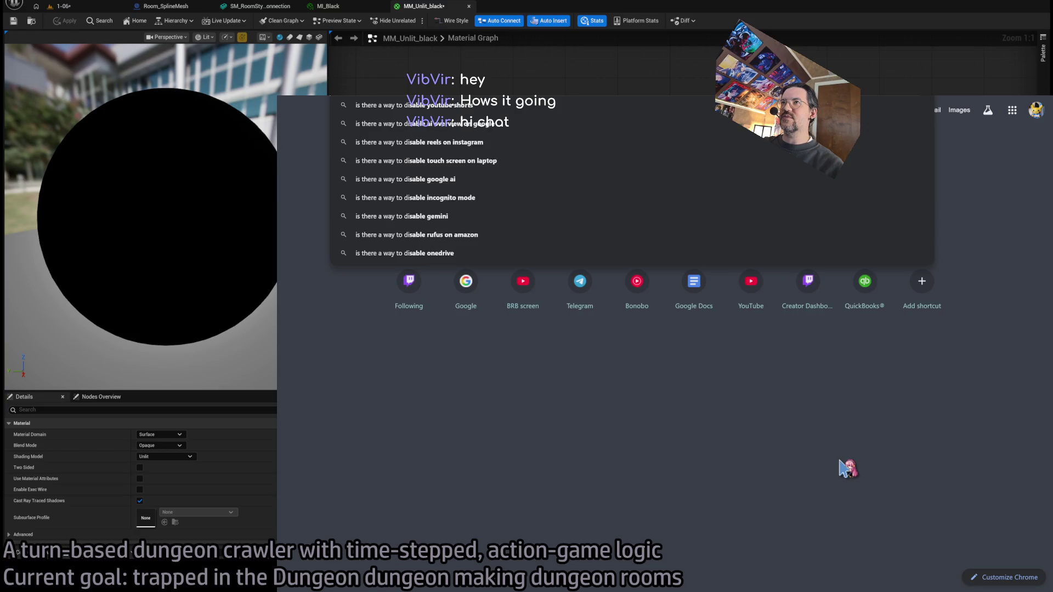
type(" between edit")
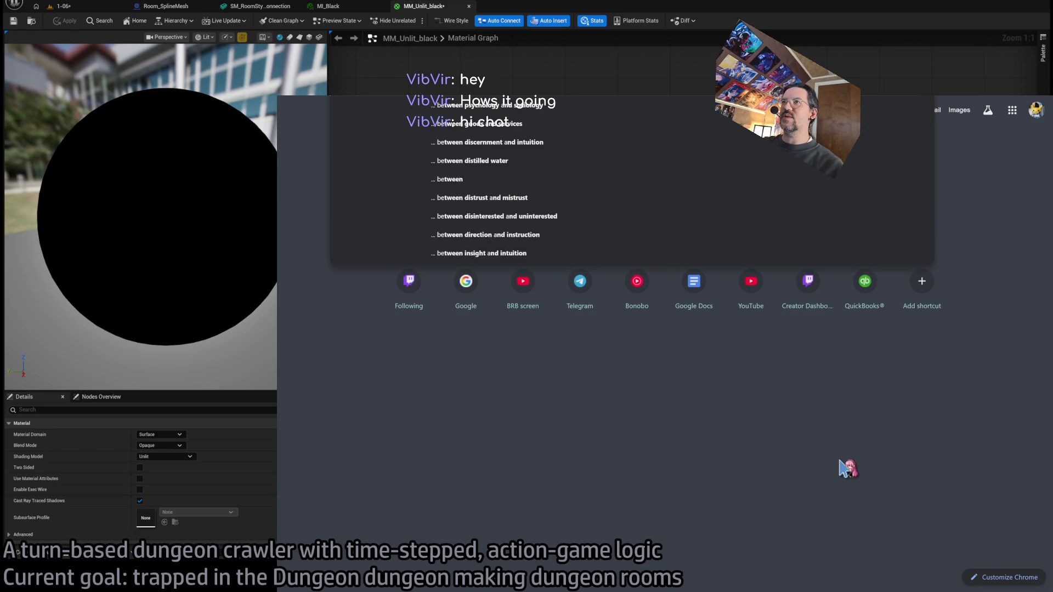
type("or")
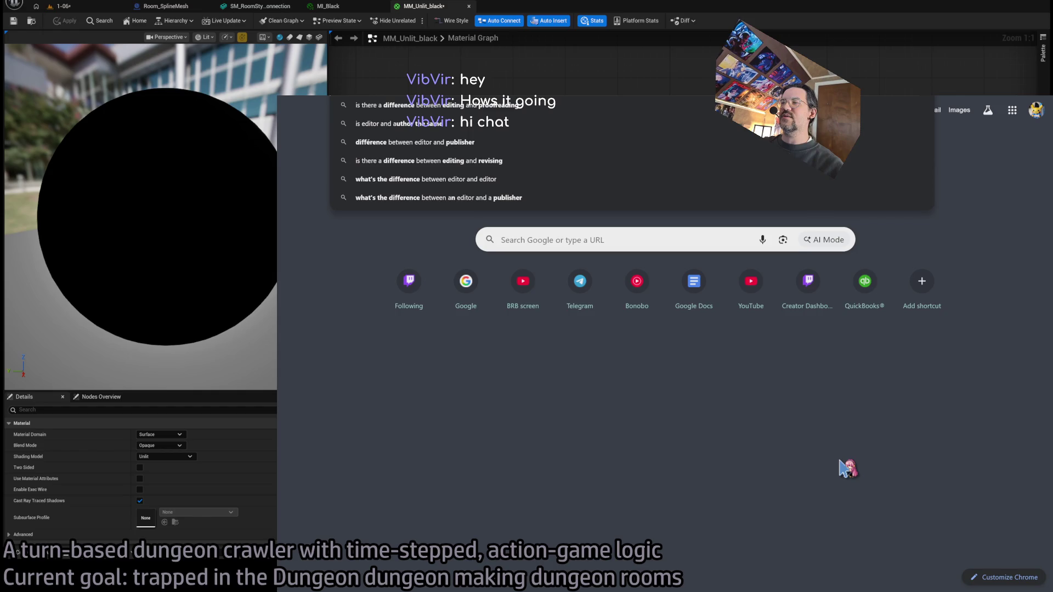
type(" and runtime in")
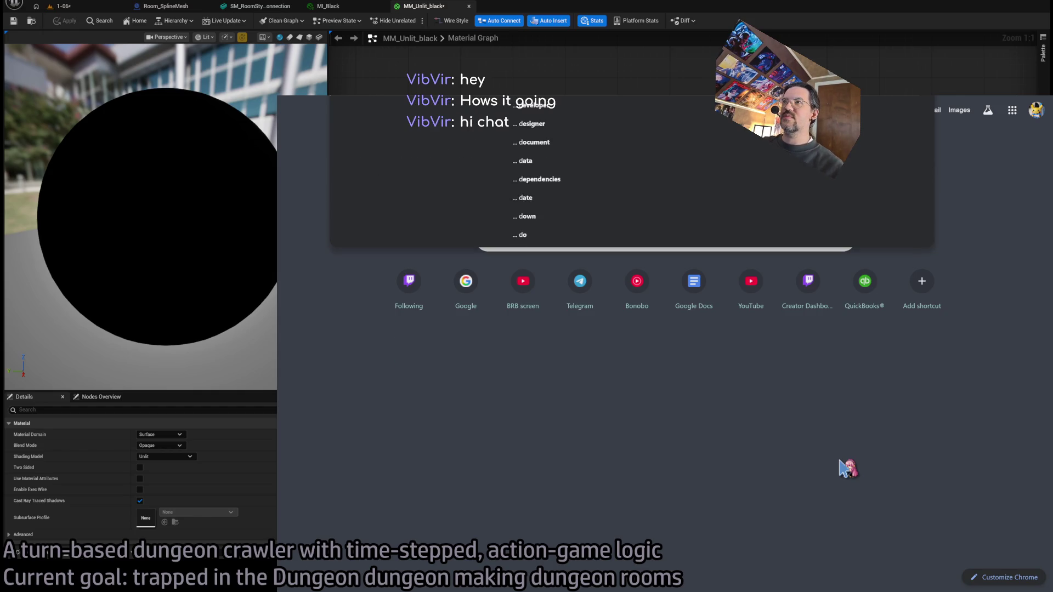
type(" the unreal")
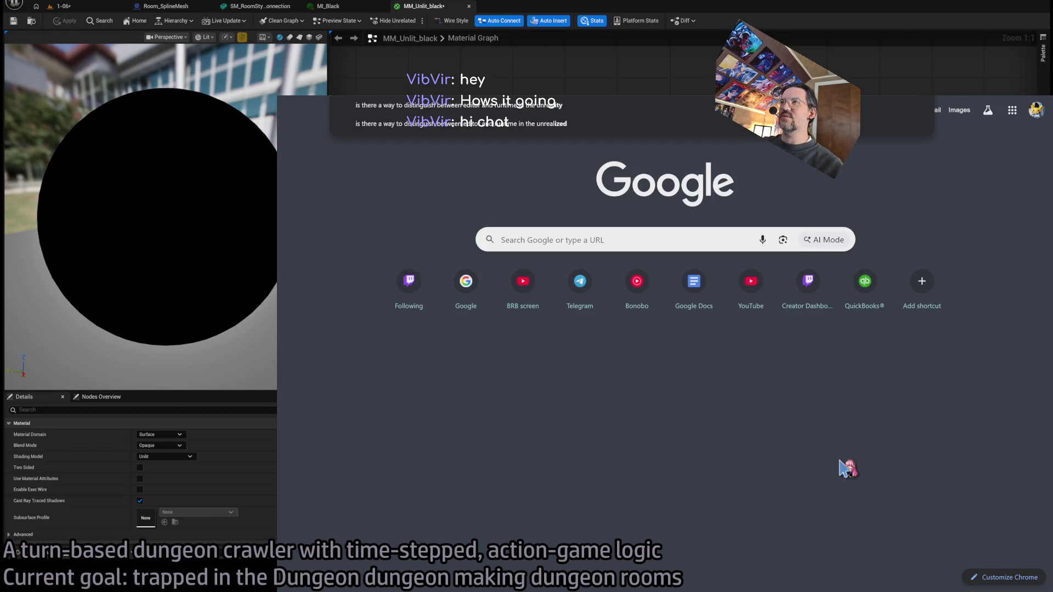
key("ctrl+BackSpace")
key("ctrl+BackSpace")
type("an unre")
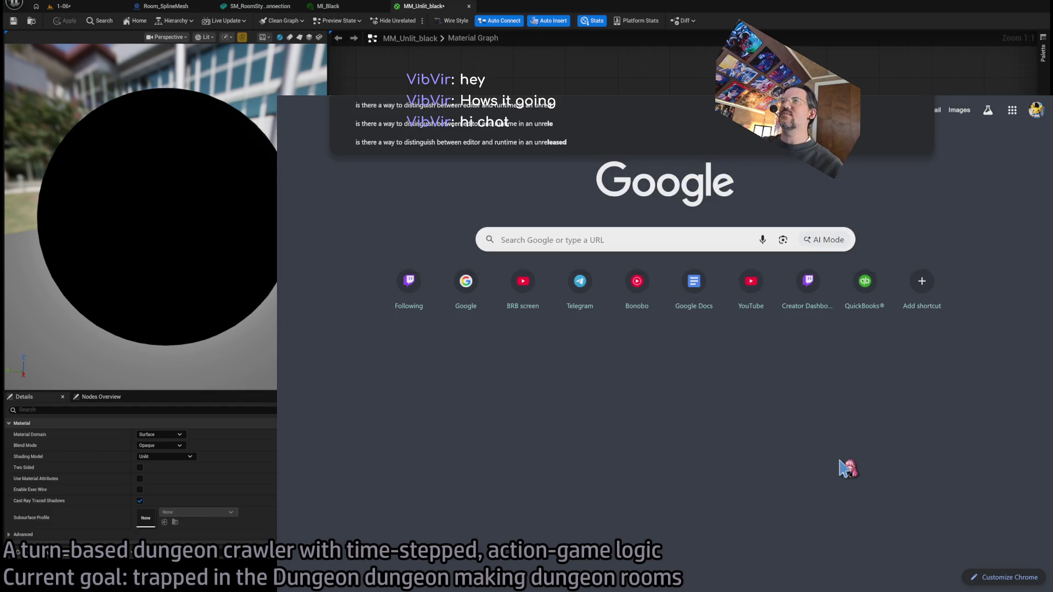
type("al engine material graph?")
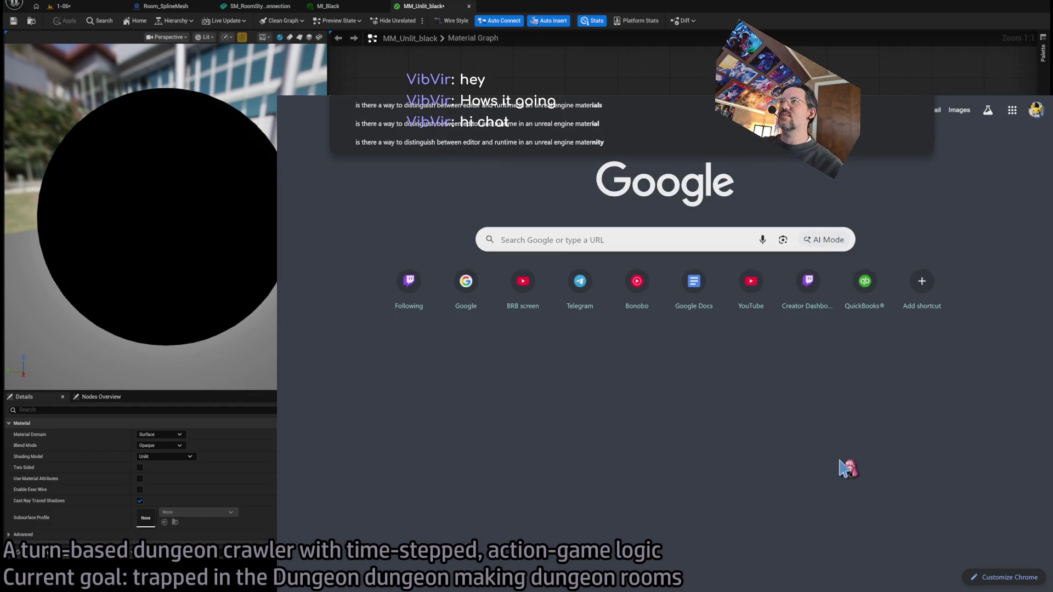
key("Return")
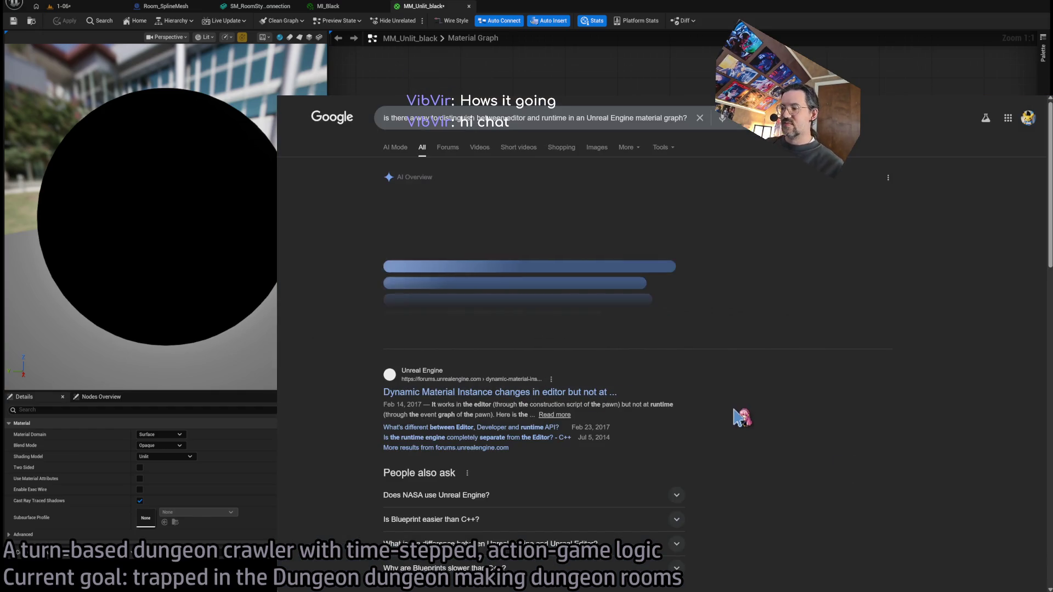
key("ctrl+plus")
key("ctrl+plus")
key("ctrl+plus")
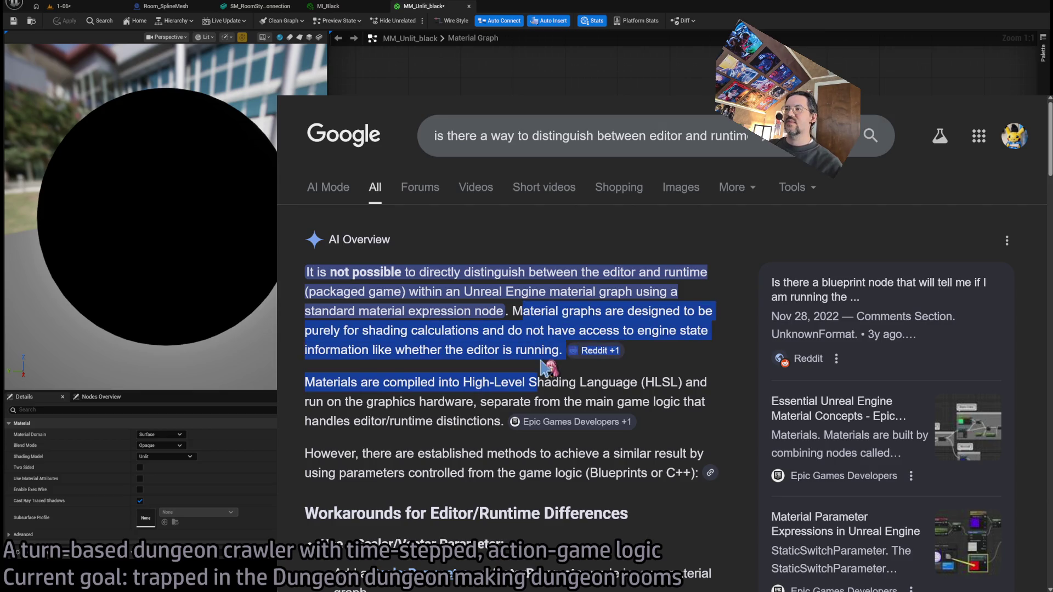
Step: Scroll down through the AI Overview's list of editor-versus-runtime workarounds
scroll(549, 367, "down", 1)
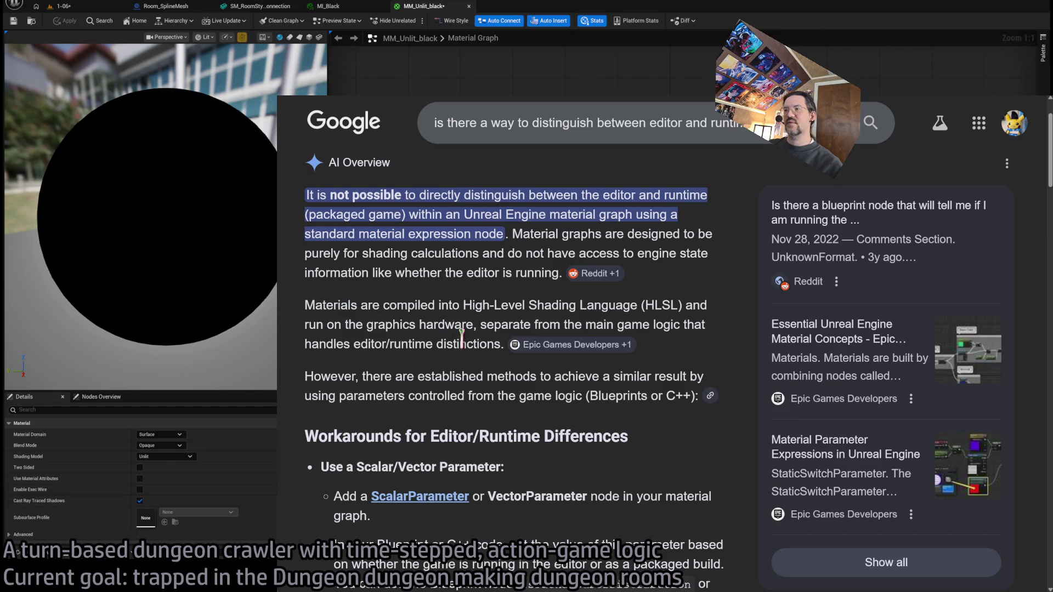
scroll(439, 318, "down", 2)
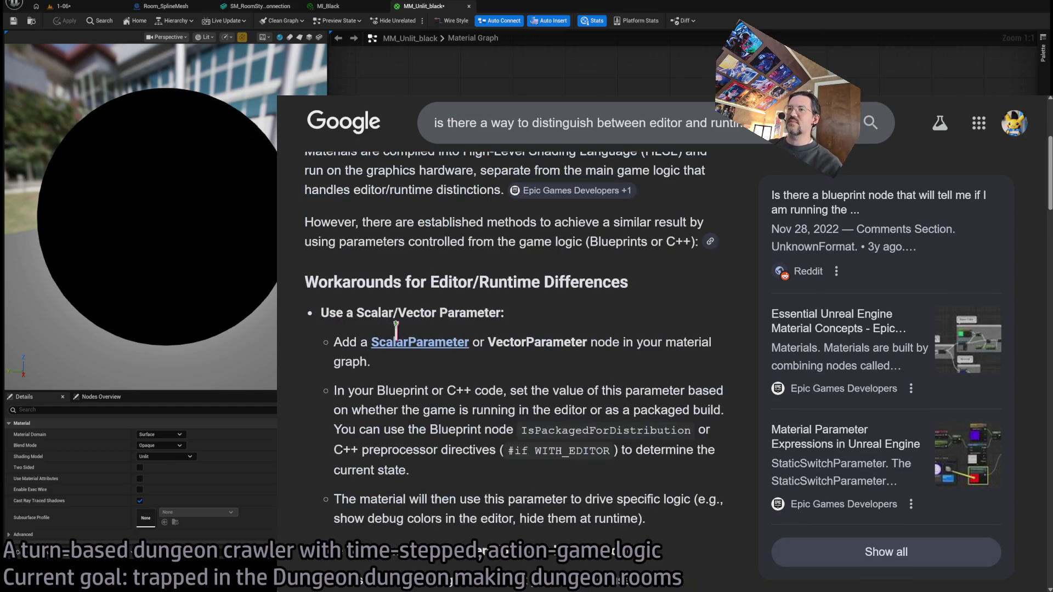
scroll(669, 299, "down", 1)
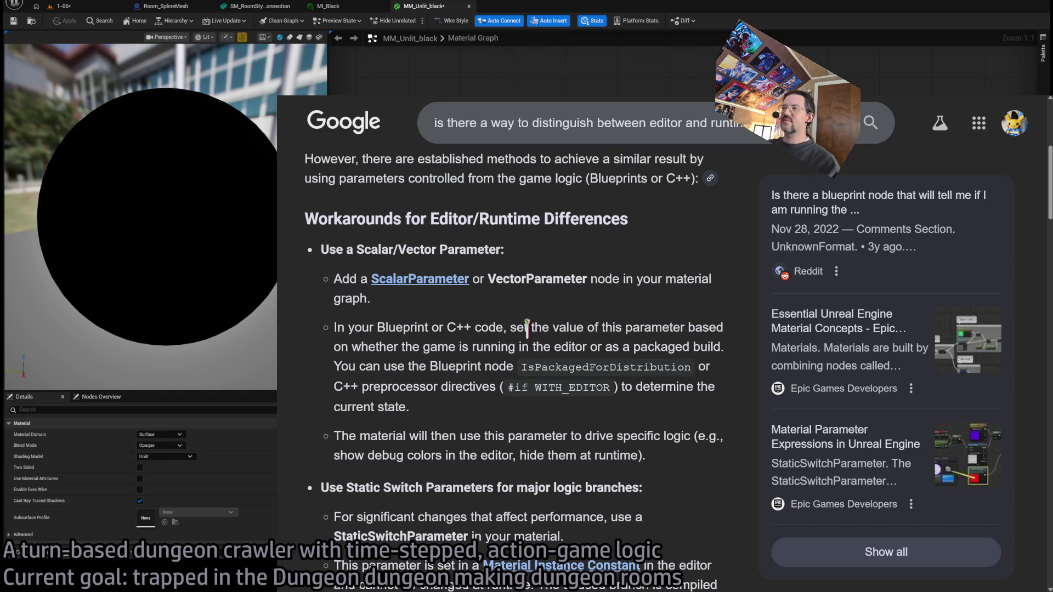
scroll(518, 379, "down", 1)
scroll(451, 337, "down", 1)
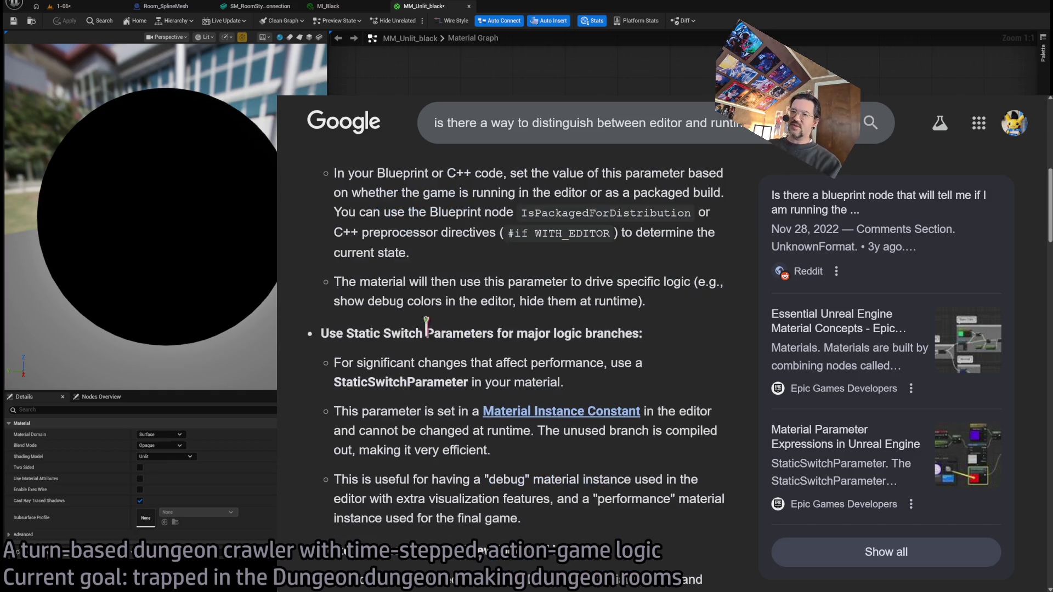
Step: Highlight the StaticSwitchParameter and debug material instance advice, reading down to the Material Function suggestion
mouse_move(393, 382)
left_mouse_down()
mouse_move(421, 365)
mouse_move(384, 365)
mouse_move(428, 365)
mouse_move(359, 365)
mouse_move(378, 431)
mouse_move(510, 456)
left_mouse_up()
scroll(557, 381, "down", 2)
mouse_move(521, 364)
left_mouse_down()
mouse_move(595, 344)
mouse_move(334, 325)
mouse_move(587, 345)
mouse_move(565, 367)
left_mouse_up()
left_click(357, 325)
left_click(565, 368)
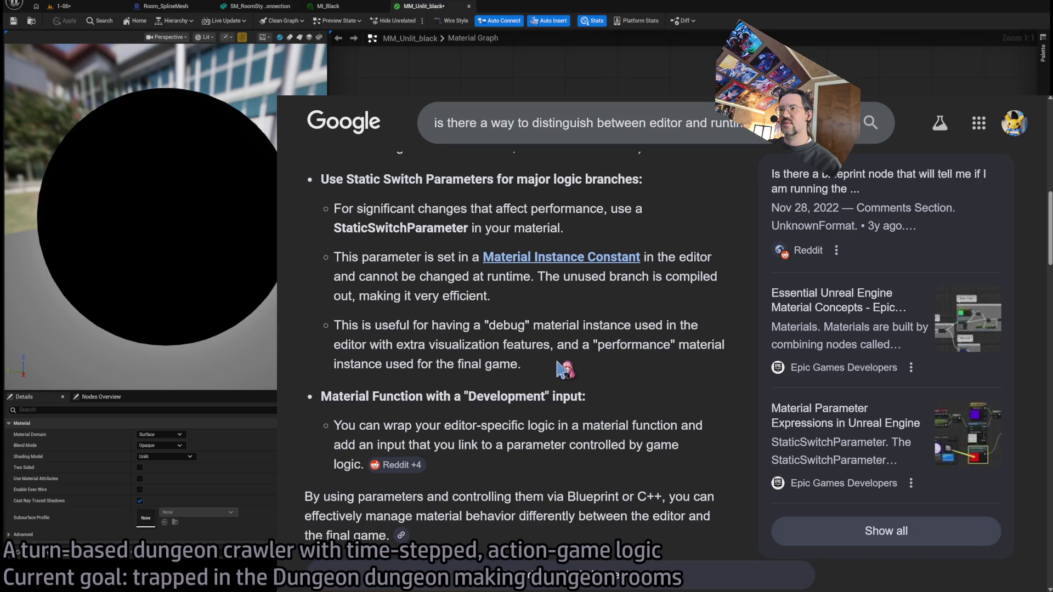
scroll(652, 389, "down", 3)
mouse_move(661, 251)
left_mouse_down()
mouse_move(676, 302)
mouse_move(565, 212)
left_mouse_up()
left_click(680, 309)
left_click(570, 180)
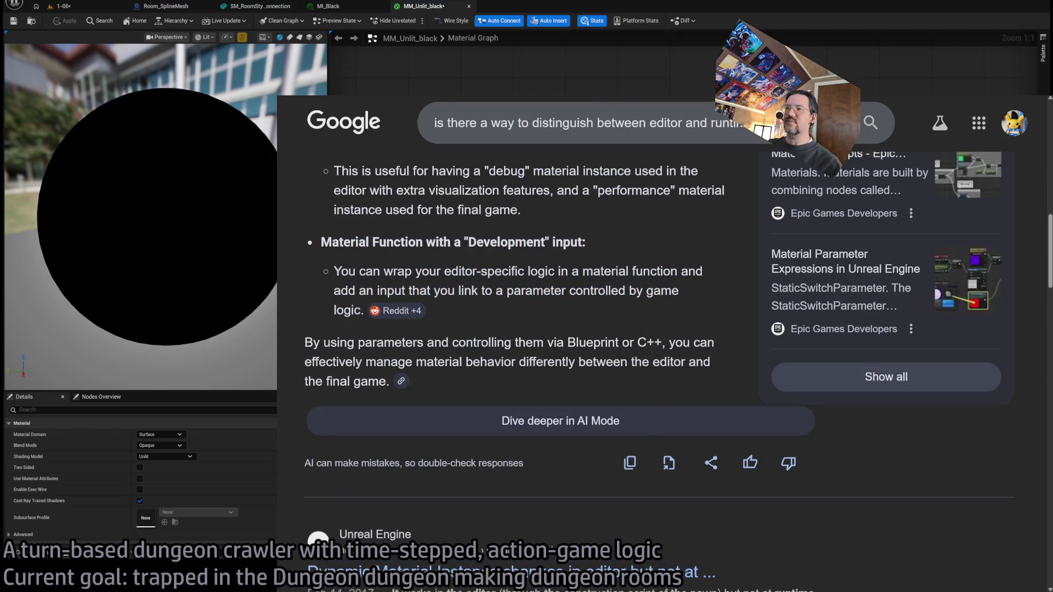
Step: Back in Unreal's 1-06 level, open the GLD parameter collection from the Content Drawer
key("ctrl+Tab")
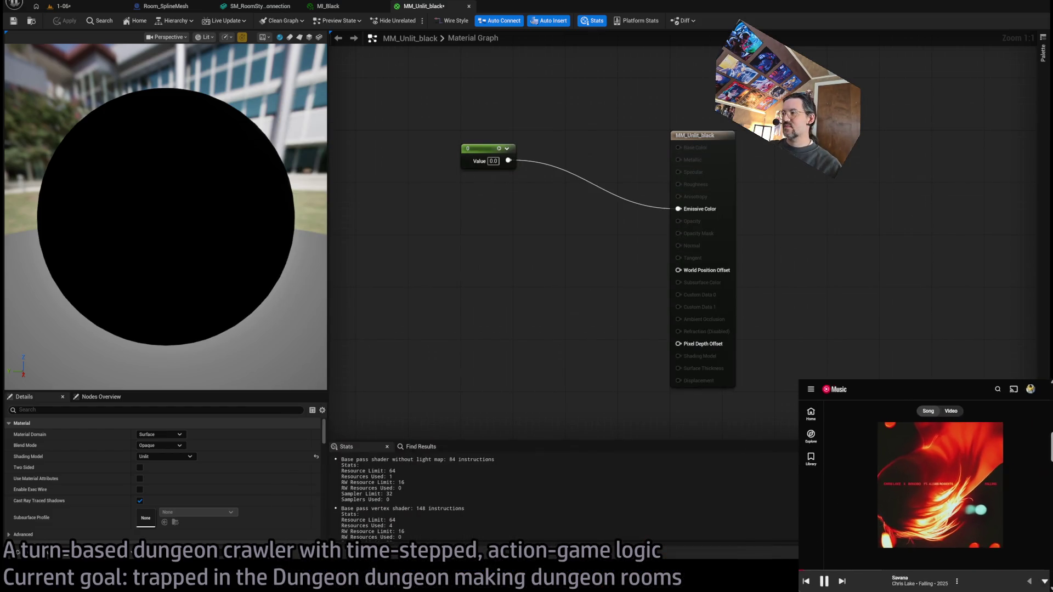
left_click(63, 6)
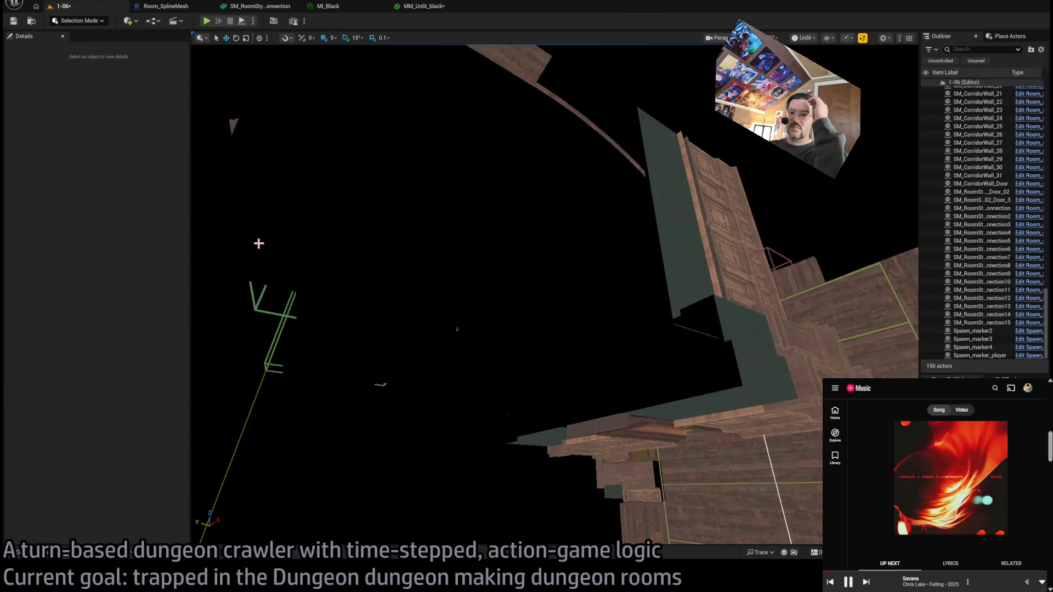
left_click(44, 553)
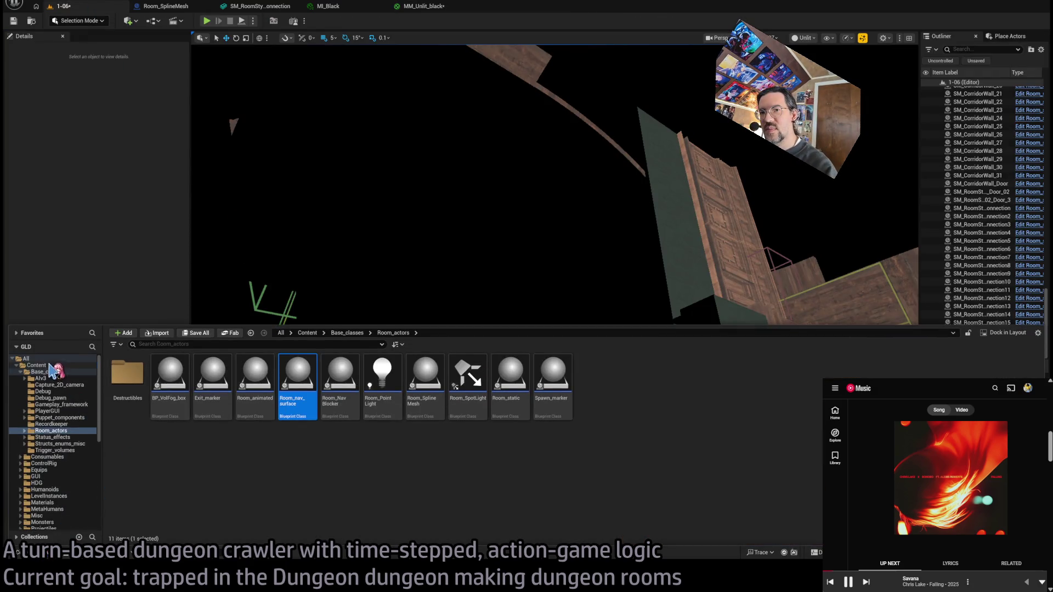
left_click(37, 365)
type("param")
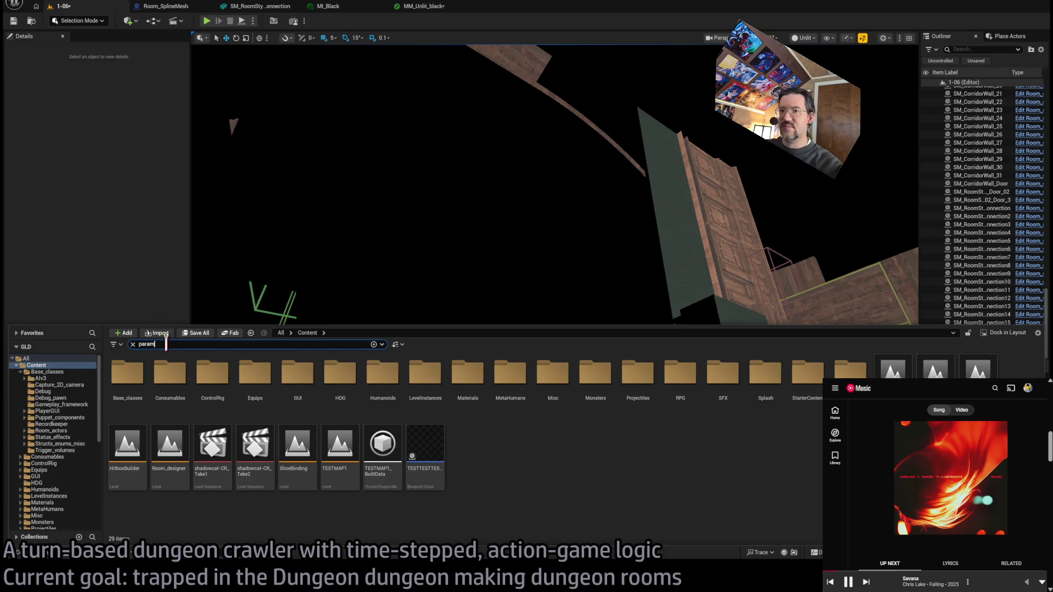
double_click(211, 378)
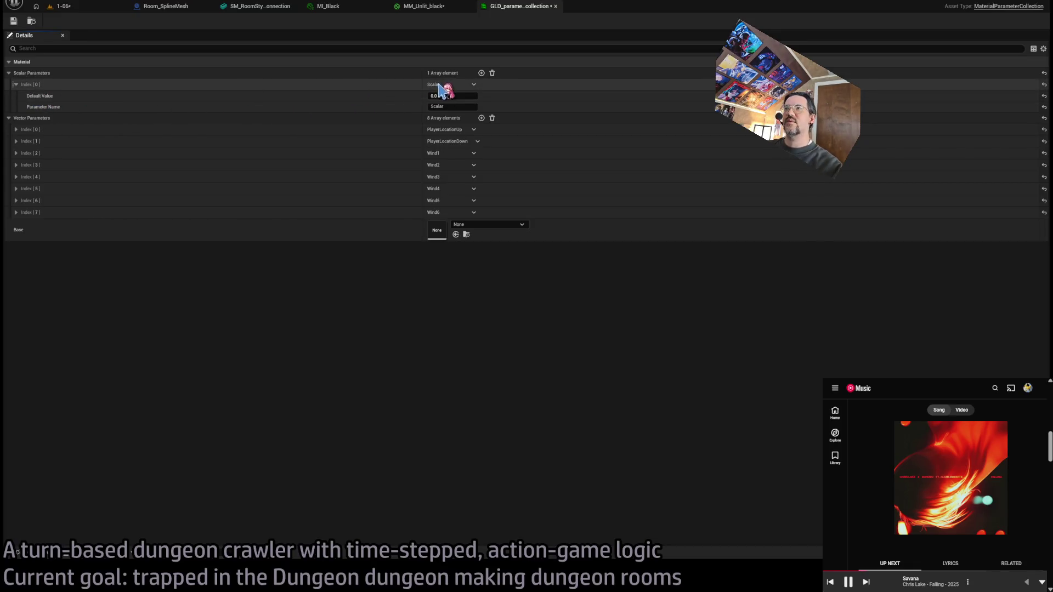
Step: Rename the scalar parameter to IsEditor, set its default value to 1.0, and save
left_click(444, 107)
type("IsEditor")
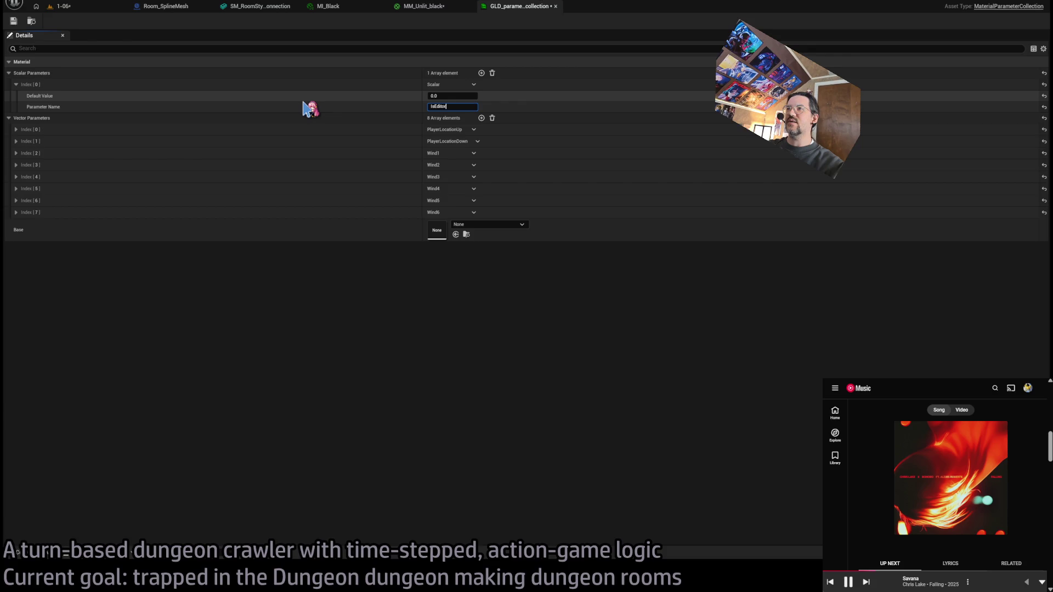
left_click(467, 96)
type("1")
left_click(13, 21)
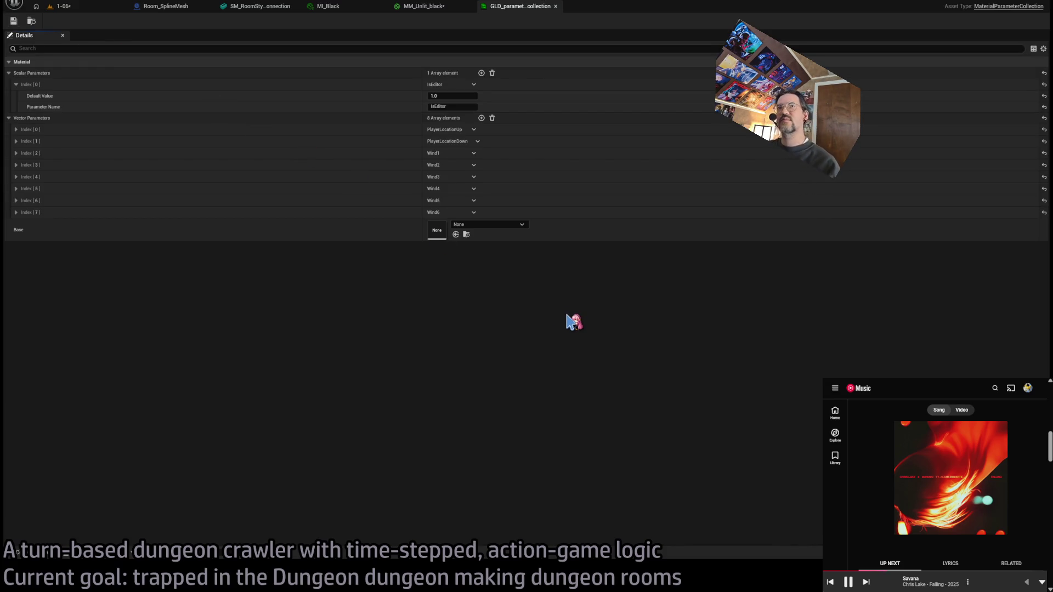
Step: Revisit MM_Unlit_black and MI_Black, then clear the 'param' search in the Content Drawer
left_click(406, 8)
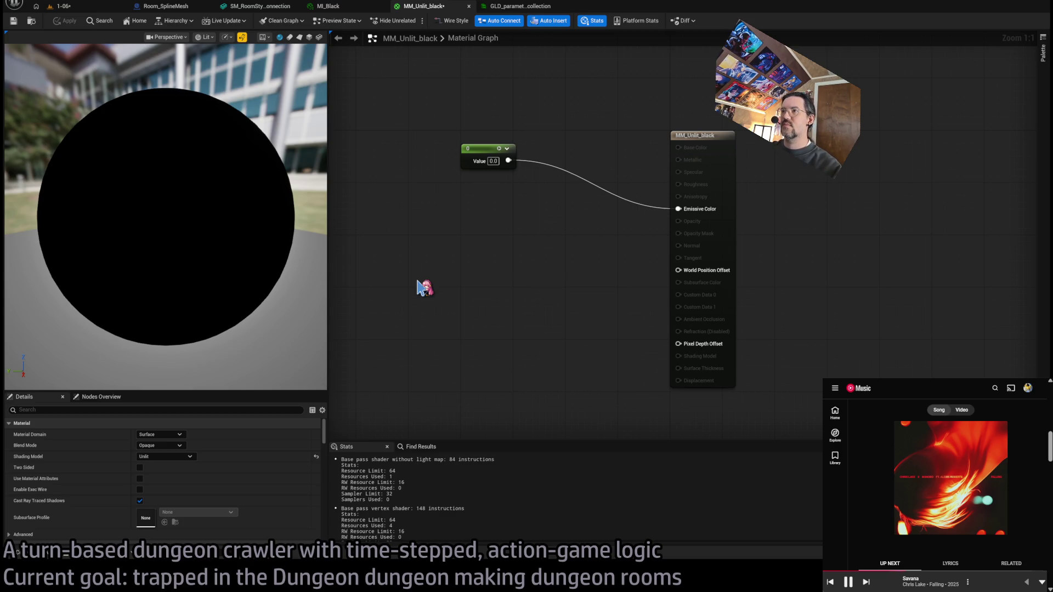
left_click(345, 8)
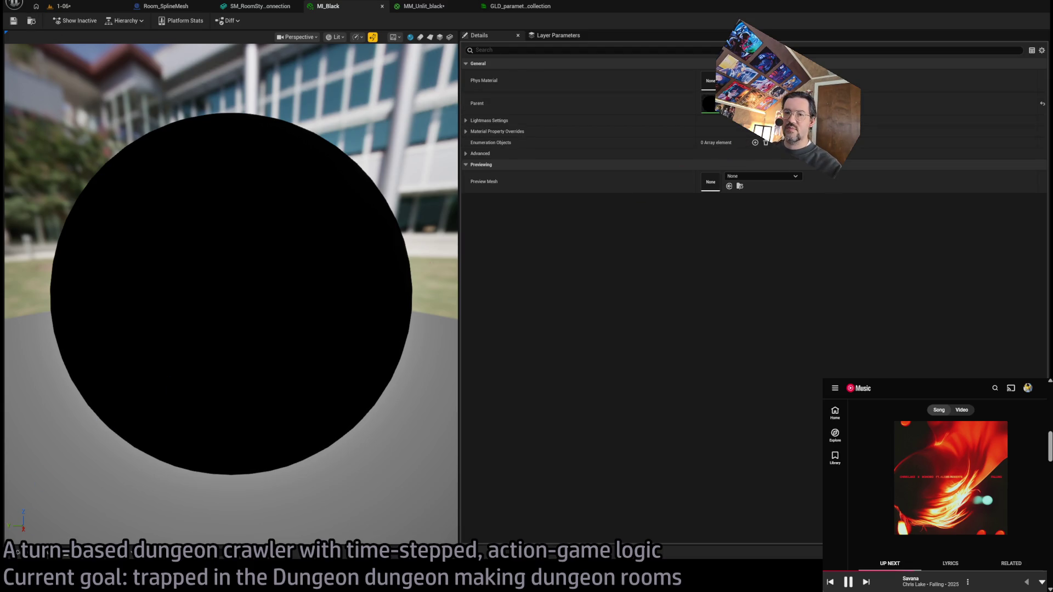
key("ctrl+space")
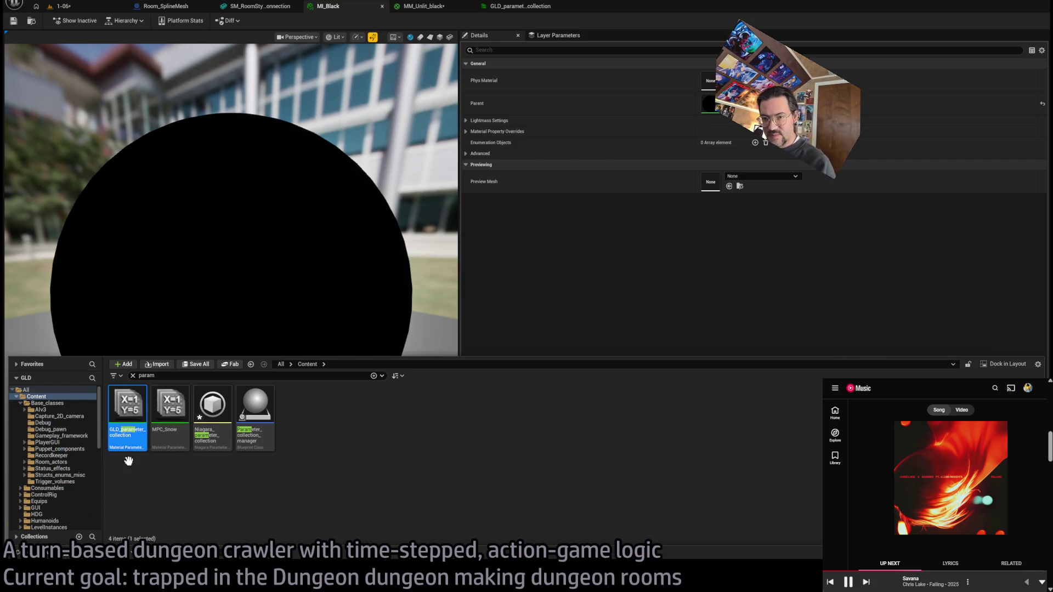
left_click(60, 406)
left_click(133, 375)
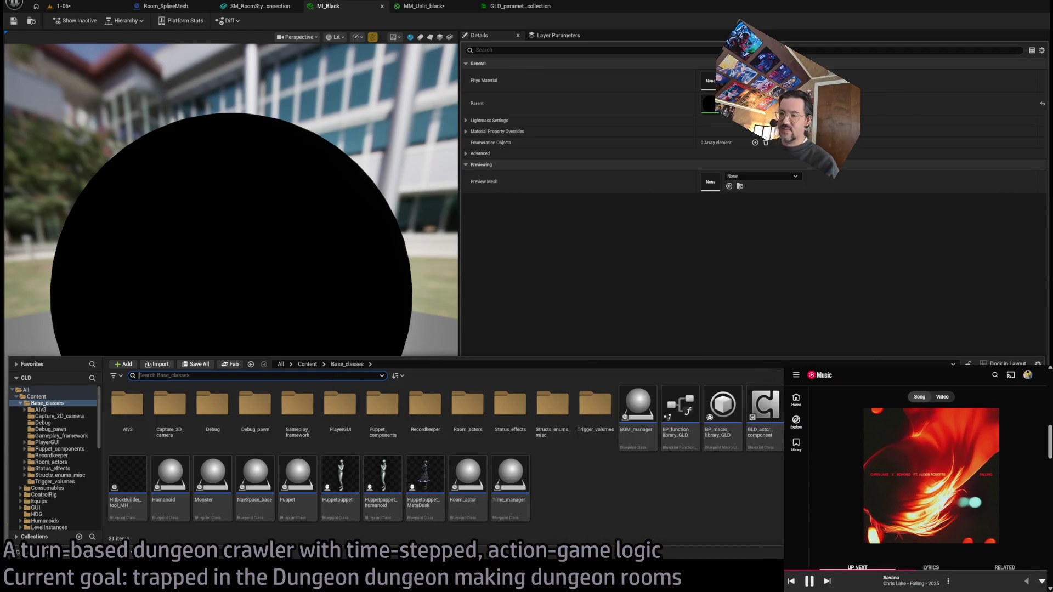
Step: Browse the content folders to the Materials folder and add a new material asset there
left_click(57, 505)
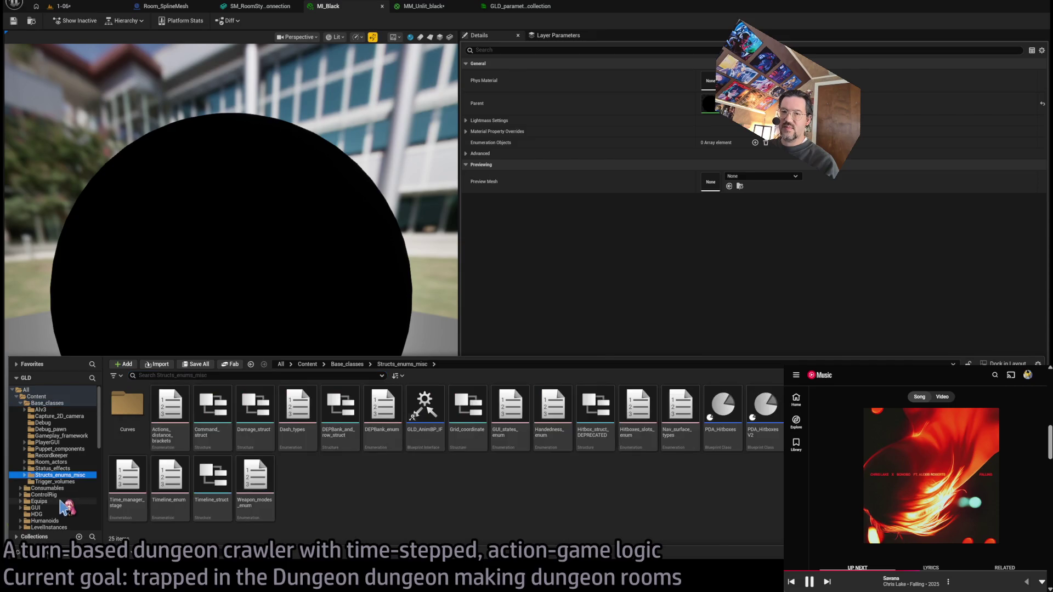
scroll(60, 494, "down", 2)
left_click(55, 514)
left_click(55, 508)
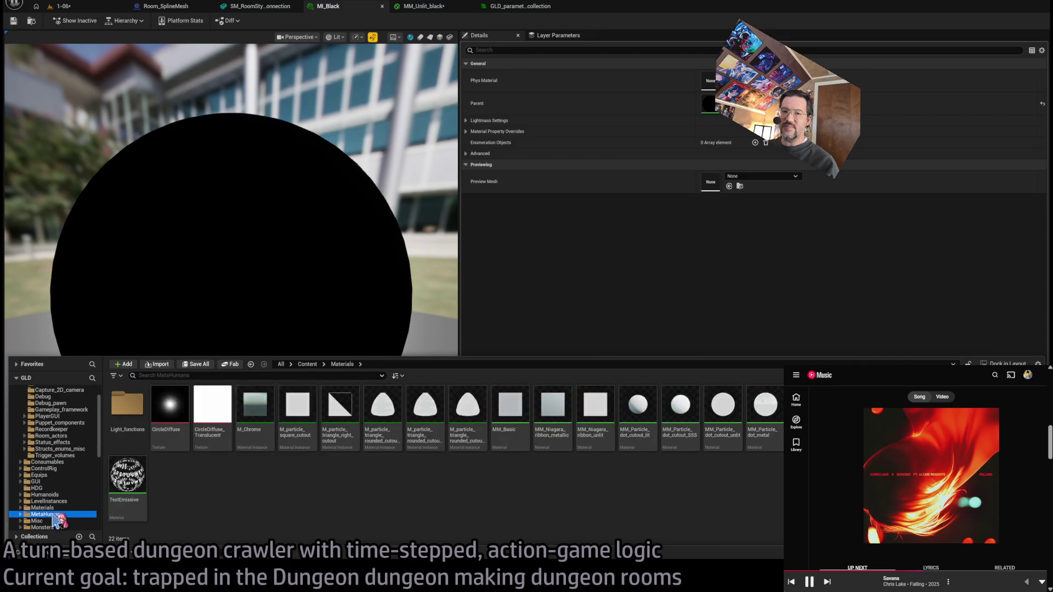
left_click(55, 489)
left_click(59, 470)
left_click(45, 495)
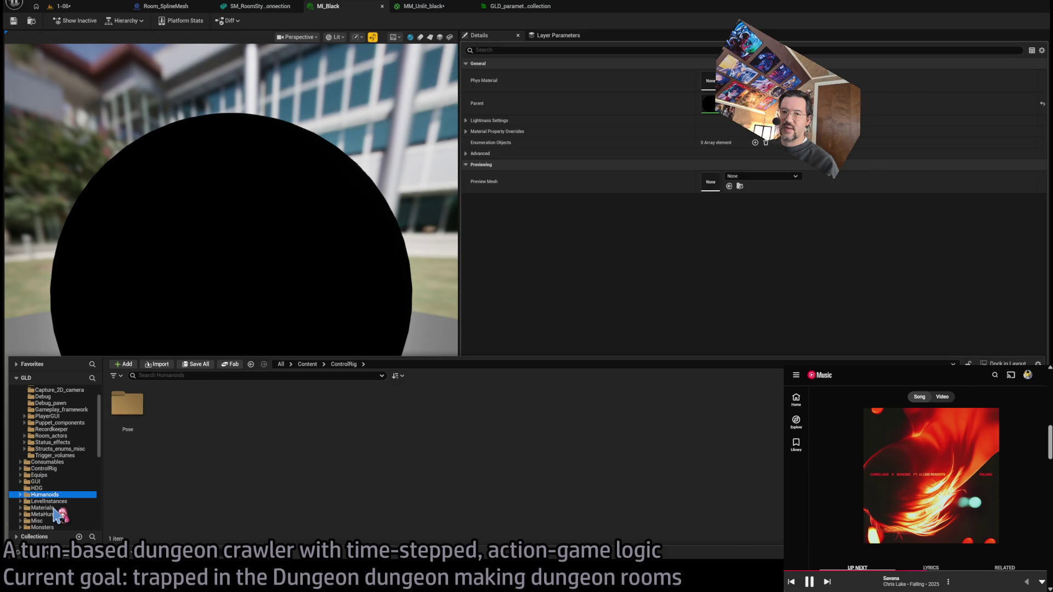
left_click(44, 508)
left_click(37, 521)
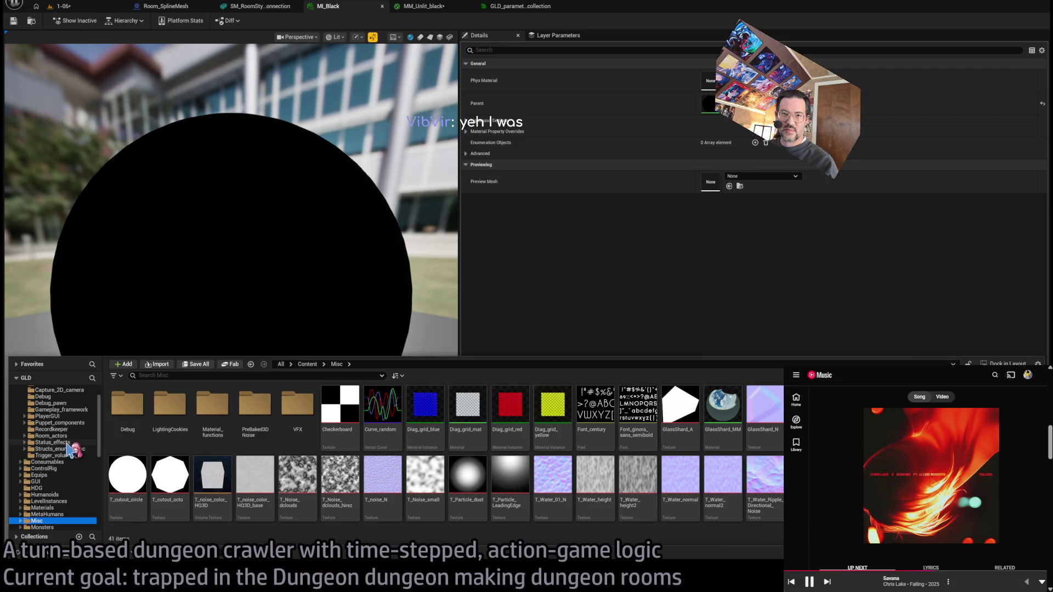
scroll(65, 439, "up", 2)
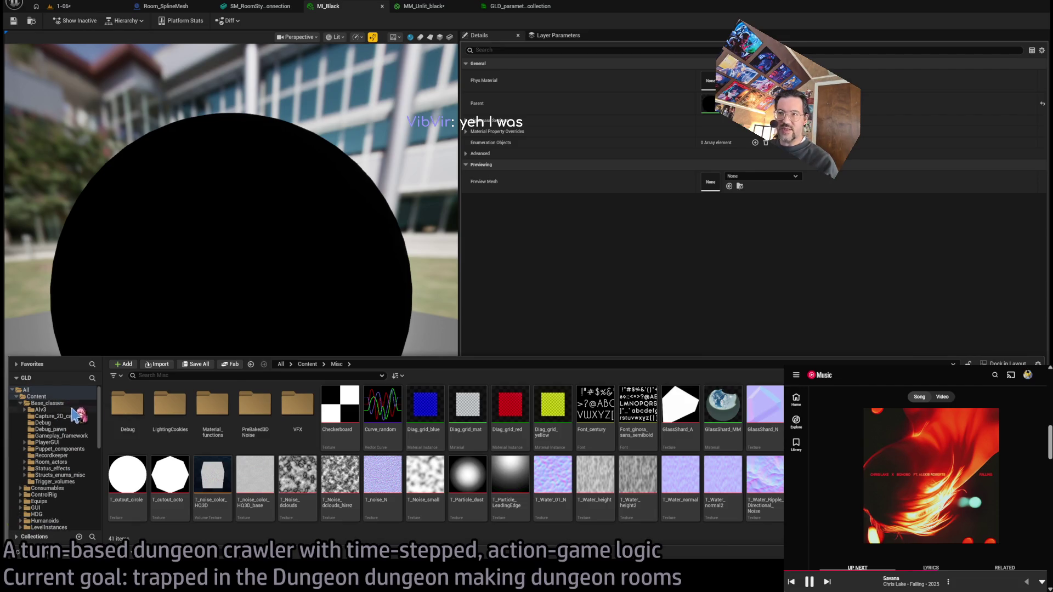
key("ctrl+b")
left_click(222, 505)
type("MM_Unl")
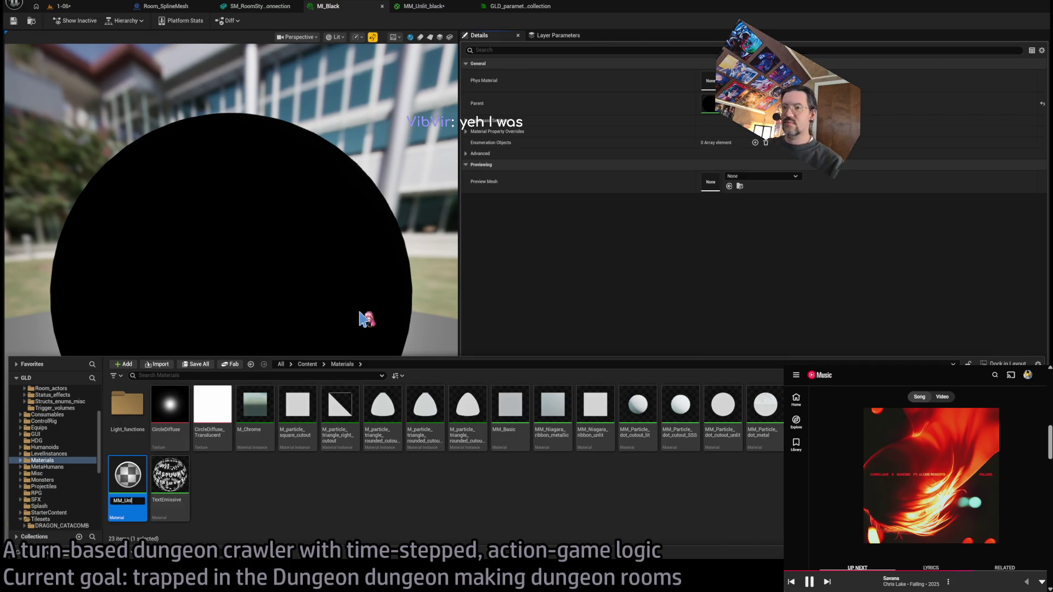
Step: Name the material MM_Unlit_black_debug, open it, and set its Shading Model to Unlit
type("it")
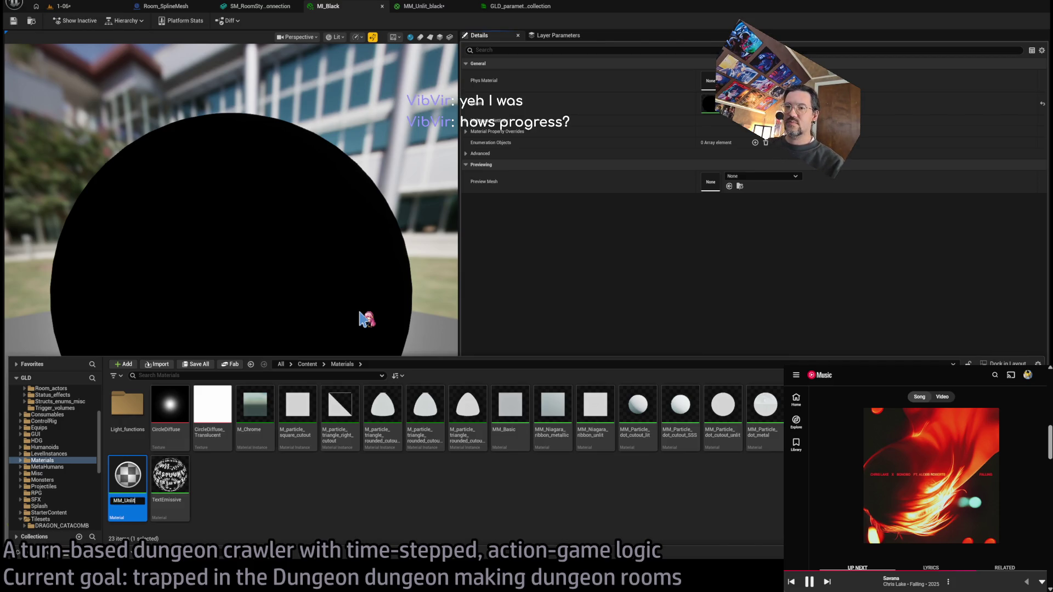
key("Return")
key("Return")
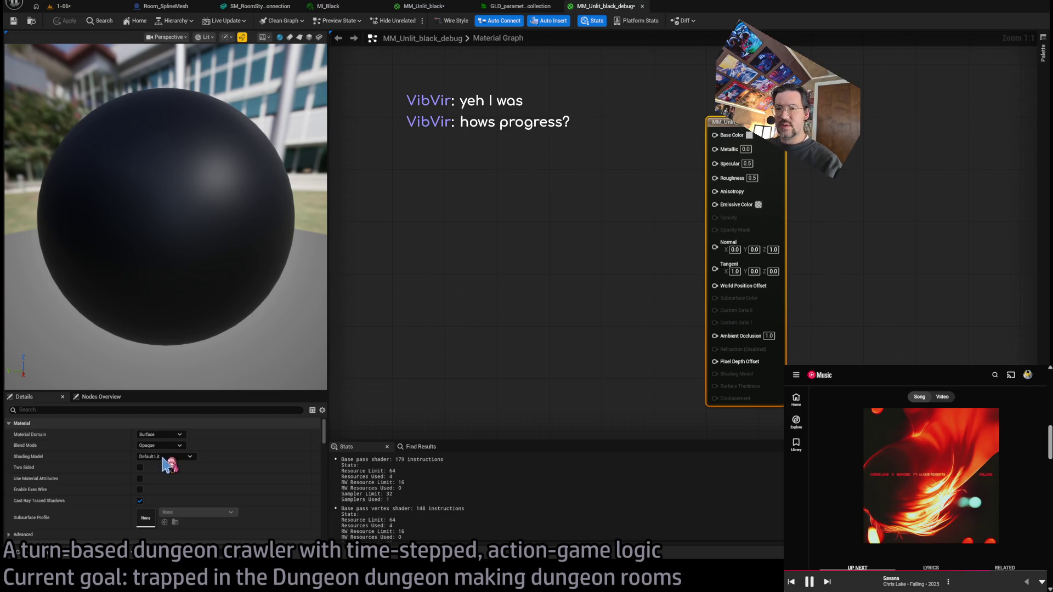
left_click(176, 457)
left_click(170, 383)
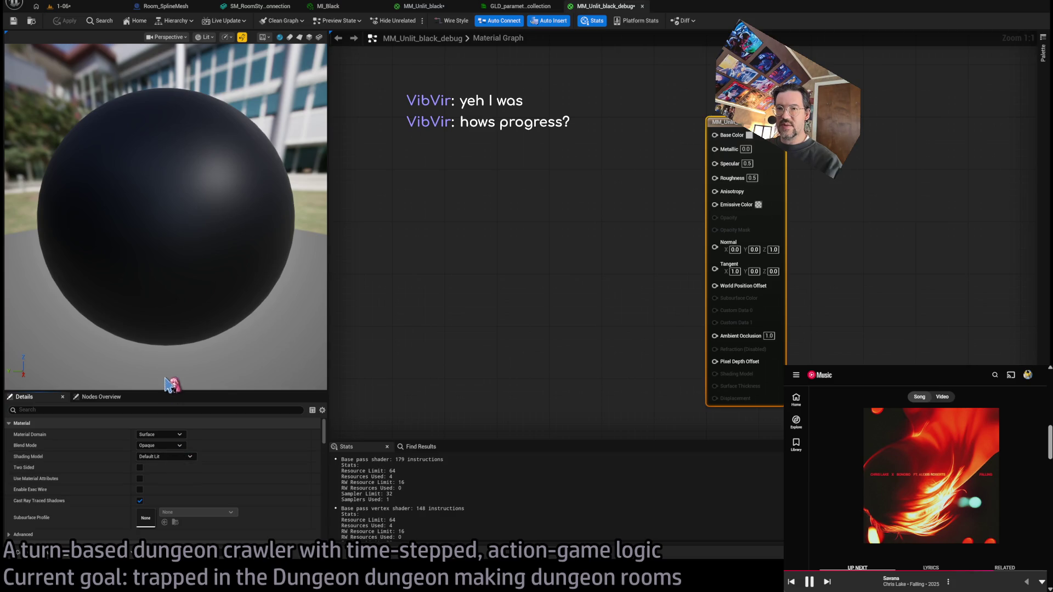
Step: Add a Collection Parameter node reading IsEditor from GLD_parameter_collection, then add a Dot node
mouse_move(627, 202)
left_mouse_down()
mouse_move(643, 252)
mouse_move(716, 280)
left_mouse_up()
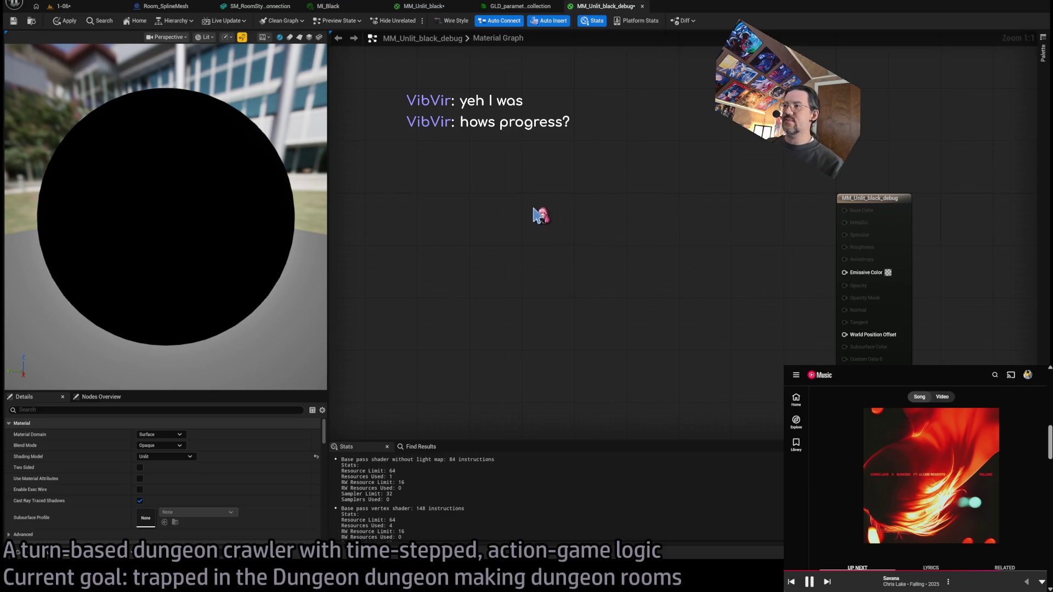
left_click_drag(540, 214, 536, 221)
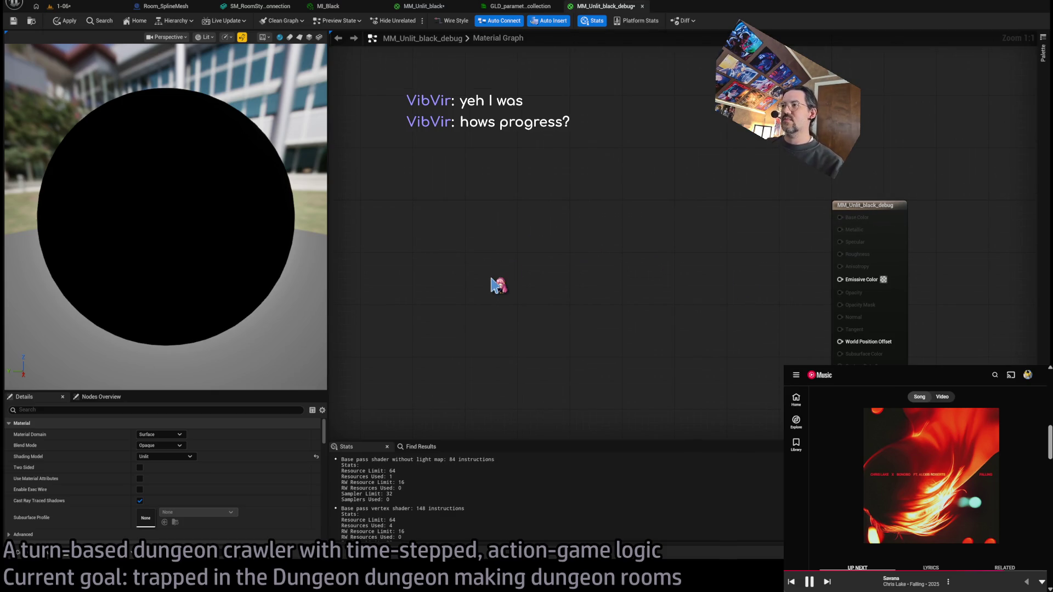
left_click(492, 279)
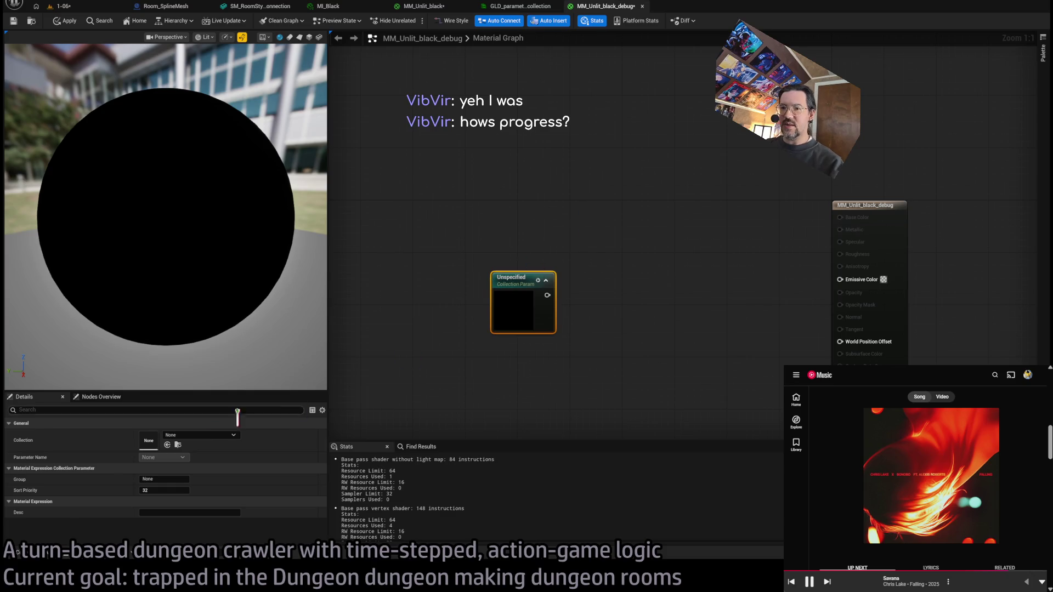
mouse_move(266, 437)
left_mouse_down()
mouse_move(263, 346)
mouse_move(495, 321)
left_mouse_up()
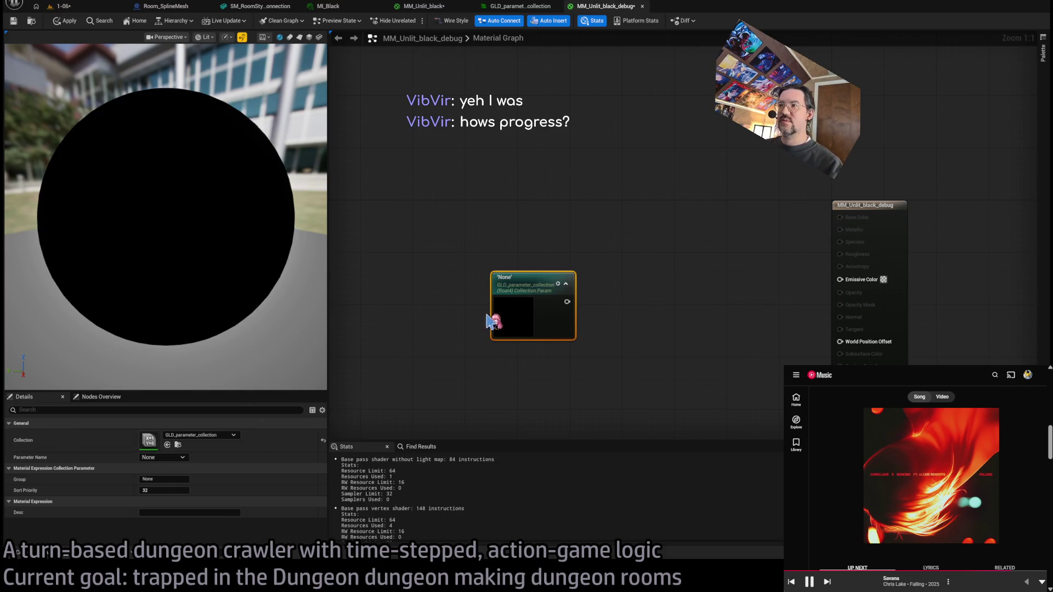
left_click(163, 484)
left_click_drag(527, 277, 393, 311)
mouse_move(517, 317)
left_mouse_down()
mouse_move(548, 312)
mouse_move(583, 274)
mouse_move(581, 214)
left_mouse_up()
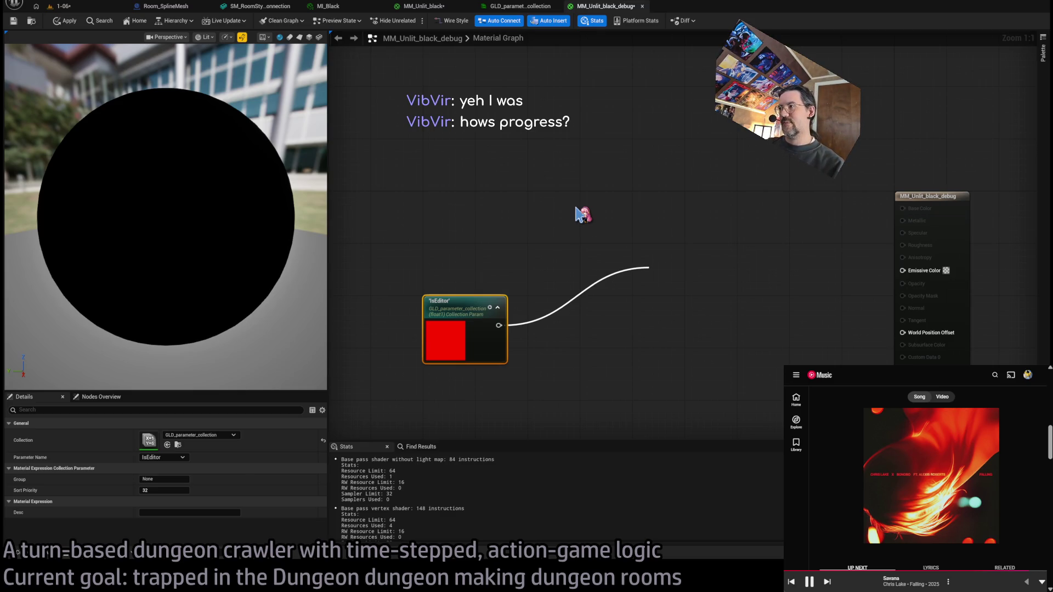
left_click(583, 214)
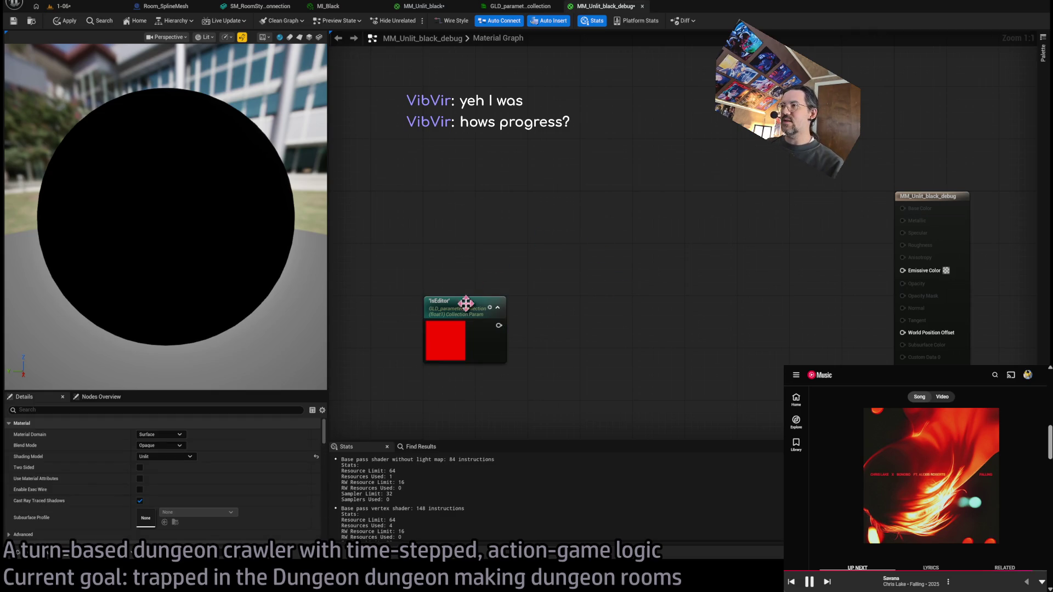
left_click(497, 307)
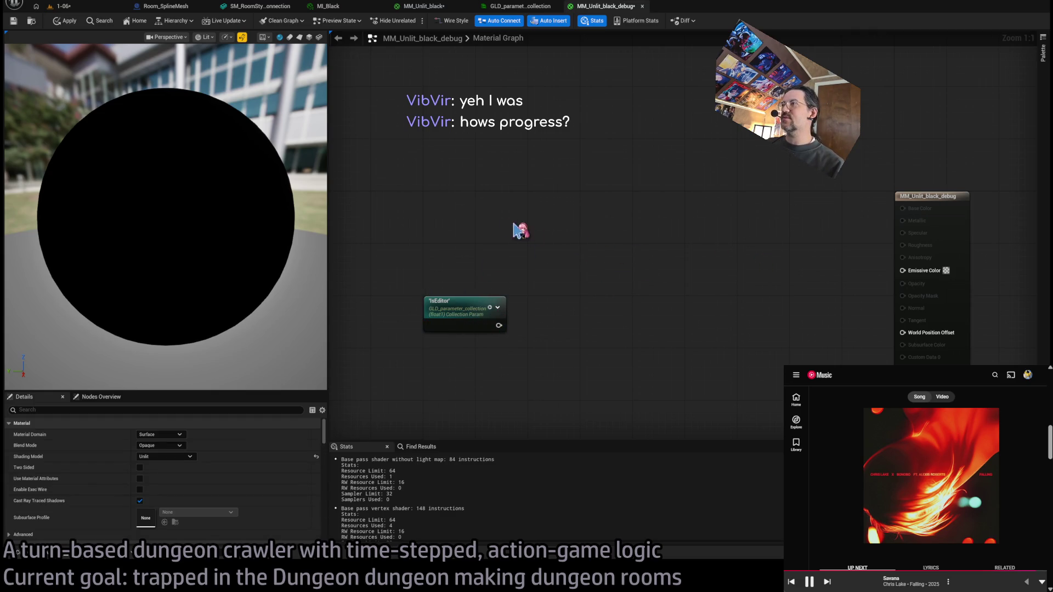
mouse_move(902, 270)
left_mouse_down()
mouse_move(731, 306)
mouse_move(691, 241)
left_mouse_up()
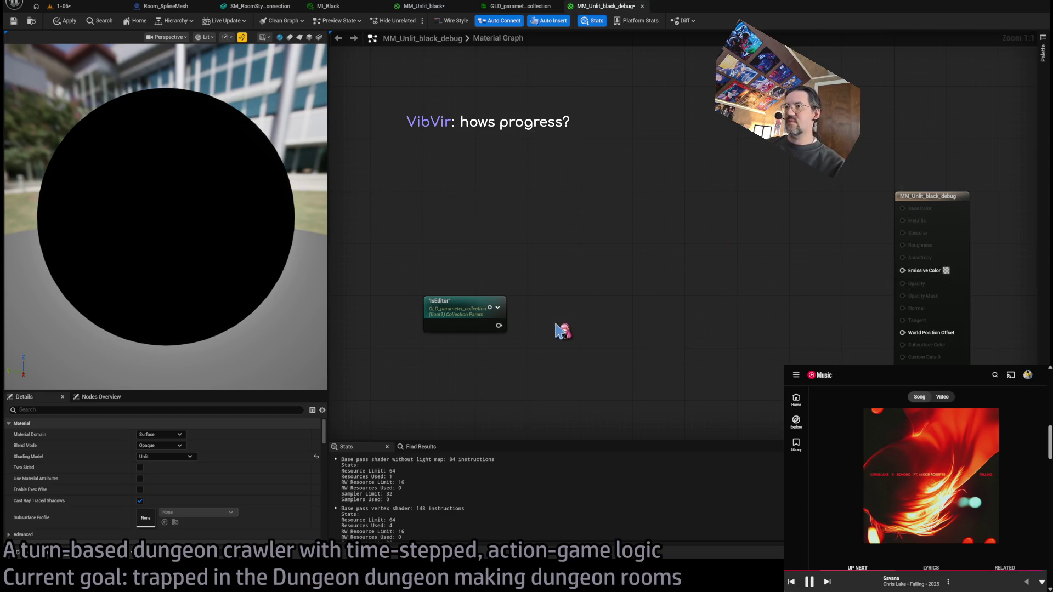
left_click(555, 324)
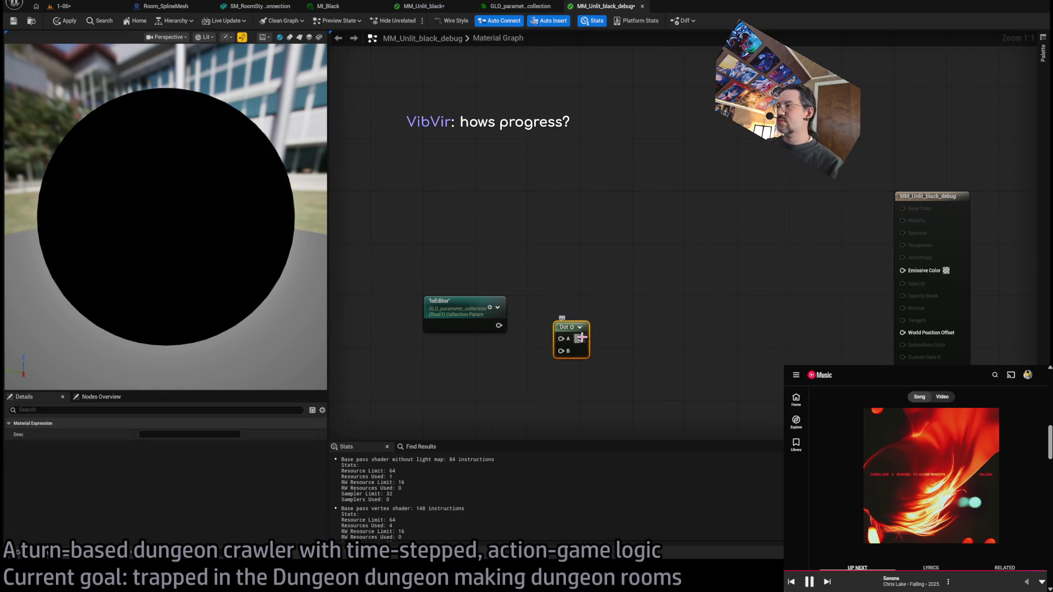
Step: Position the Dot node and add Camera Vector and PixelNormalWS nodes beside it
mouse_move(568, 328)
left_mouse_down()
mouse_move(448, 373)
mouse_move(546, 356)
left_mouse_up()
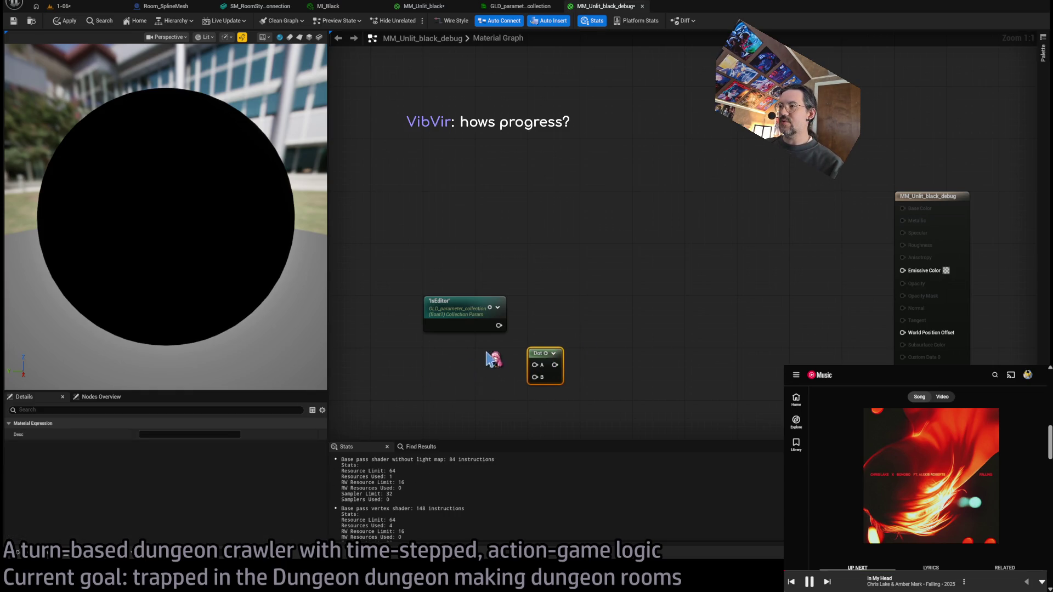
key("Home")
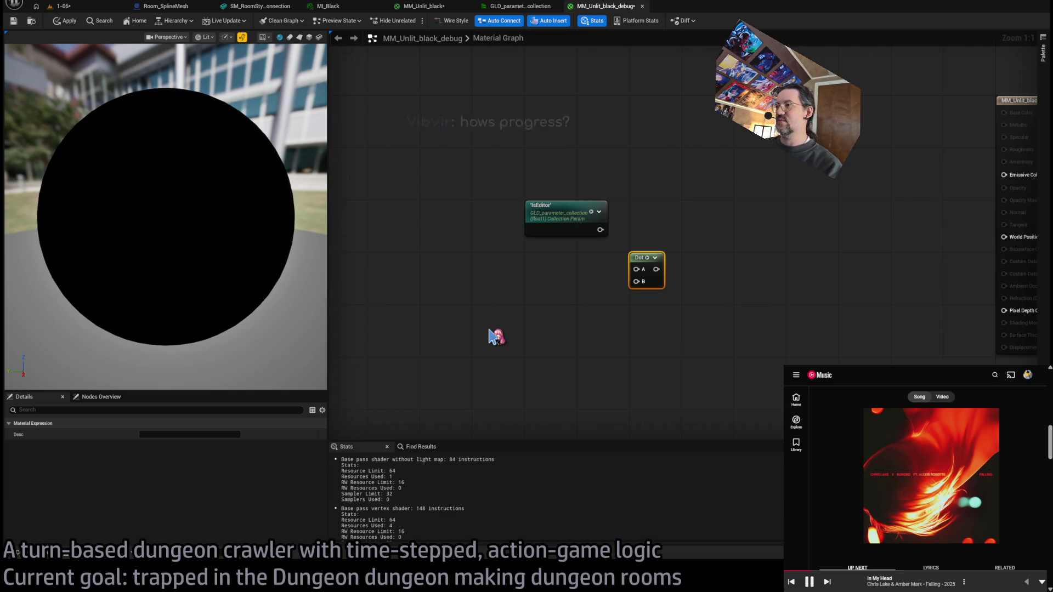
key("ctrl+v")
mouse_move(529, 341)
left_mouse_down()
mouse_move(501, 283)
mouse_move(513, 271)
left_mouse_up()
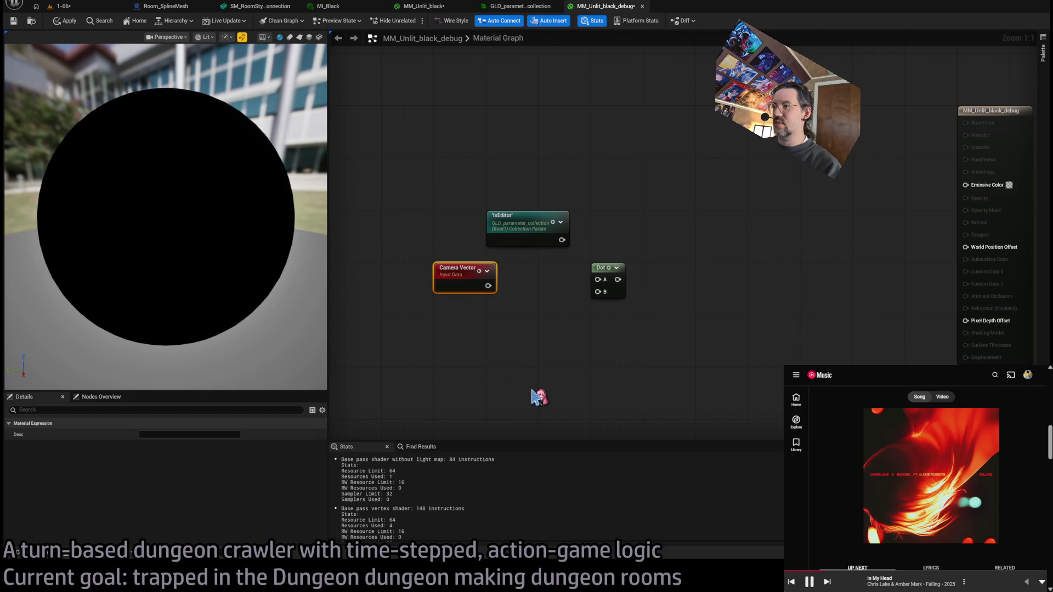
left_click(501, 376)
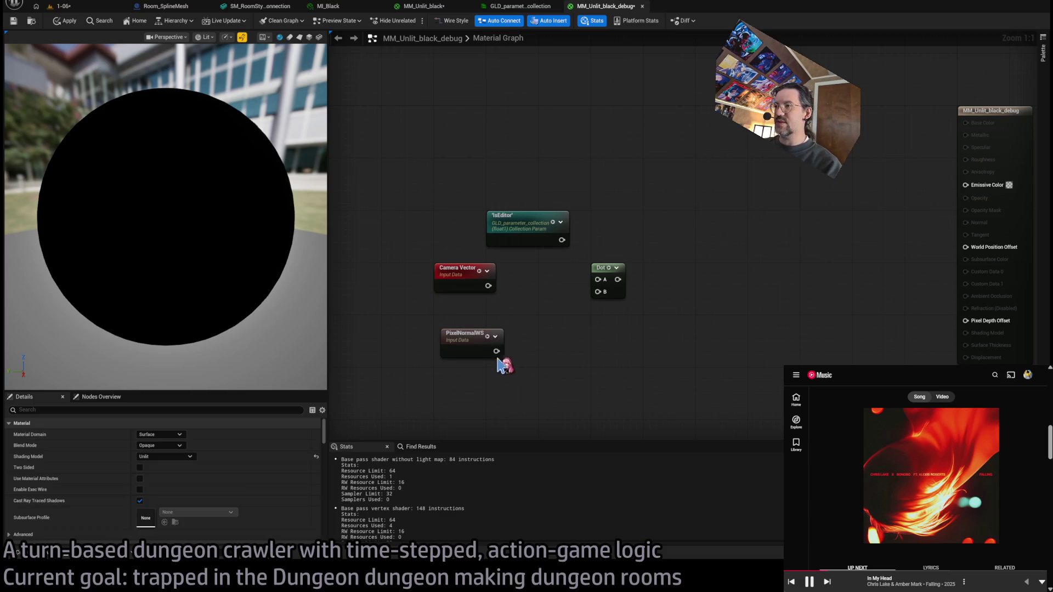
mouse_move(471, 343)
left_mouse_down()
mouse_move(462, 325)
mouse_move(612, 293)
mouse_move(603, 300)
left_mouse_up()
Step: Wire Camera Vector into Dot and connect Dot's output to Emissive Color, turning the preview white
left_click_drag(489, 286, 598, 280)
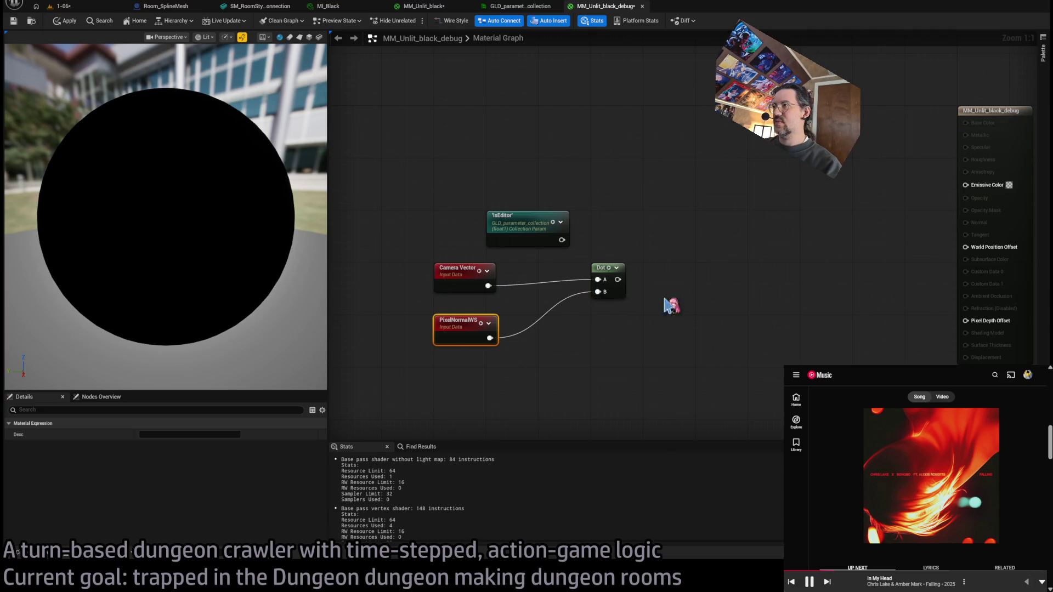
left_click_drag(523, 295, 873, 207)
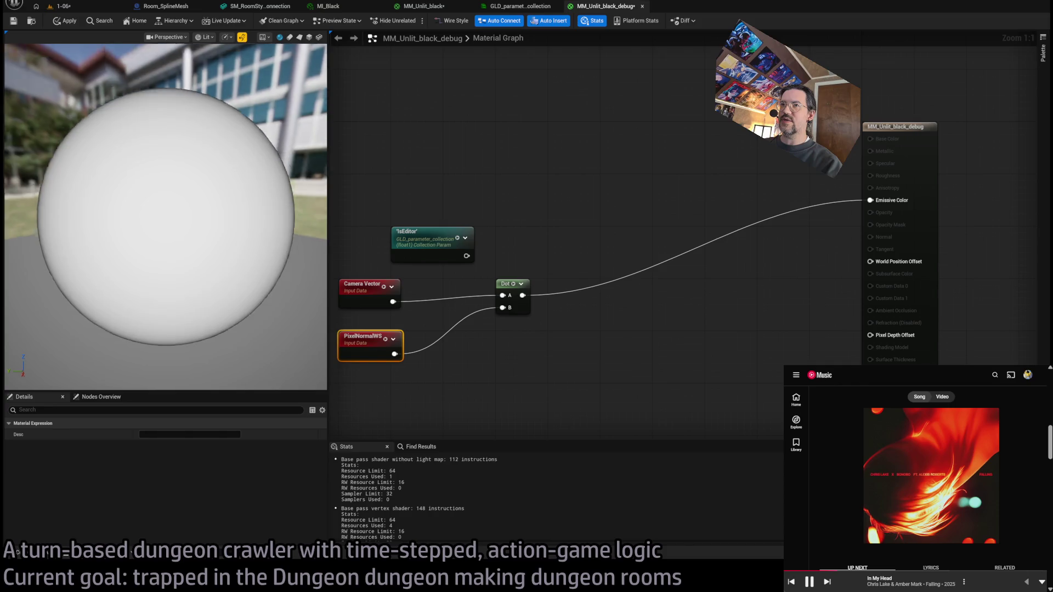
scroll(233, 225, "down", 3)
left_click(559, 329)
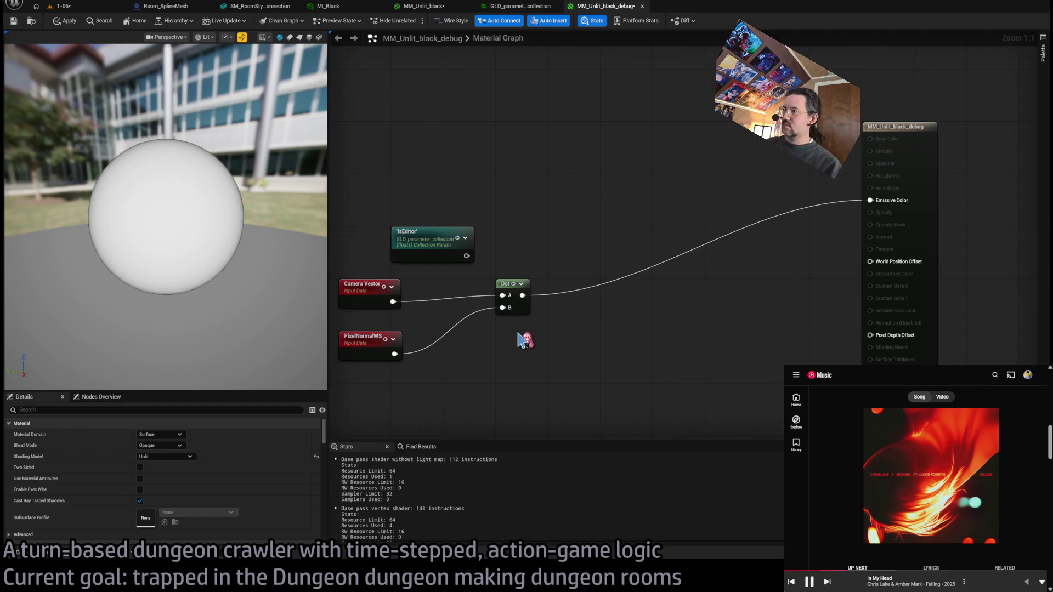
left_click_drag(510, 348, 655, 324)
Step: Rearrange IsEditor and Camera Vector, then try a RotateVector between Camera Vector and Dot A before deleting it
mouse_move(569, 216)
left_mouse_down()
mouse_move(548, 206)
mouse_move(515, 158)
left_mouse_up()
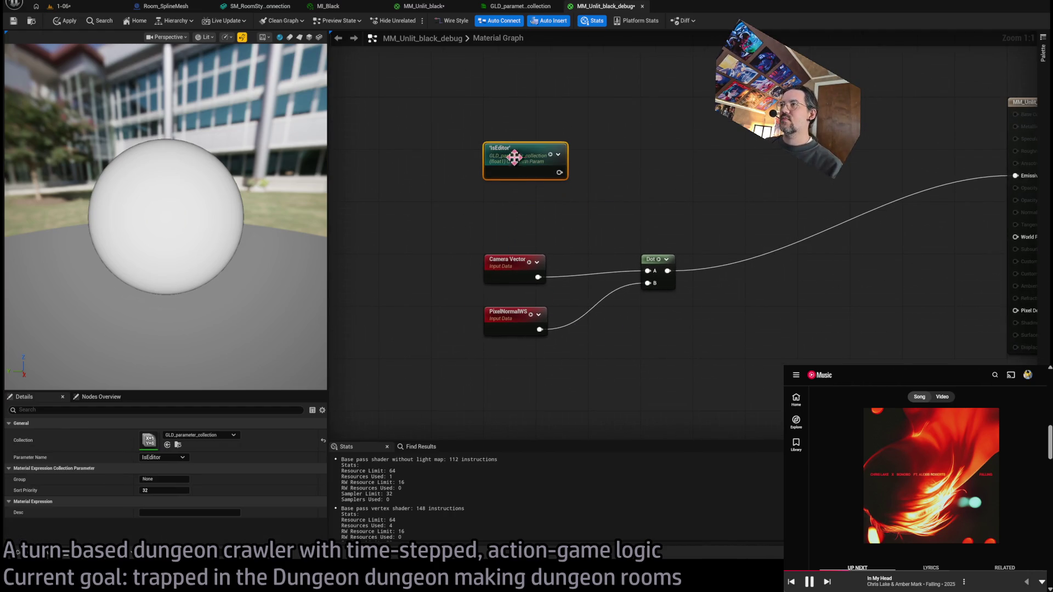
left_click_drag(506, 268, 404, 274)
left_click(475, 247)
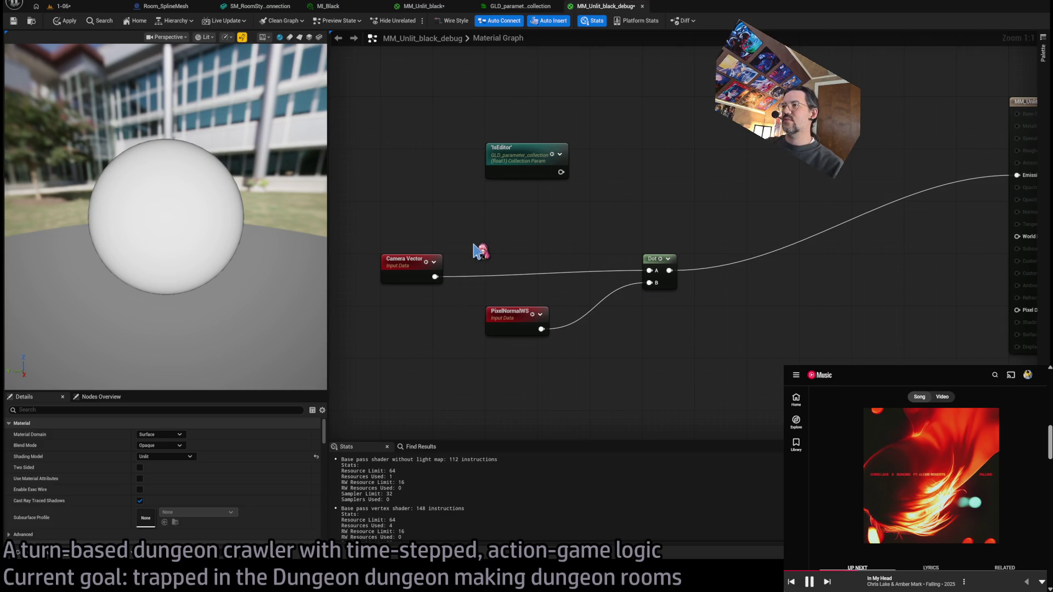
key("ctrl+v")
left_click_drag(481, 251, 499, 229)
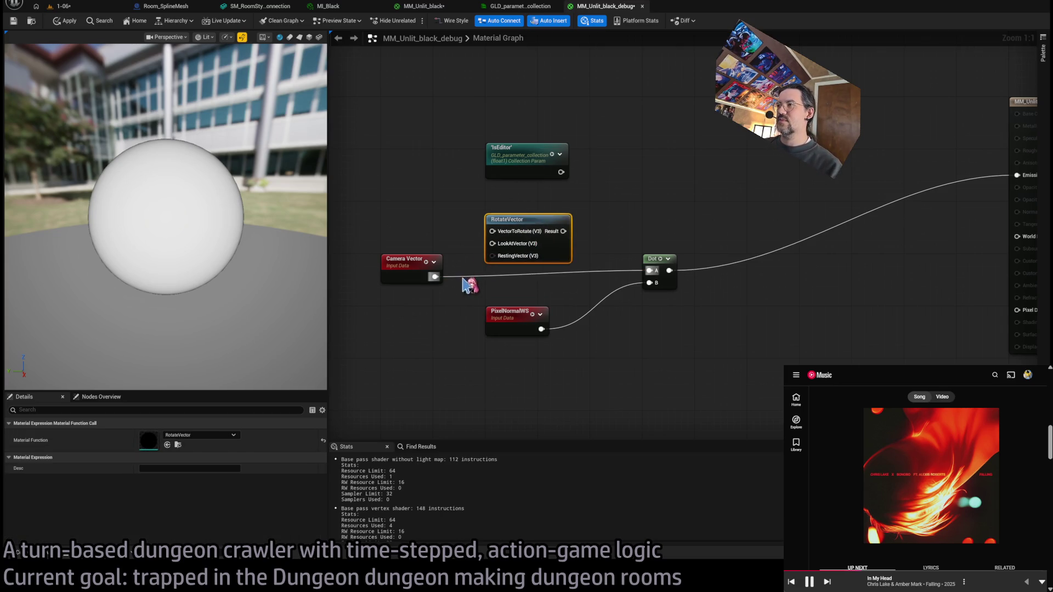
left_click_drag(466, 268, 493, 231)
left_click_drag(563, 231, 650, 270)
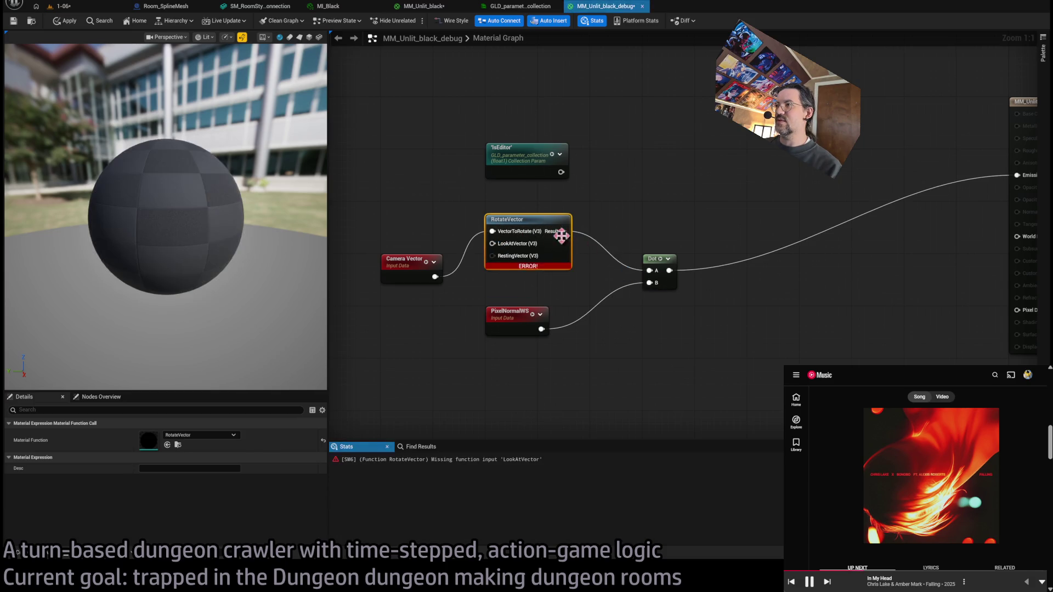
left_click_drag(536, 232, 536, 252)
key("Delete")
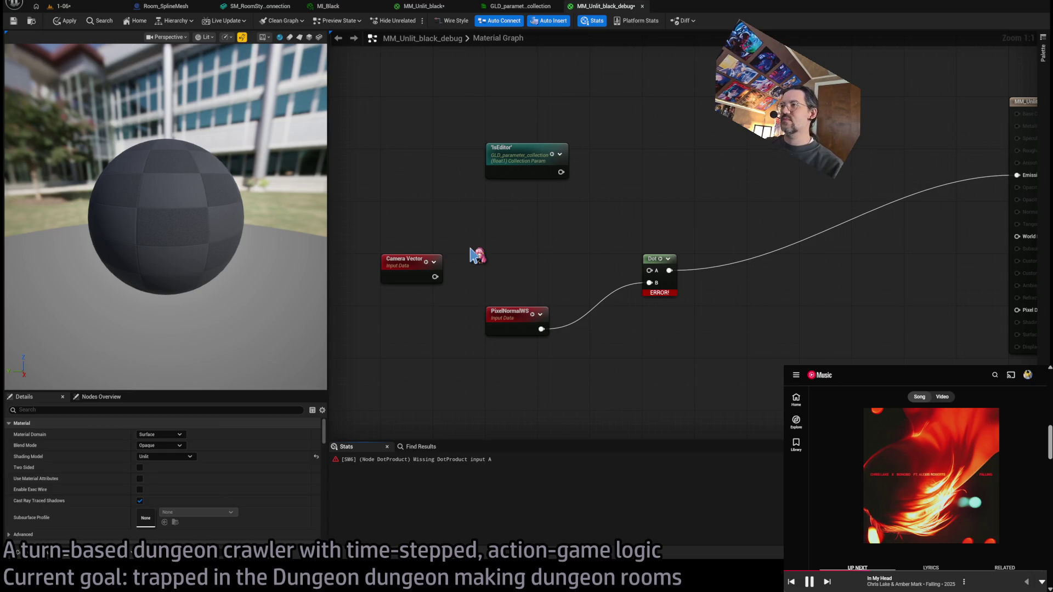
Step: Try MF_RotateVector_90, remove it, and re-add RotateVector wired from Camera Vector into Dot A
key("ctrl+v")
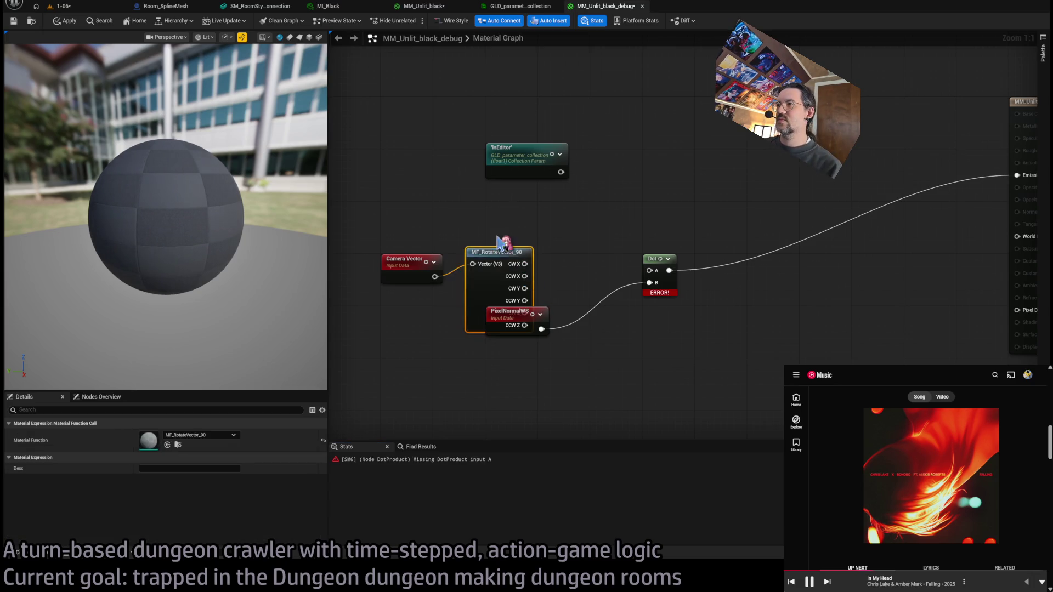
left_click_drag(498, 250, 524, 211)
key("Delete")
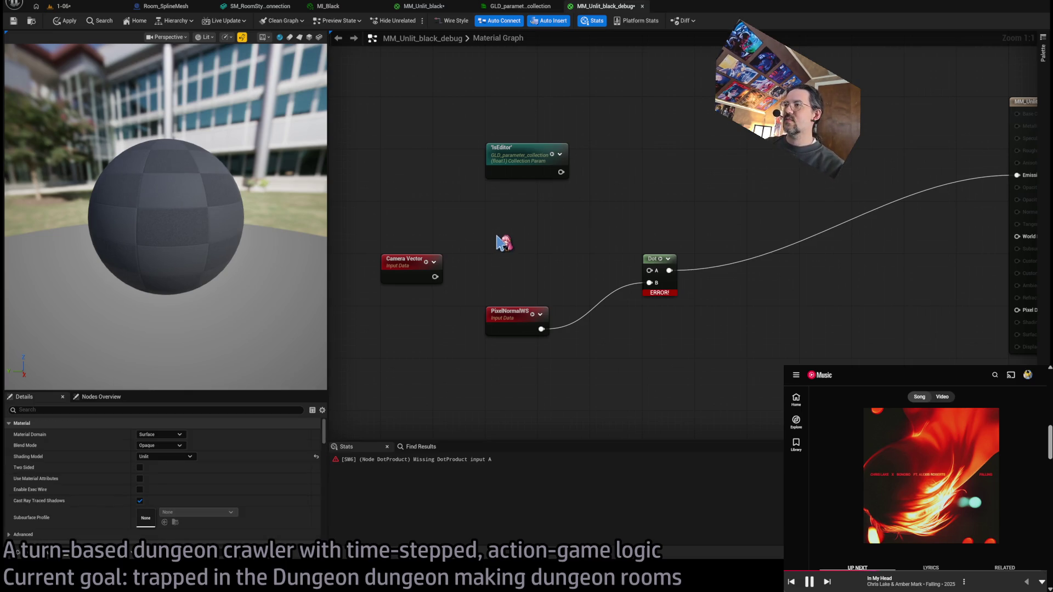
key("ctrl+v")
left_click_drag(435, 277, 499, 251)
left_click_drag(574, 253, 650, 270)
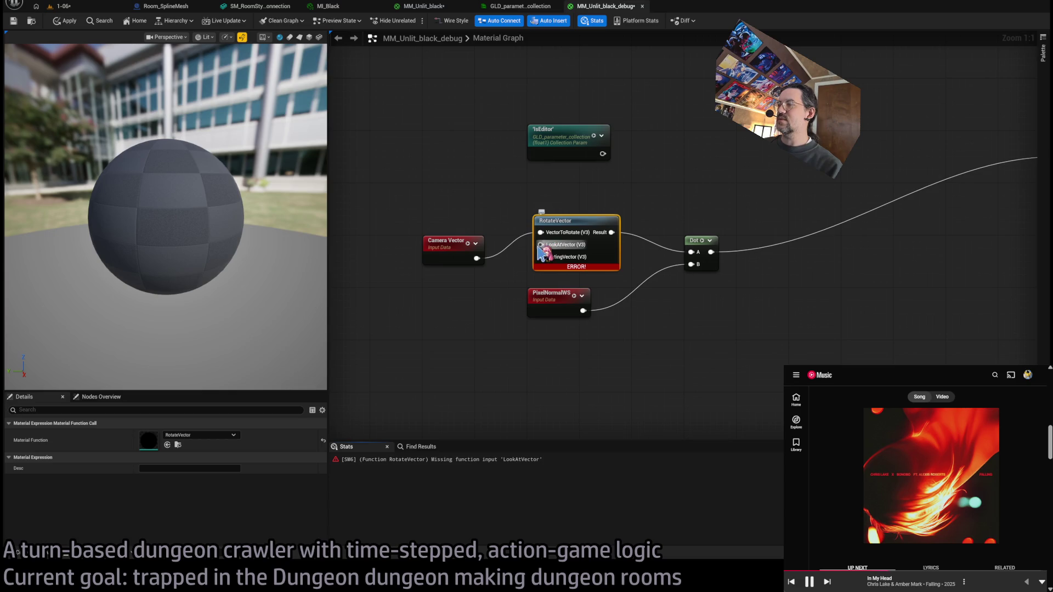
Step: Move PixelNormalWS down and connect a new Make Vector3 into RotateVector's LookAtVector
left_click_drag(544, 294, 544, 347)
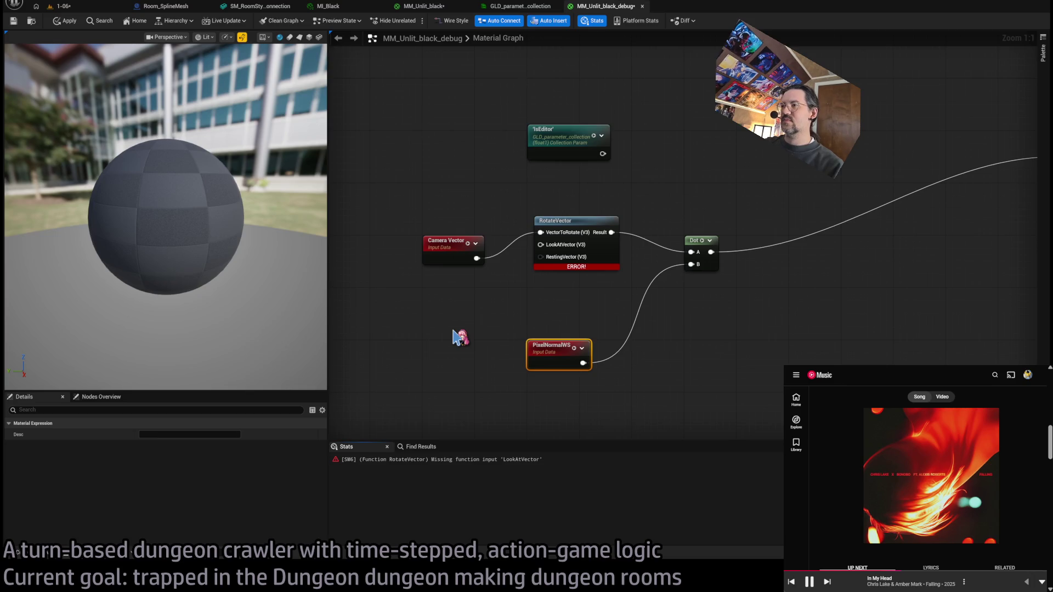
key("ctrl+v")
mouse_move(453, 332)
left_mouse_down()
mouse_move(416, 302)
mouse_move(546, 252)
mouse_move(541, 245)
left_mouse_up()
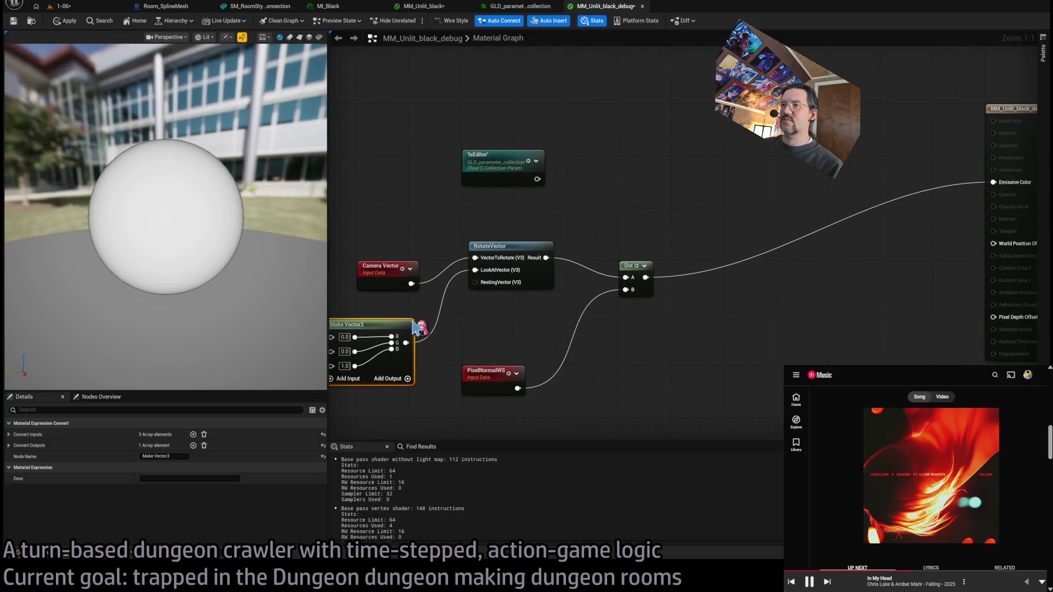
left_click_drag(418, 327, 482, 360)
left_click_drag(662, 320, 571, 306)
Step: Set the Make Vector3 components to 1, 1 and 0
left_click(371, 341)
type("1")
key("Return")
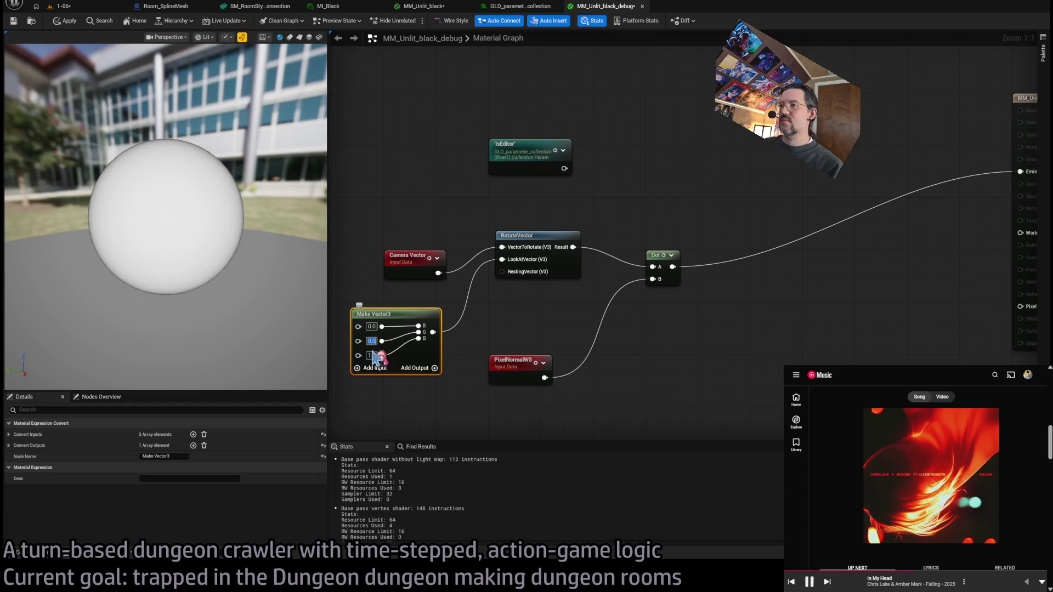
type("0")
type("1")
key("Return")
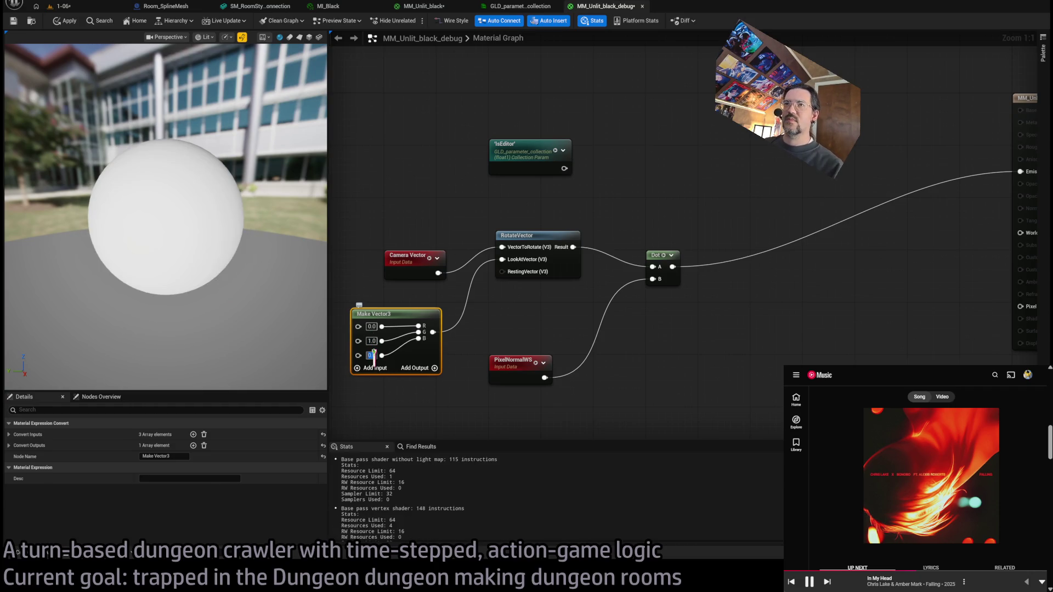
type("0")
key("Return")
left_click(371, 326)
type("1")
key("Return")
left_click(371, 340)
type("1")
key("Return")
Step: Orbit the preview sphere, then delete the Make Vector3 and RotateVector nodes
mouse_move(297, 317)
left_mouse_down()
mouse_move(236, 376)
mouse_move(159, 269)
mouse_move(126, 184)
mouse_move(260, 268)
left_mouse_up()
left_click_drag(488, 344, 535, 302)
key("Delete")
left_click(581, 219)
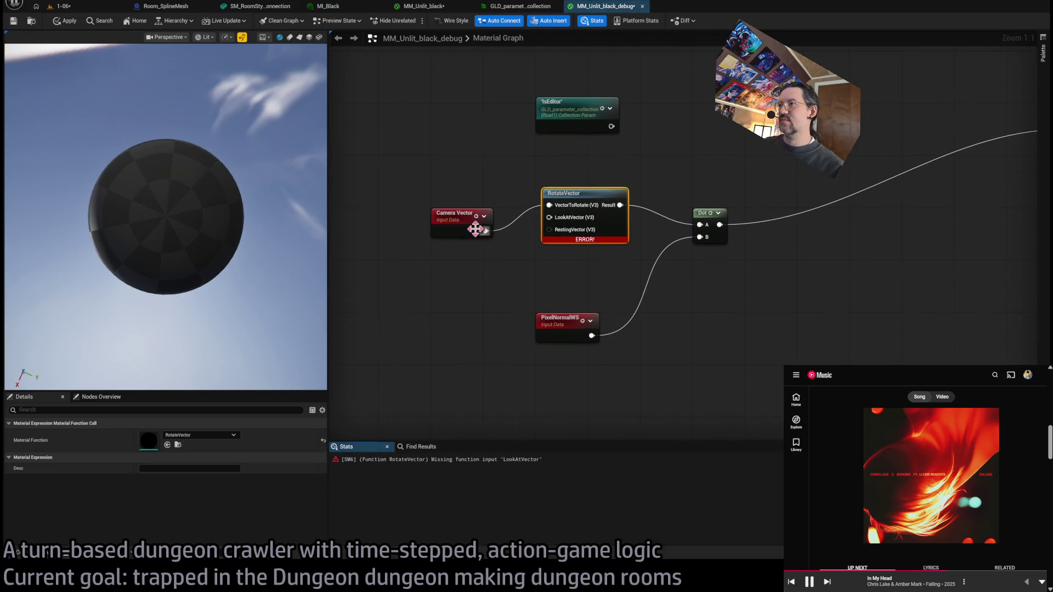
key("Delete")
Step: Move Camera Vector left and add a CameraDirectionVector function node
left_click_drag(462, 223, 412, 228)
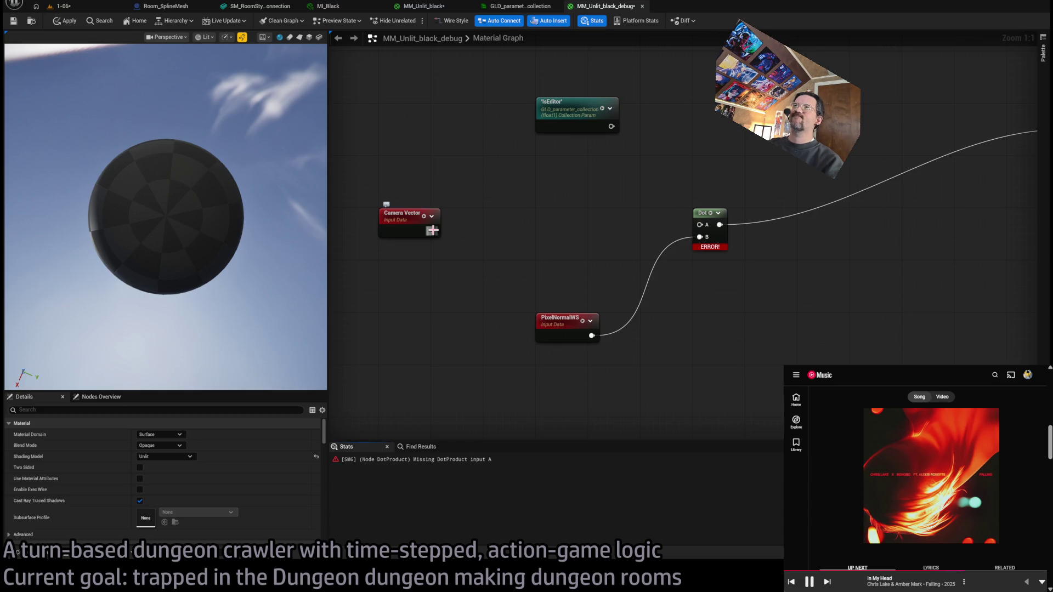
mouse_move(433, 231)
left_mouse_down()
mouse_move(492, 204)
mouse_move(433, 231)
left_mouse_up()
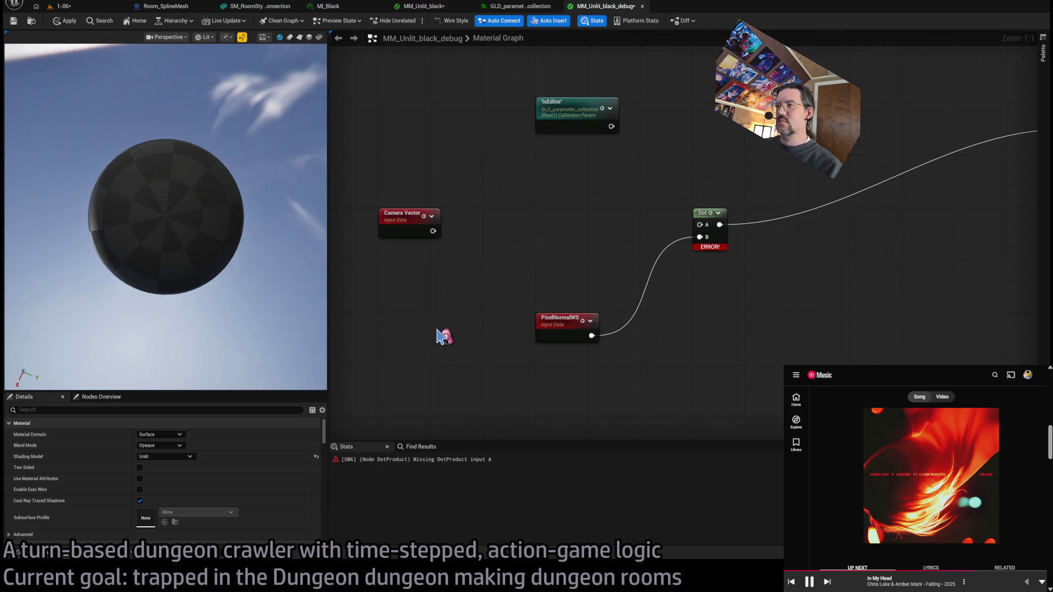
key("ctrl+v")
Step: Wire CameraDirectionVector into Dot input A and orbit the preview to judge the shading
mouse_move(412, 281)
left_mouse_down()
mouse_move(413, 247)
mouse_move(706, 229)
left_mouse_up()
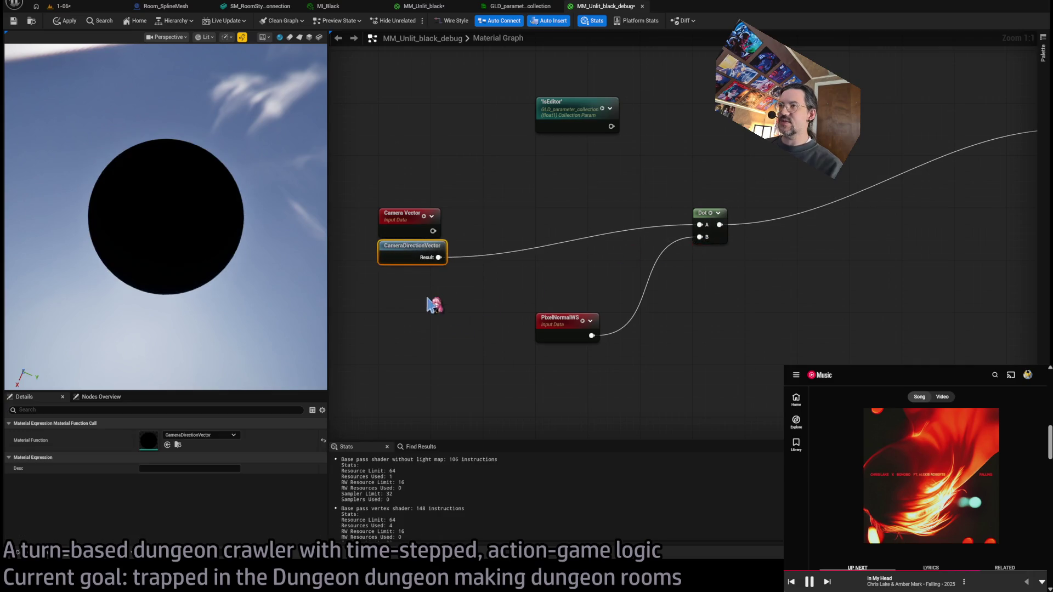
left_click_drag(219, 247, 219, 192)
left_click_drag(291, 222, 291, 252)
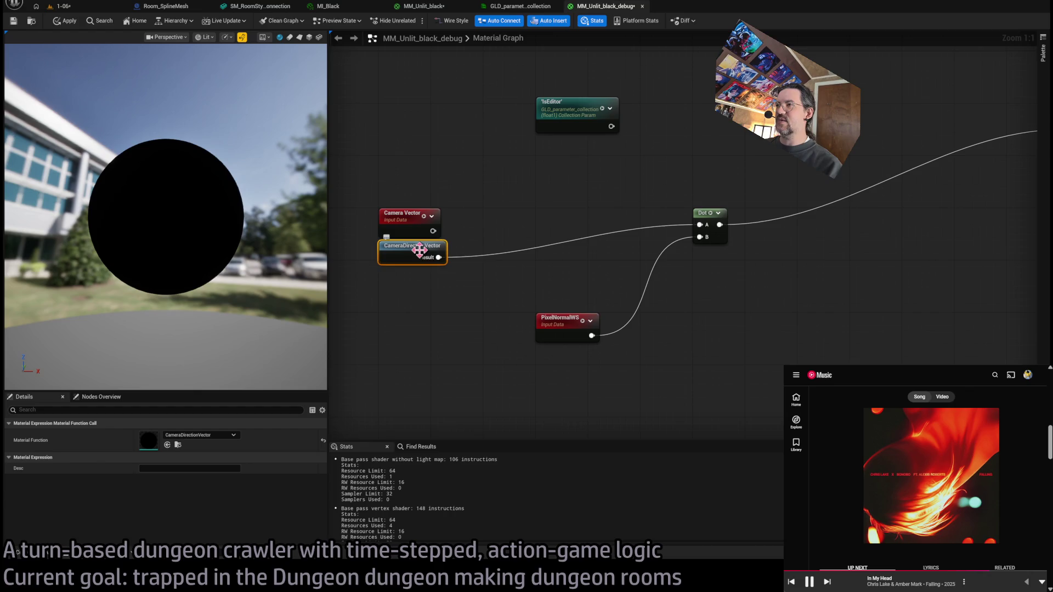
Step: Rewire Camera Vector into Dot A, delete CameraDirectionVector, and add a CameraWorldBlend node
left_click_drag(468, 267, 738, 268)
key("Delete")
left_click(439, 254)
left_click(433, 326)
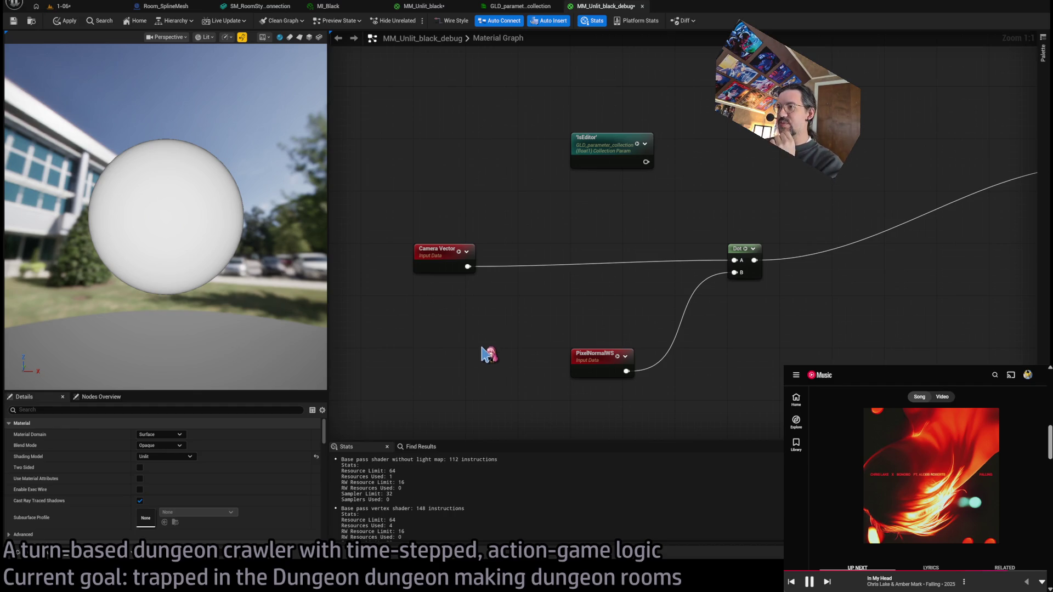
key("ctrl+v")
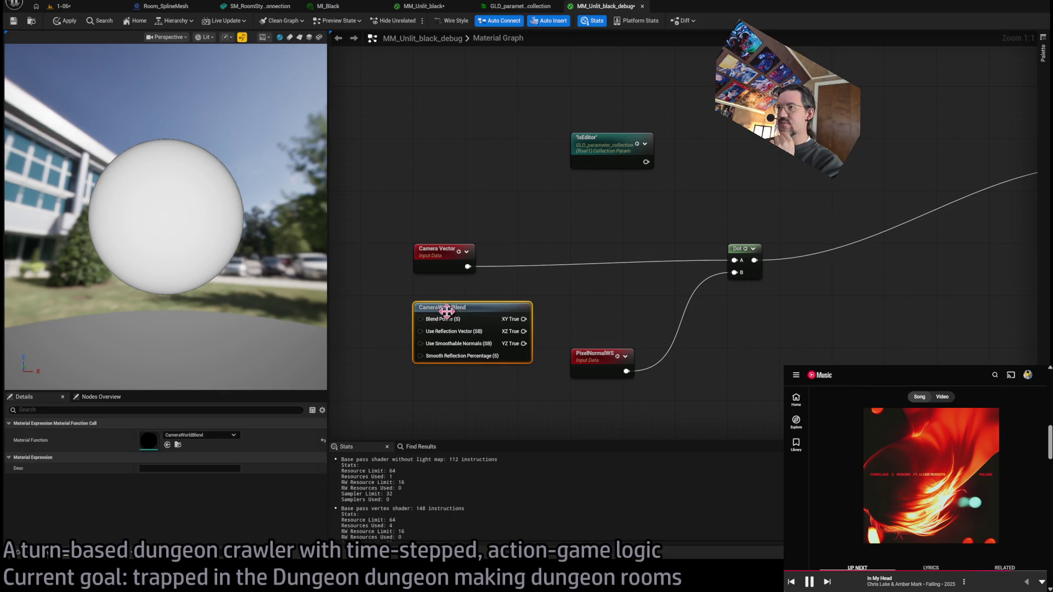
Step: Delete the CameraWorldBlend node
left_click_drag(460, 306, 460, 299)
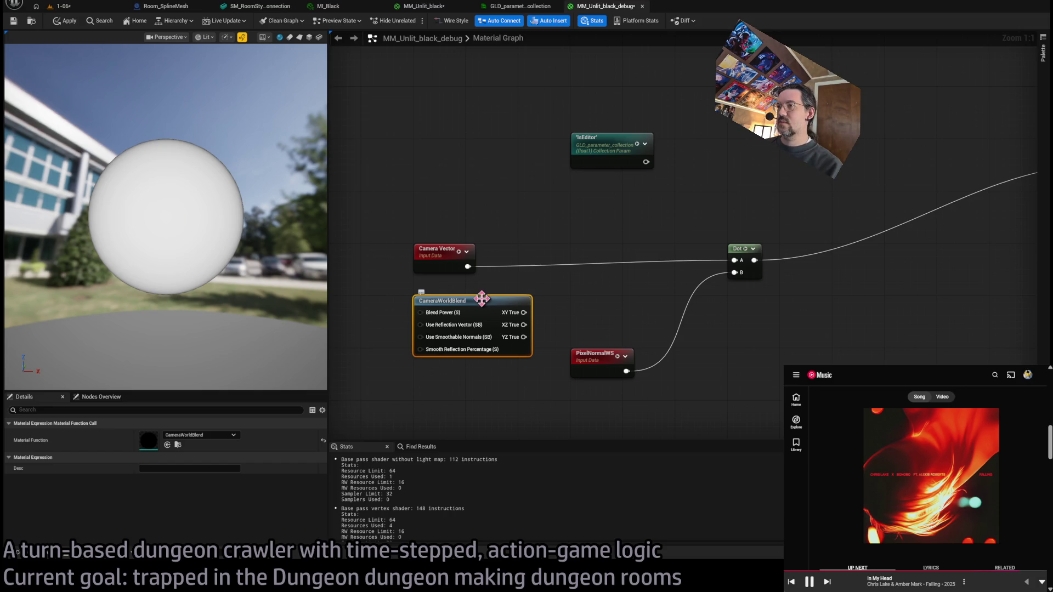
key("Delete")
left_click(427, 266)
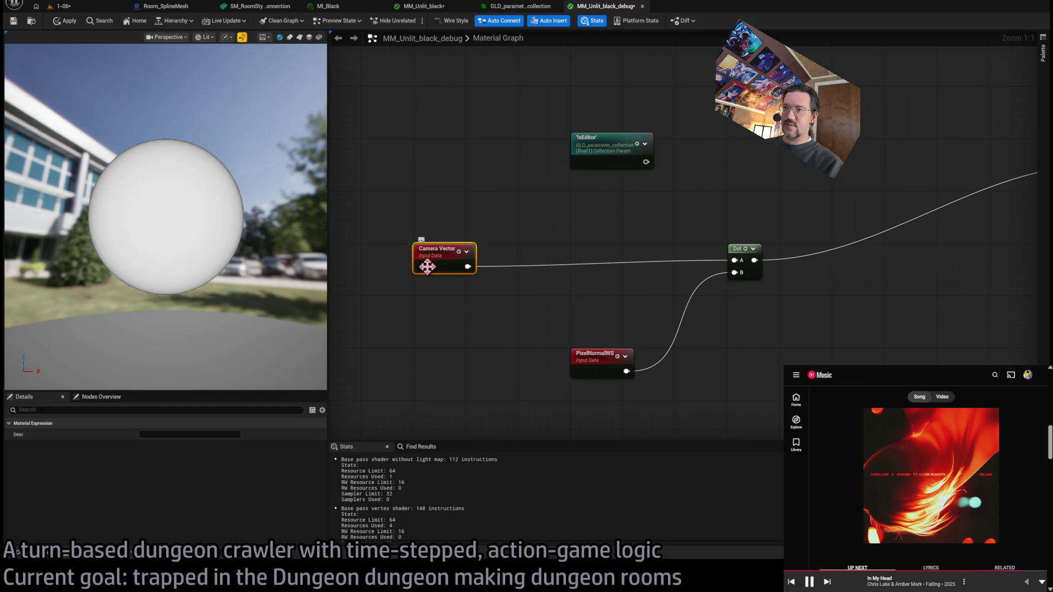
left_click(427, 309)
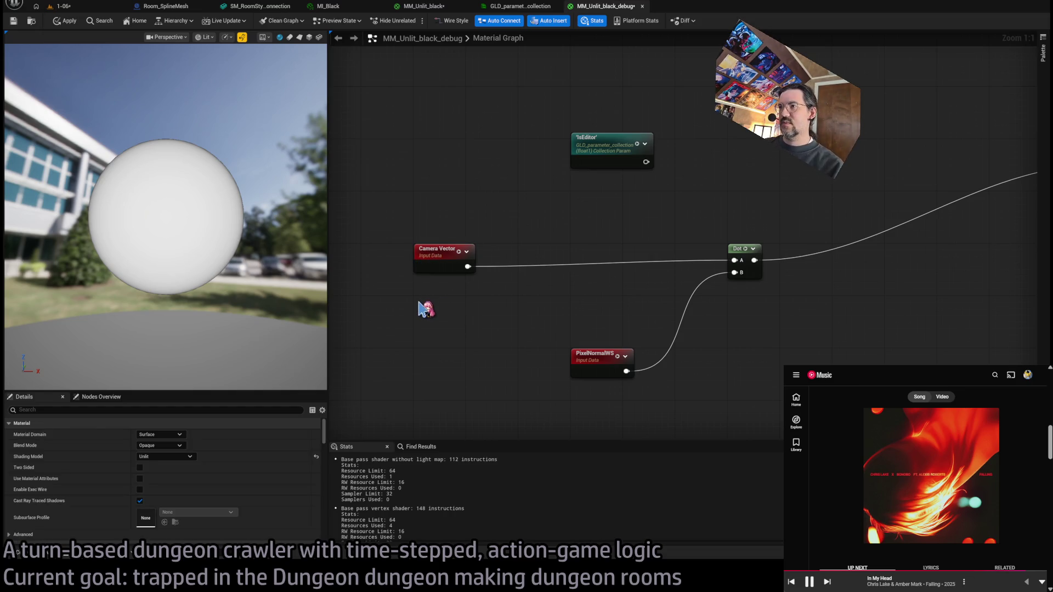
Step: Add a RotateAboutAxis node fed by Camera Vector, then unwire and delete it
key("ctrl+v")
mouse_move(451, 299)
left_mouse_down()
mouse_move(557, 299)
mouse_move(505, 312)
left_mouse_up()
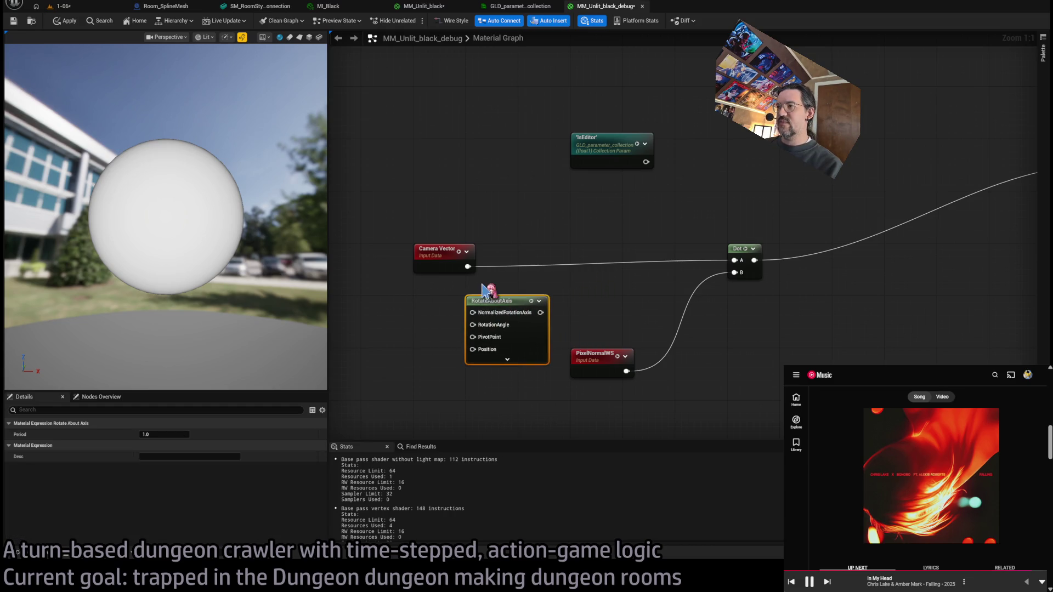
mouse_move(468, 267)
left_mouse_down()
mouse_move(473, 312)
mouse_move(527, 299)
left_mouse_up()
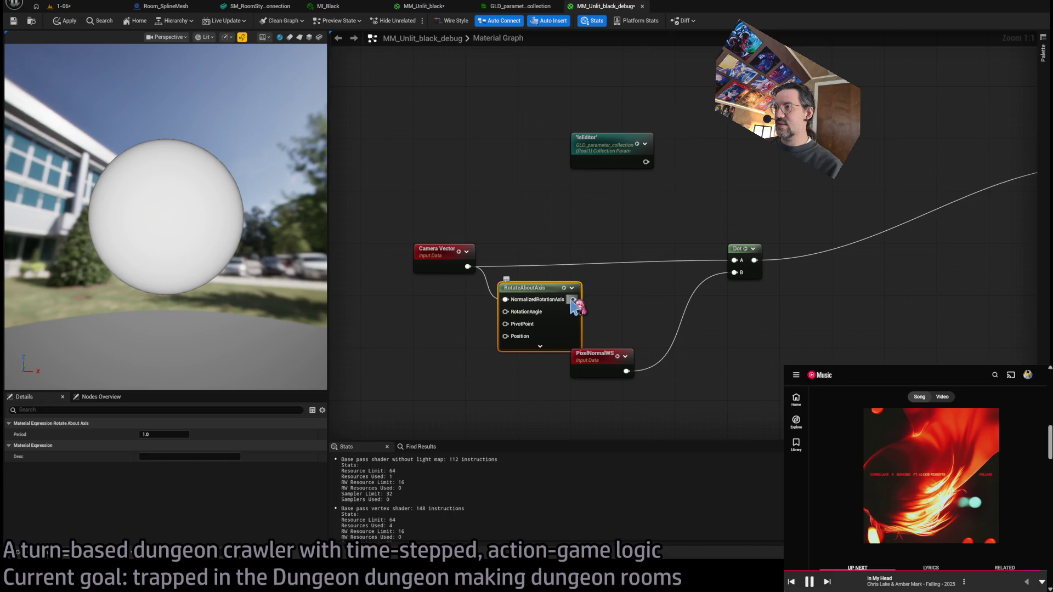
left_click(539, 347)
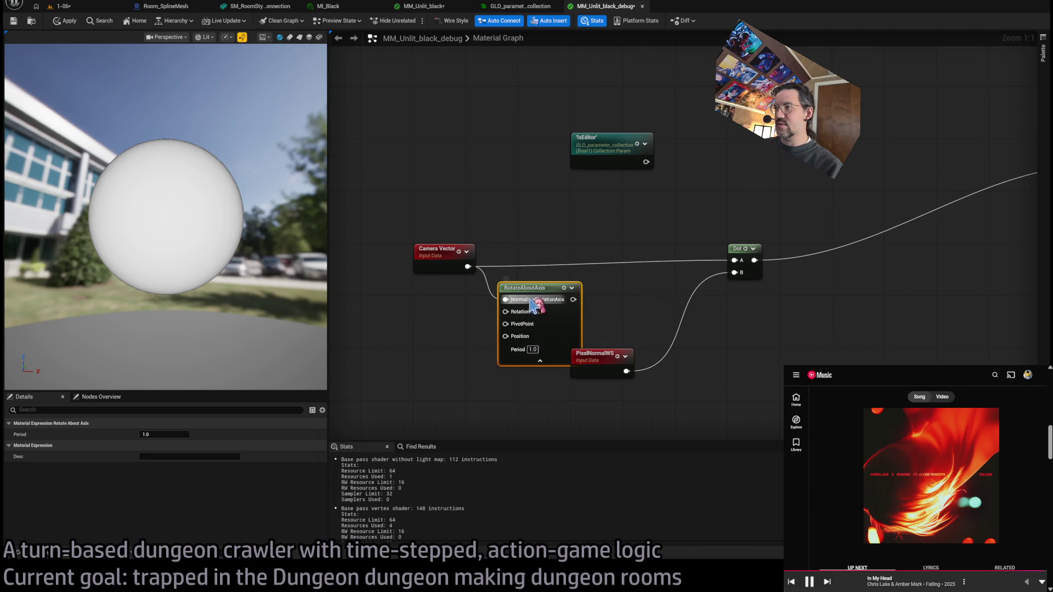
mouse_move(531, 300)
left_mouse_down()
mouse_move(444, 336)
mouse_move(447, 313)
left_mouse_up()
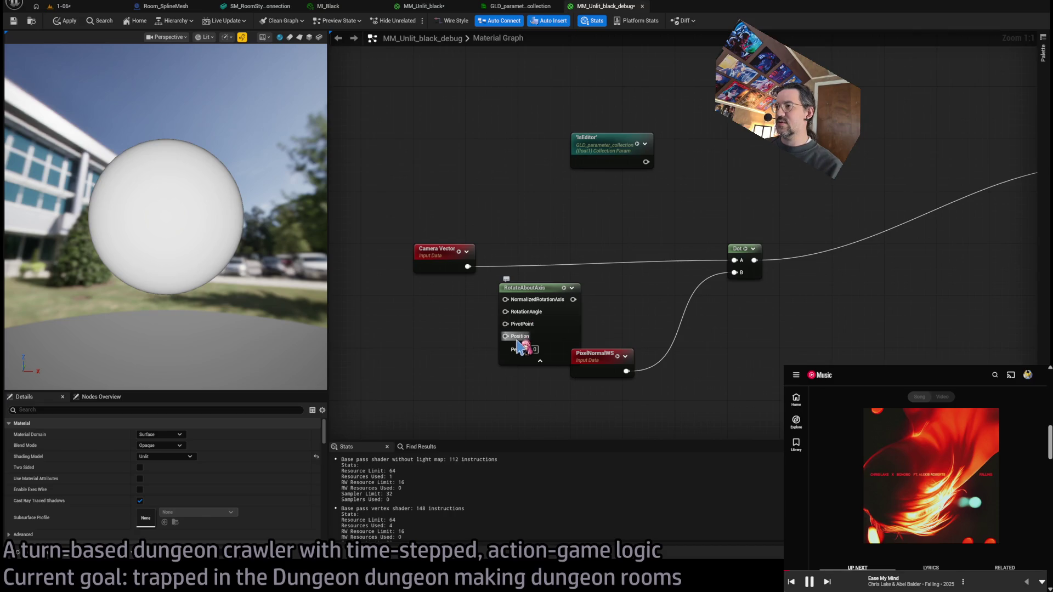
left_click(540, 319)
key("Delete")
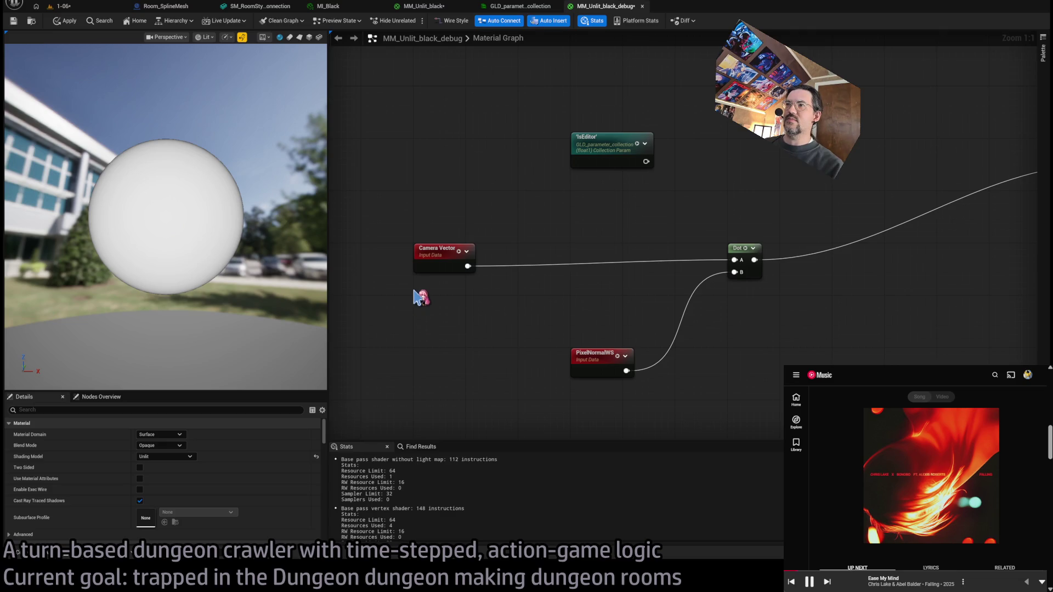
Step: Delete the Camera Vector node
left_click(433, 244)
scroll(493, 315, "down", 2)
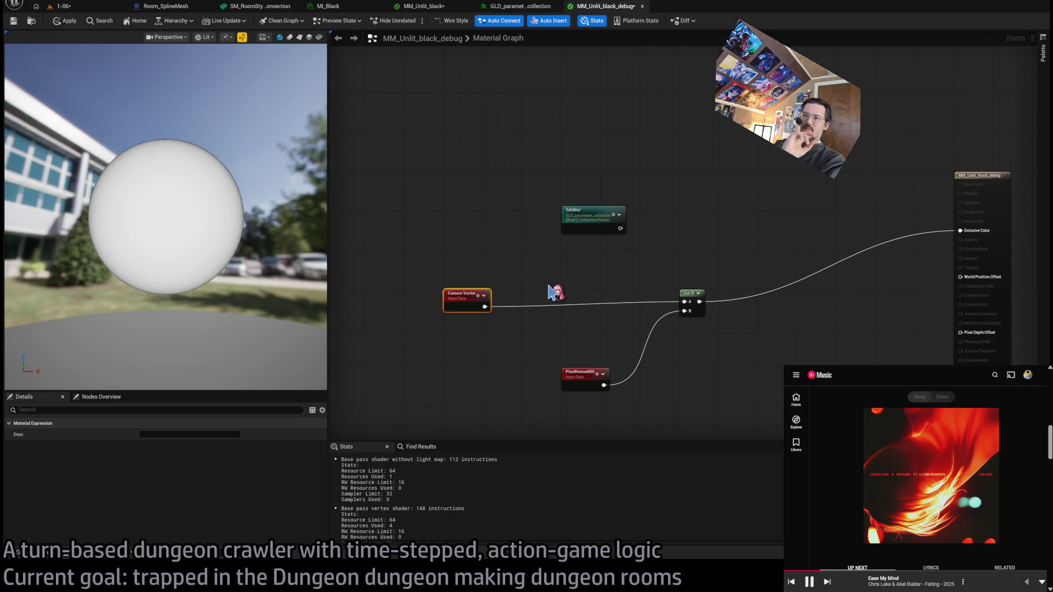
key("Delete")
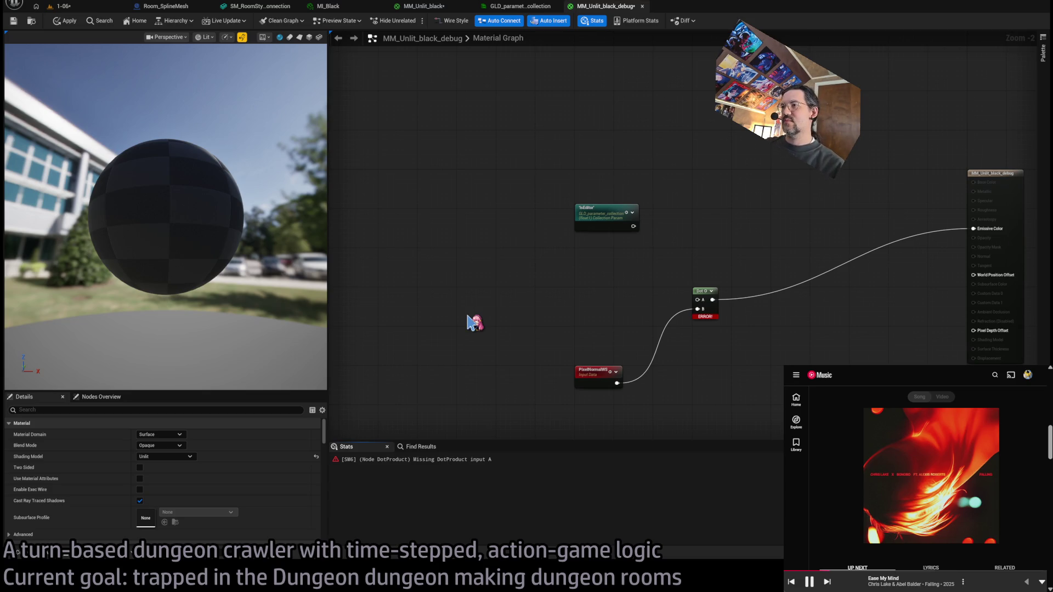
Step: Add a Make Vector3 next to Dot with X, Y and Z all set to 1.0
key("ctrl+v")
left_click(551, 306)
mouse_move(511, 321)
left_mouse_down()
mouse_move(581, 296)
mouse_move(602, 308)
mouse_move(697, 299)
left_mouse_up()
left_click(551, 323)
type("1")
key("Return")
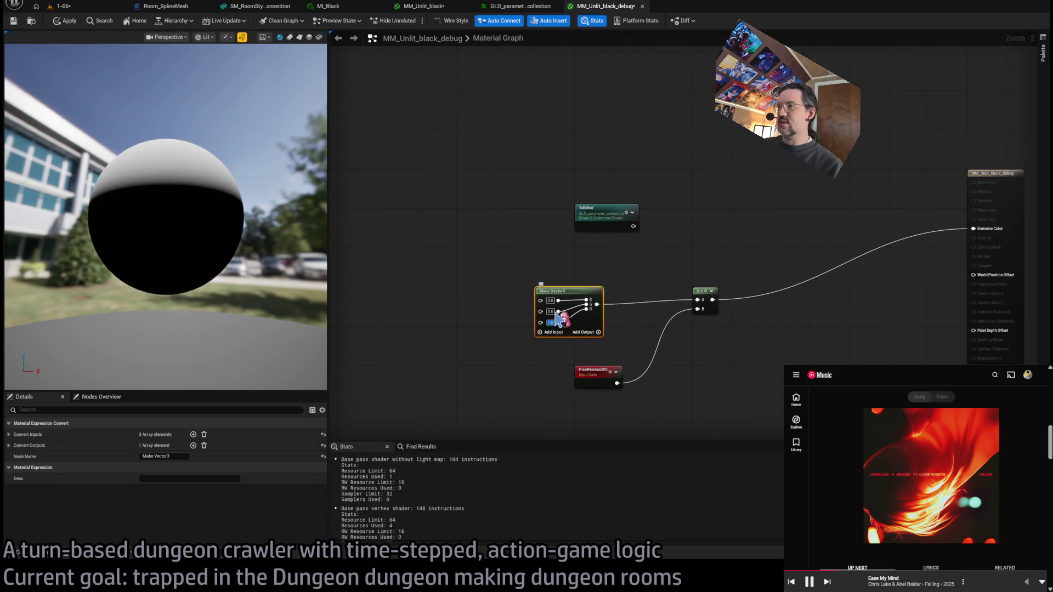
left_click(550, 312)
type("1")
key("Return")
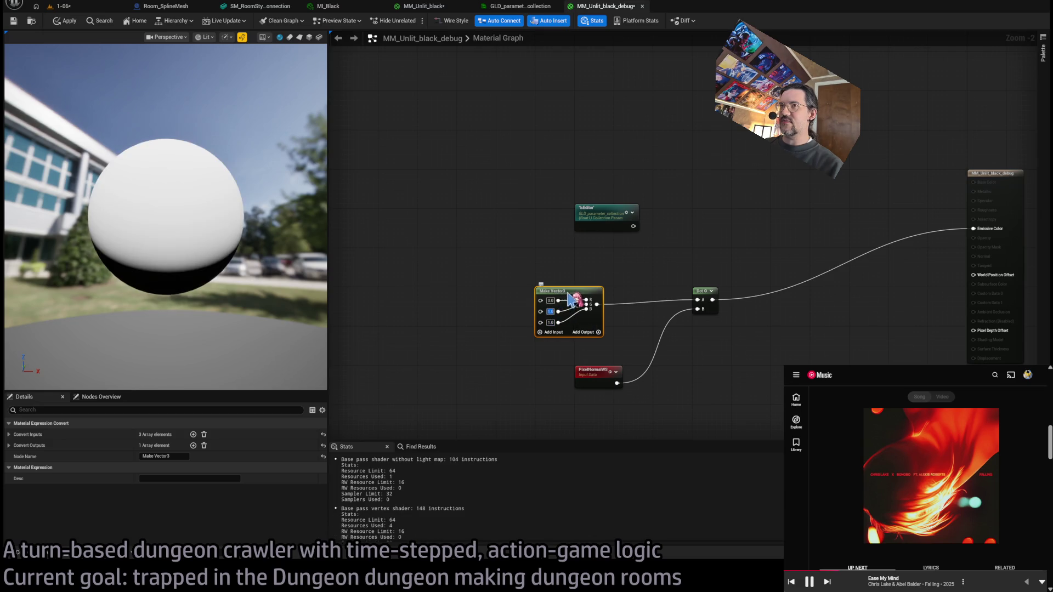
left_click_drag(571, 298, 531, 298)
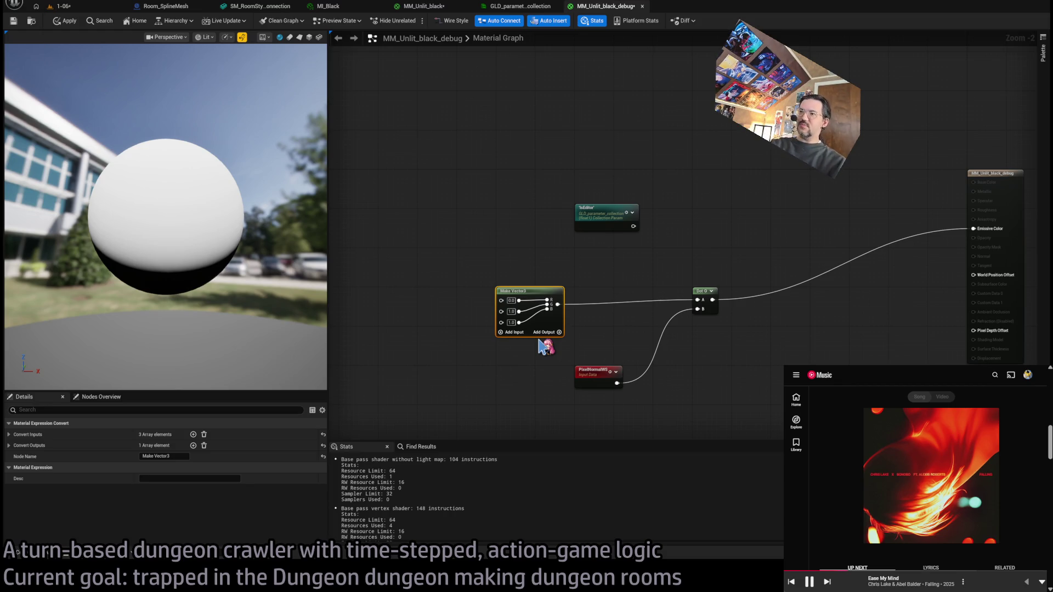
left_click(512, 301)
type("1")
key("Return")
Step: Insert a Normalize node between Make Vector3 and Dot input A, checking the preview
left_click_drag(558, 304, 698, 300)
key("n")
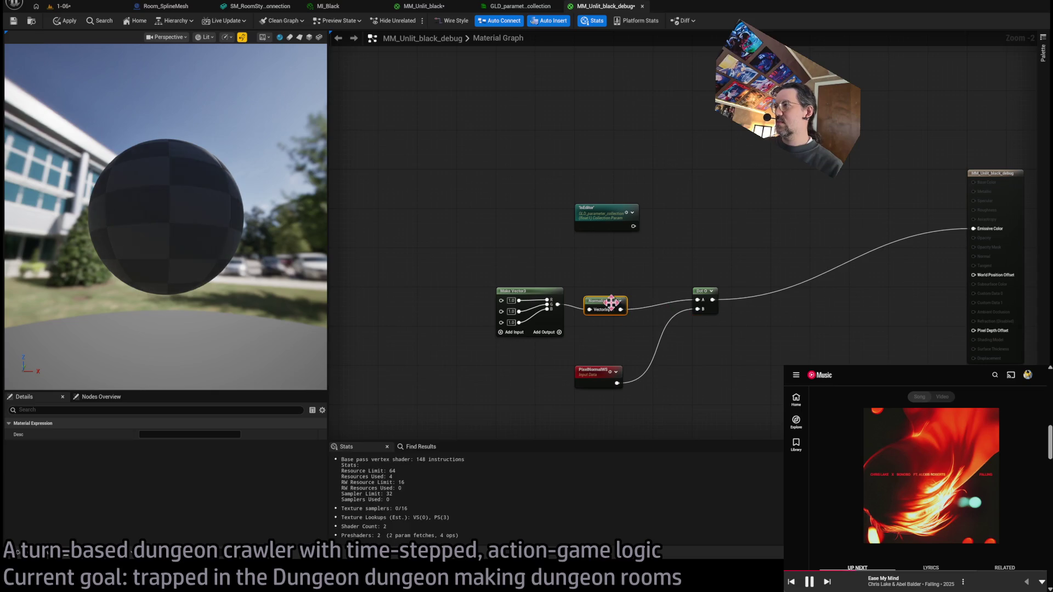
left_click(624, 344)
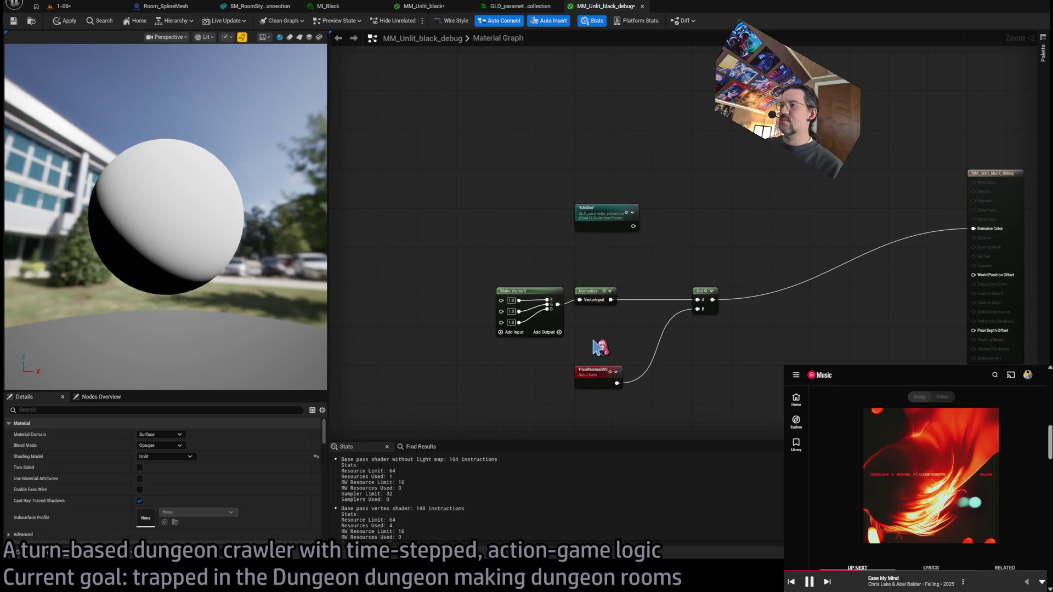
left_click_drag(305, 268, 367, 282)
scroll(651, 317, "up", 1)
scroll(685, 315, "up", 1)
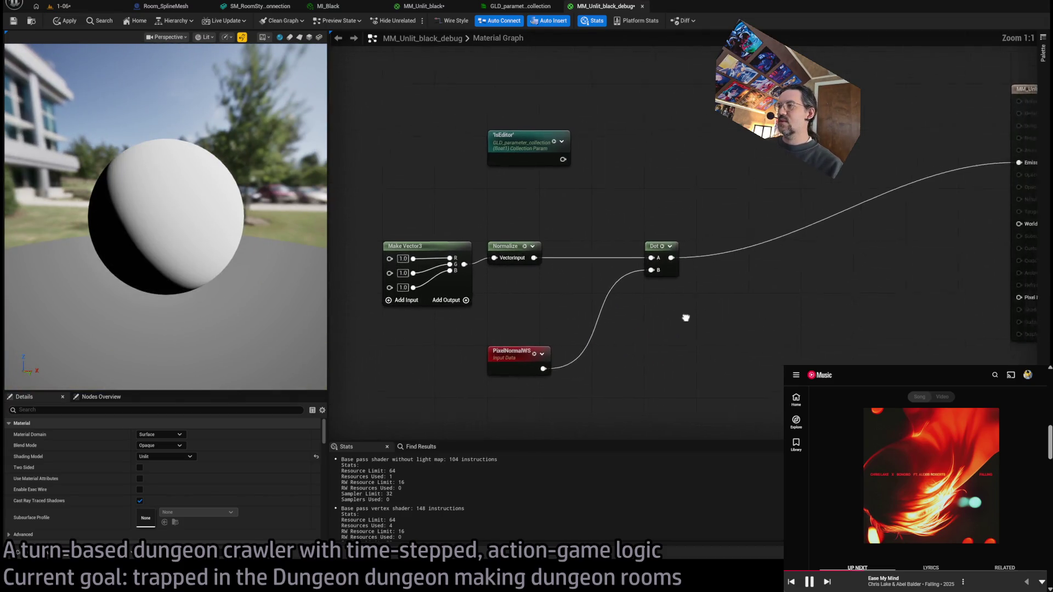
scroll(685, 275, "up", 1)
scroll(691, 329, "down", 1)
Step: Move Dot beside Normalize and add a MatFunc_DotProduct node fed by Dot's output
left_click_drag(637, 289, 584, 290)
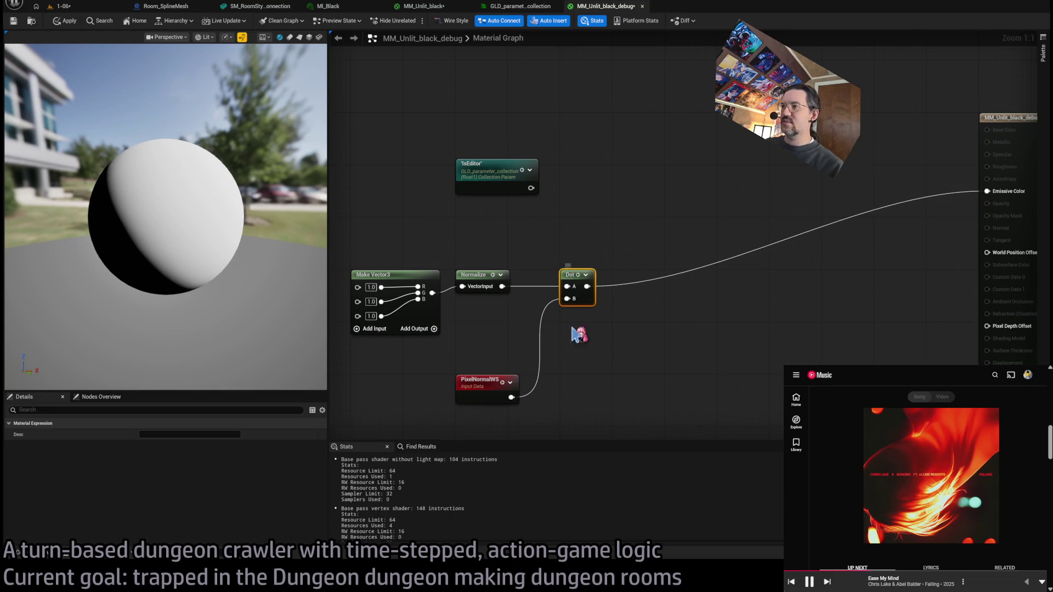
mouse_move(587, 286)
left_mouse_down()
mouse_move(650, 321)
mouse_move(687, 418)
mouse_move(721, 407)
left_mouse_up()
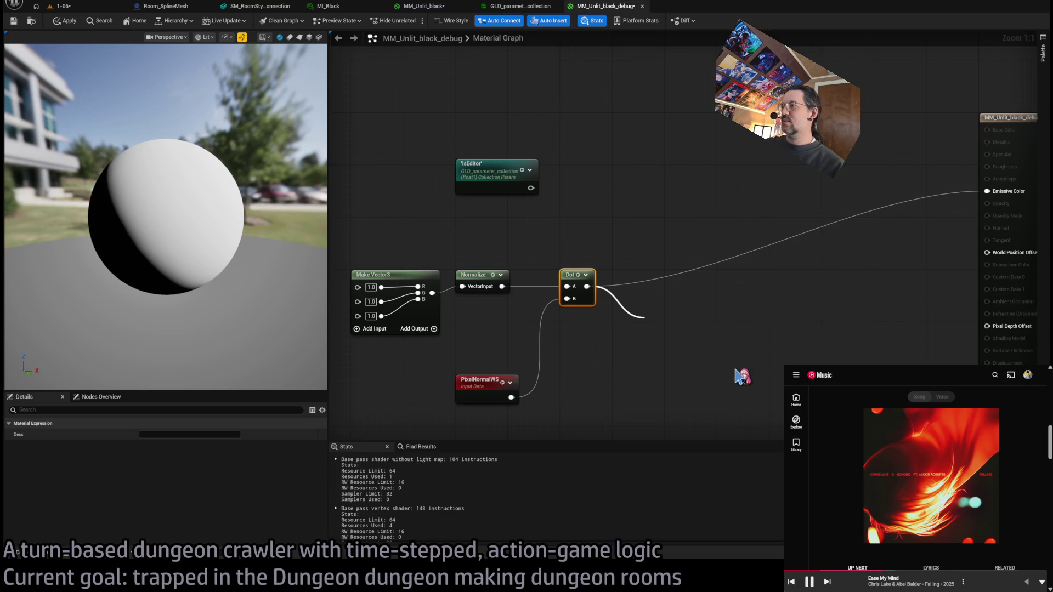
left_click(718, 324)
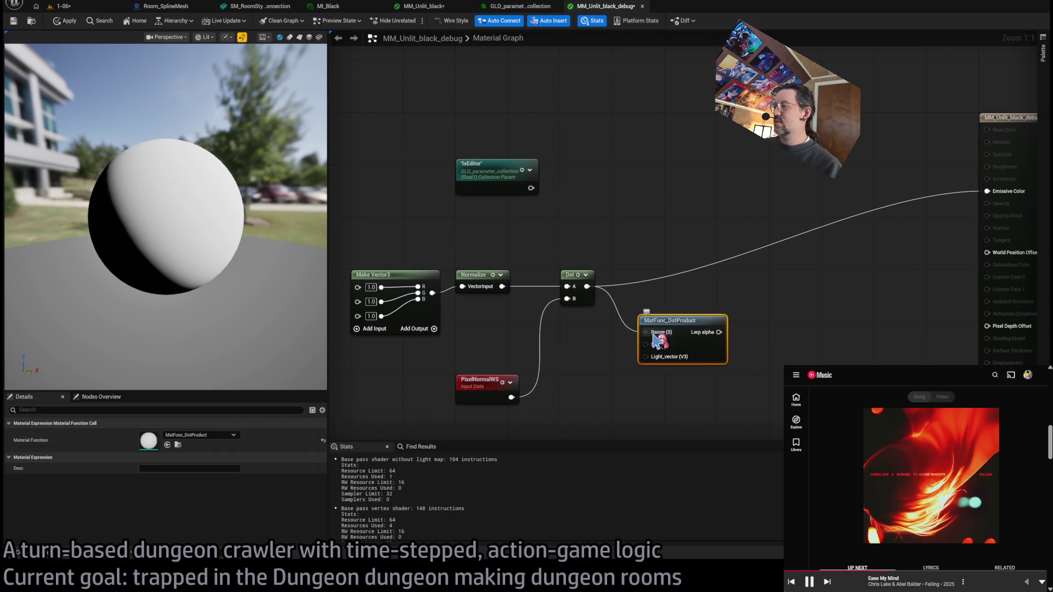
Step: Connect MatFunc_DotProduct's Lerp alpha to Emissive Color and the normalized vector to Light_vector
left_click_drag(679, 297, 948, 157)
left_click_drag(640, 285, 667, 241)
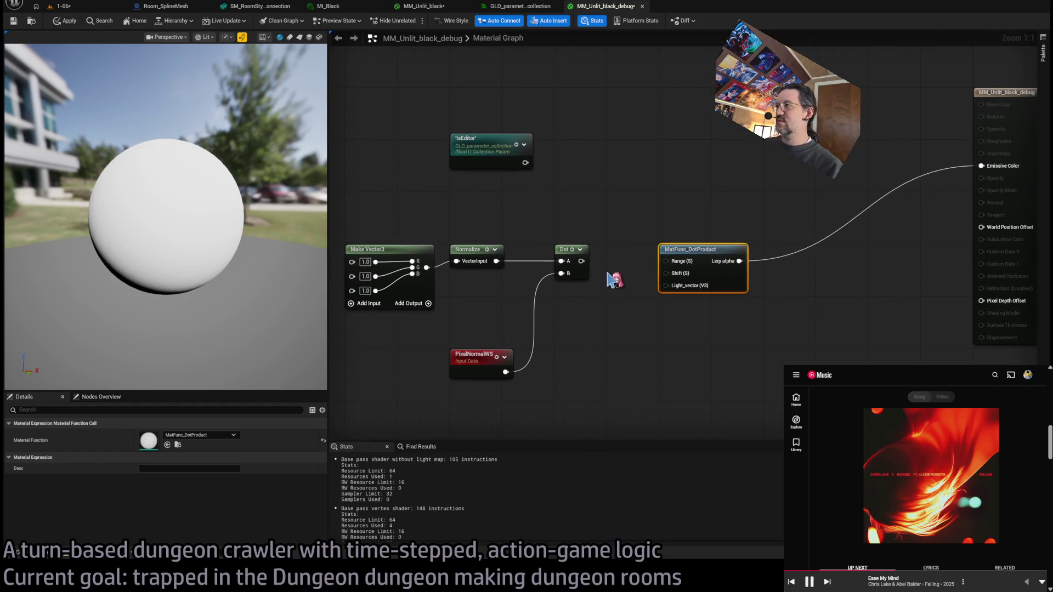
left_click_drag(581, 261, 666, 285)
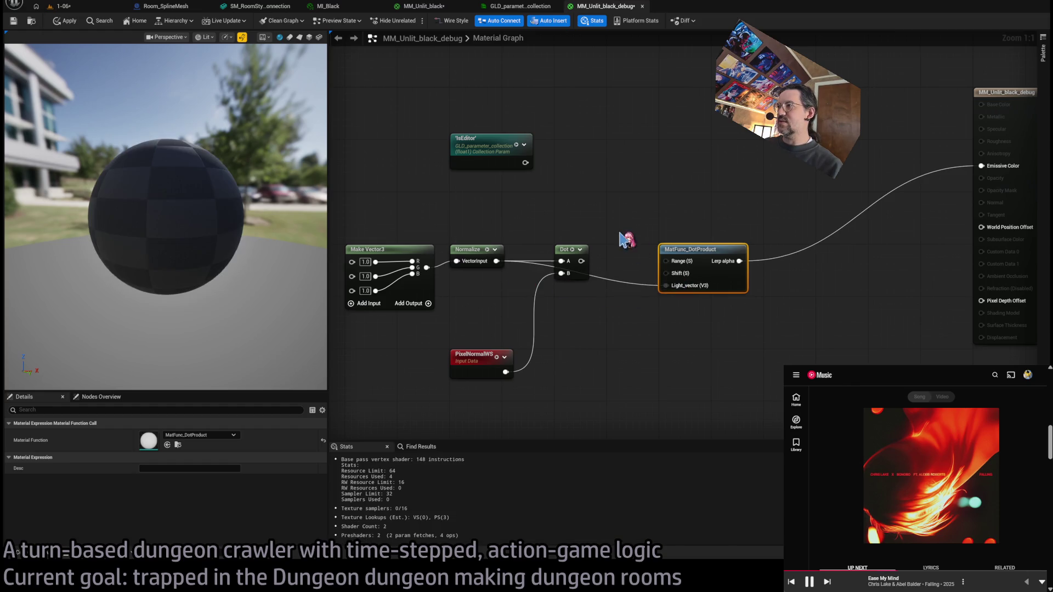
Step: Delete the now-unneeded Dot and PixelNormalWS nodes
left_click(565, 249)
key("Delete")
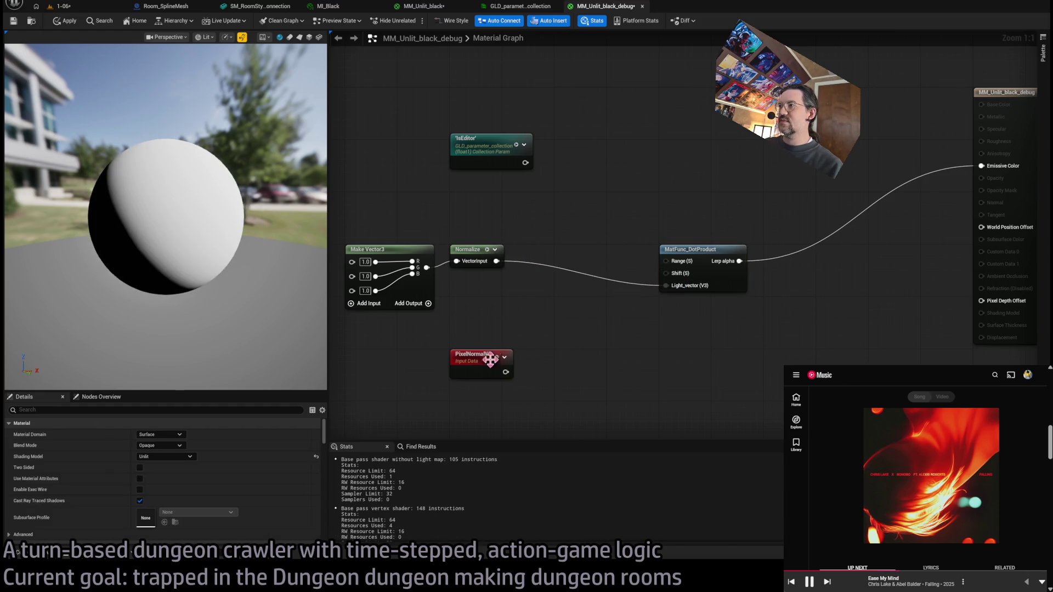
left_click(486, 366)
key("Delete")
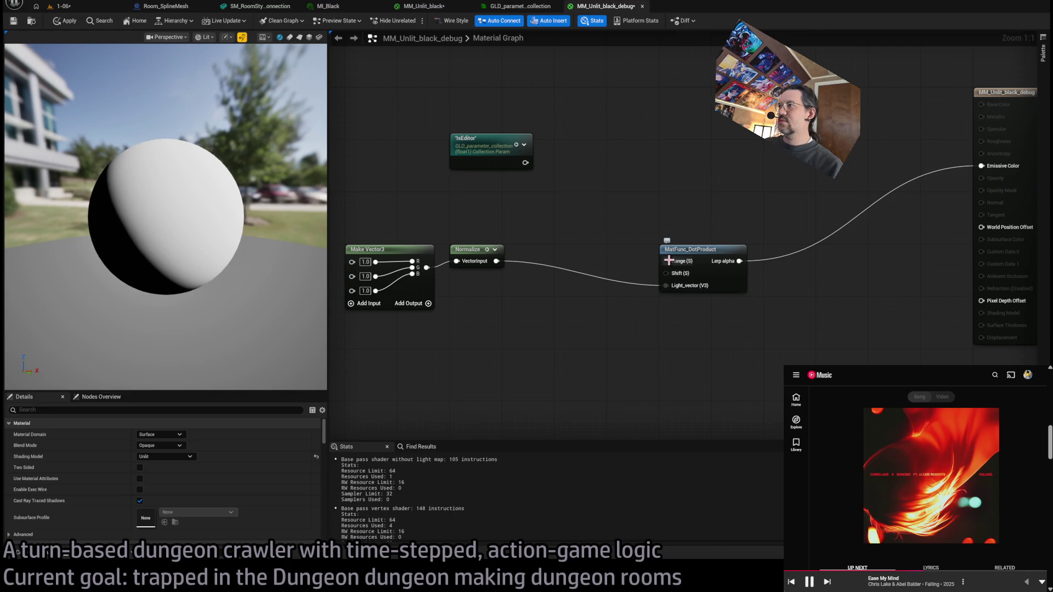
Step: Create a constant of 2 for MatFunc_DotProduct's Range (S) input and check the preview
mouse_move(669, 261)
left_mouse_down()
mouse_move(570, 366)
mouse_move(577, 369)
left_mouse_up()
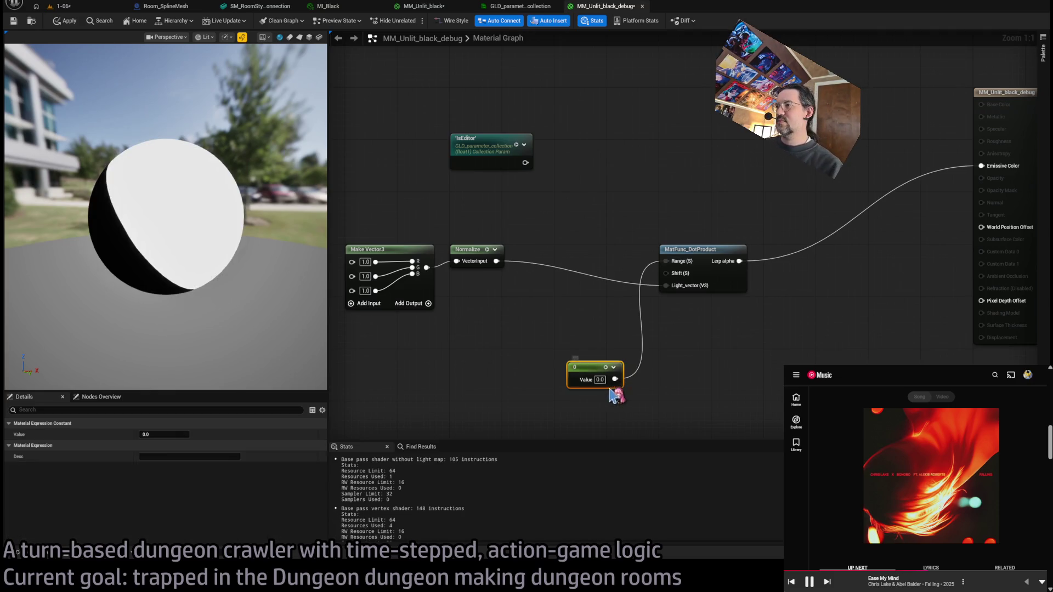
type("1")
key("Return")
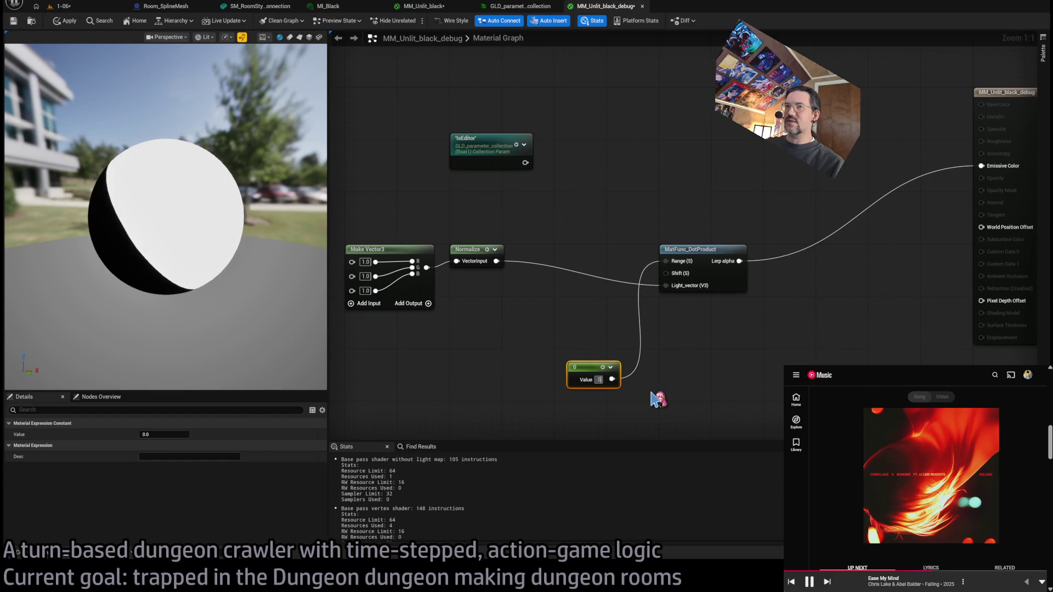
type("2")
key("Return")
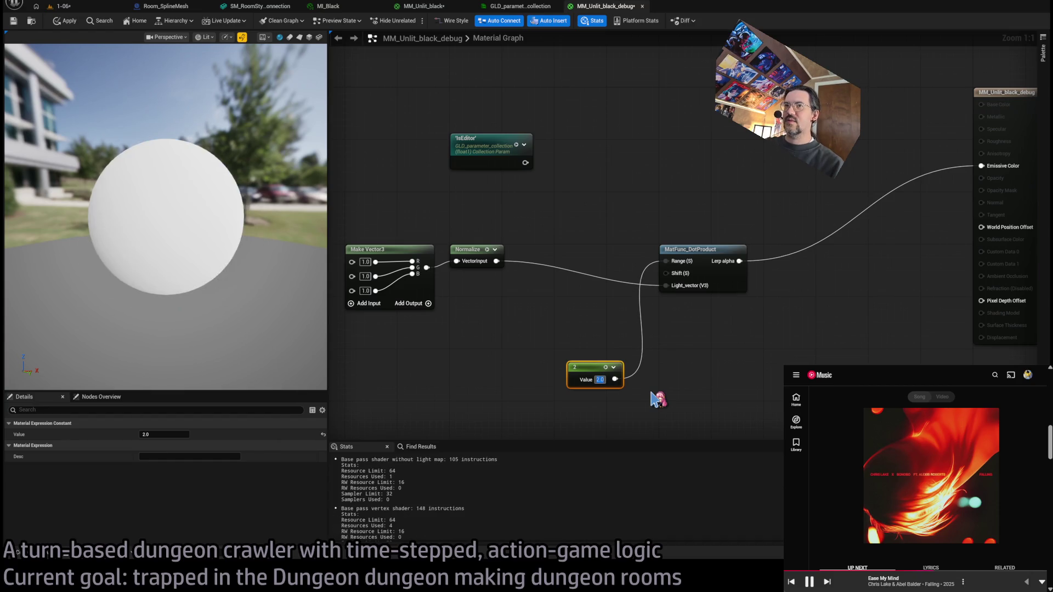
mouse_move(118, 277)
left_mouse_down()
mouse_move(220, 271)
mouse_move(157, 275)
left_mouse_up()
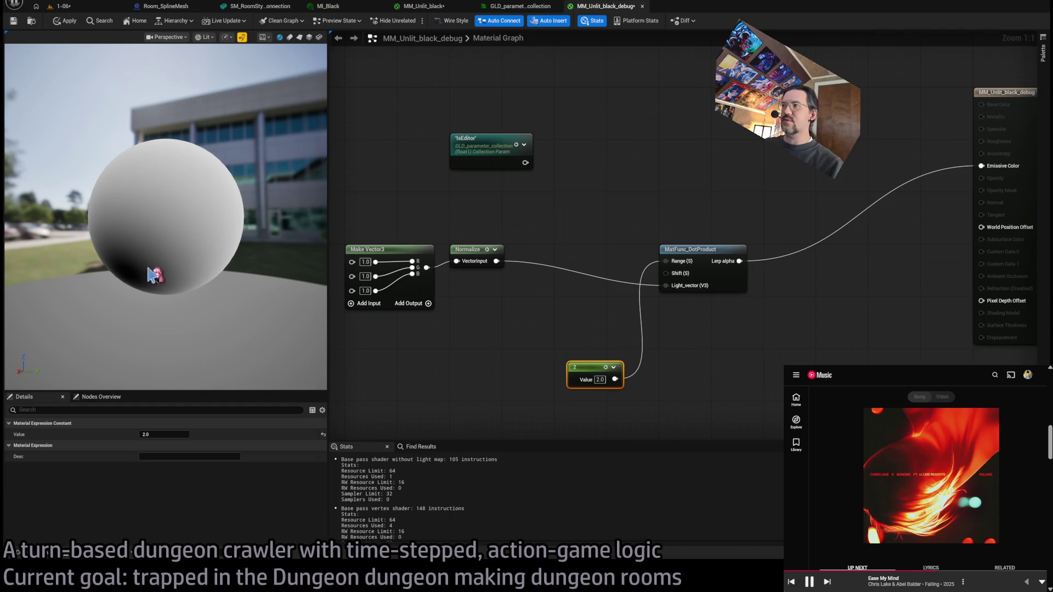
left_click_drag(290, 317, 324, 317)
Step: Tidy the constant node and add a Divide after Lerp alpha feeding Emissive Color
left_click(555, 320)
scroll(543, 320, "down", 4)
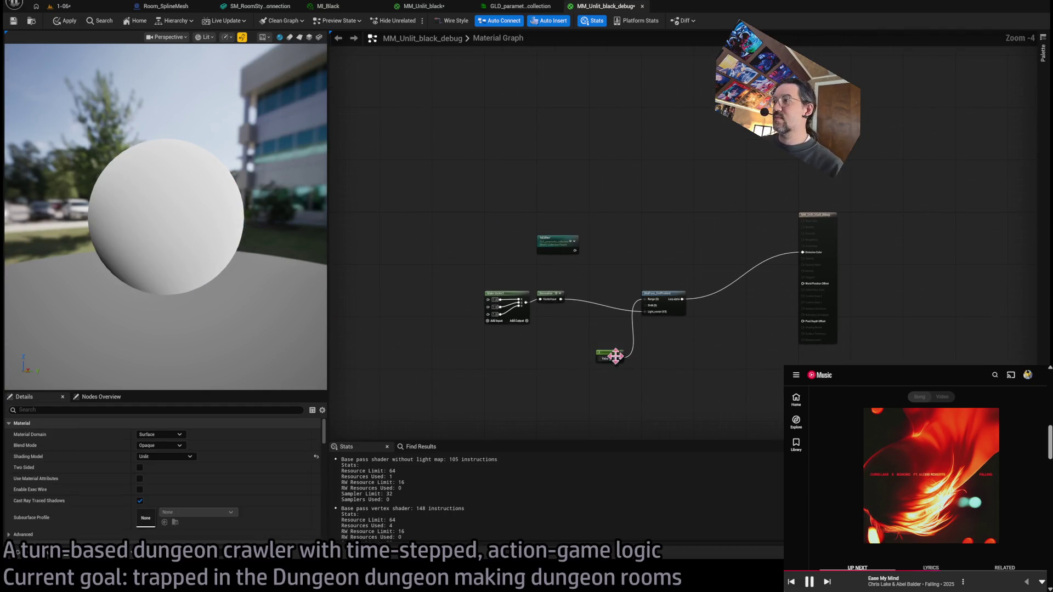
mouse_move(603, 355)
left_mouse_down()
mouse_move(623, 343)
mouse_move(607, 326)
left_mouse_up()
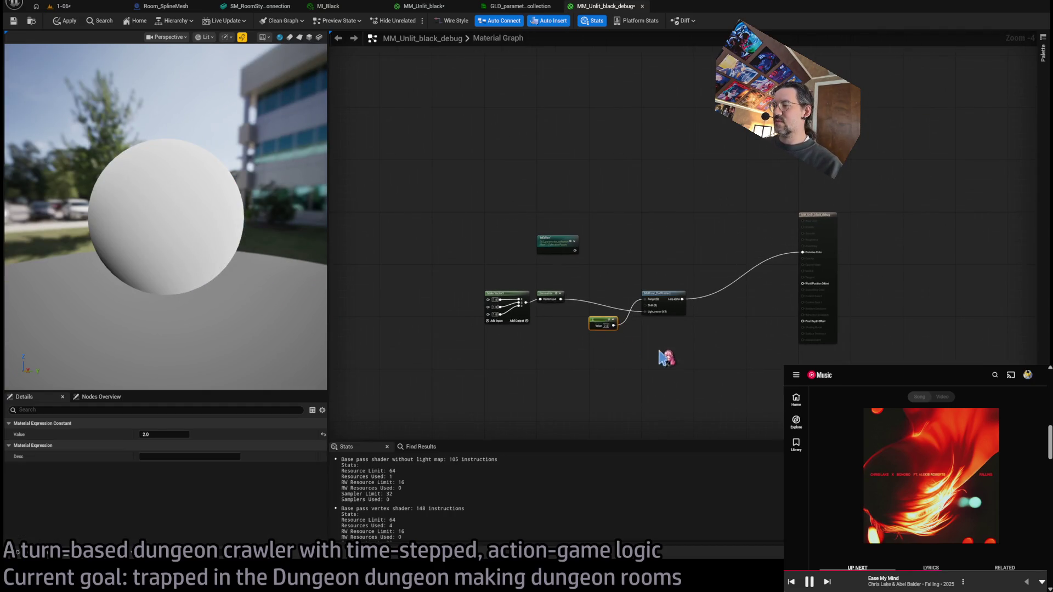
scroll(665, 357, "up", 4)
mouse_move(709, 287)
left_mouse_down()
mouse_move(662, 238)
mouse_move(965, 197)
left_mouse_up()
left_click(678, 261)
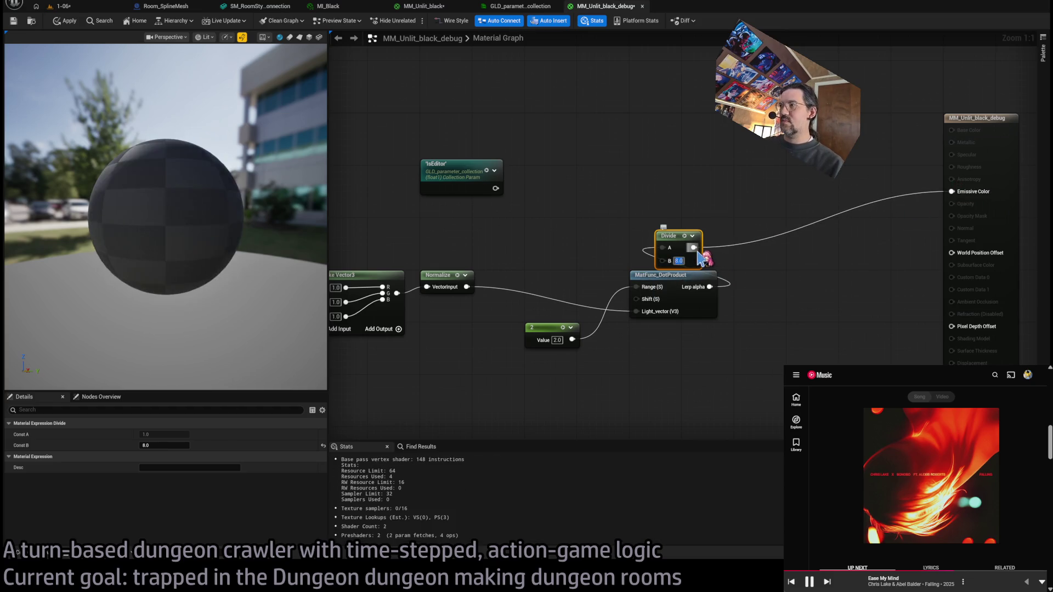
Step: Set the Divide node's B value to 8.0
type("8")
key("Return")
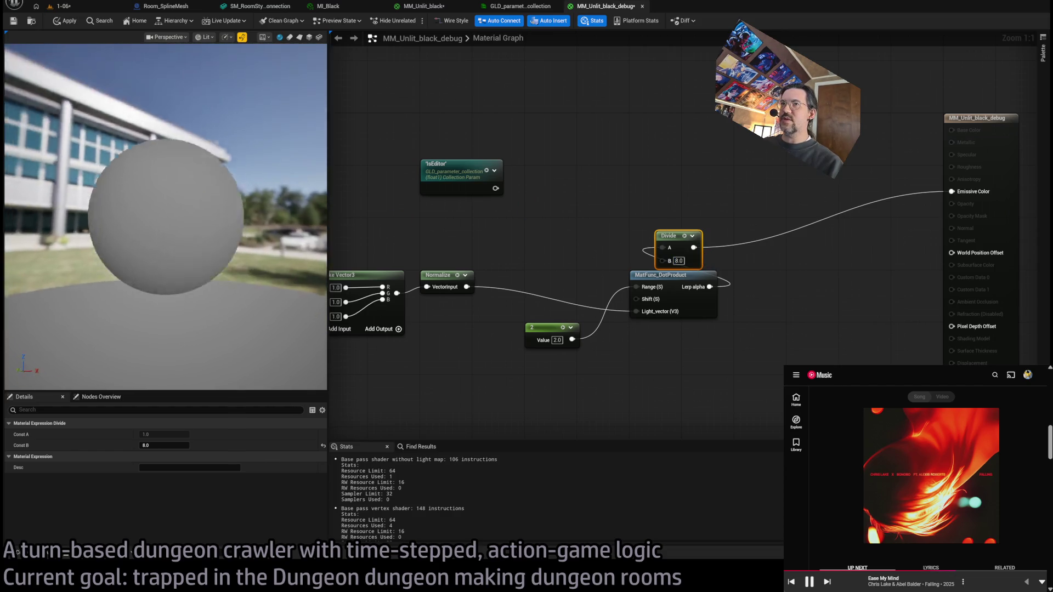
left_click_drag(543, 198, 580, 212)
scroll(580, 211, "down", 2)
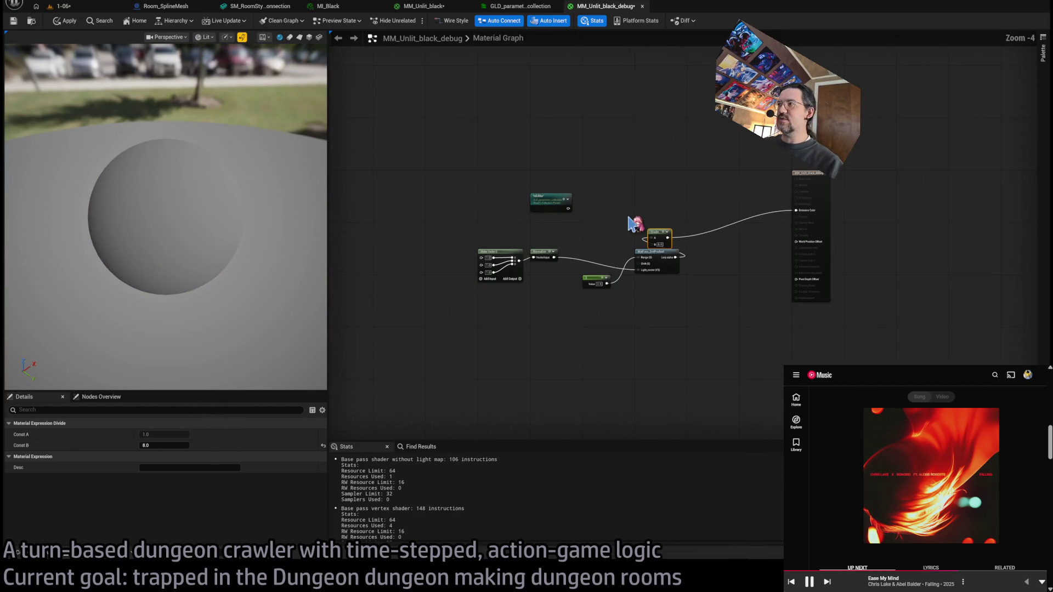
left_click(576, 200)
Step: Delete the Divide node and connect the DotProduct output to the Lerp alpha
left_click_drag(527, 200, 684, 195)
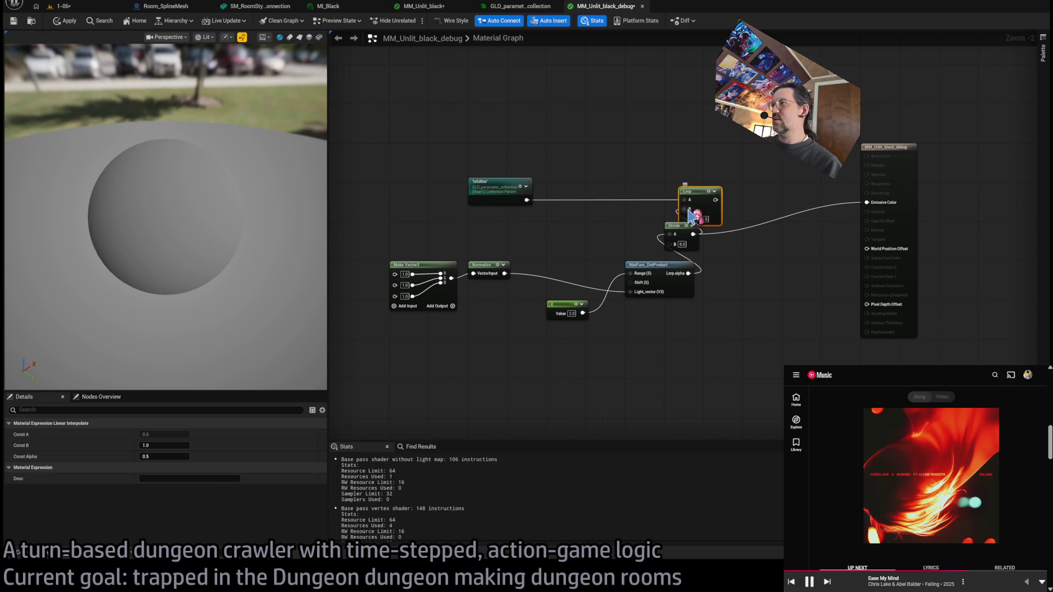
left_click(681, 226)
key("Delete")
mouse_move(689, 273)
left_mouse_down()
mouse_move(696, 235)
mouse_move(684, 220)
left_mouse_up()
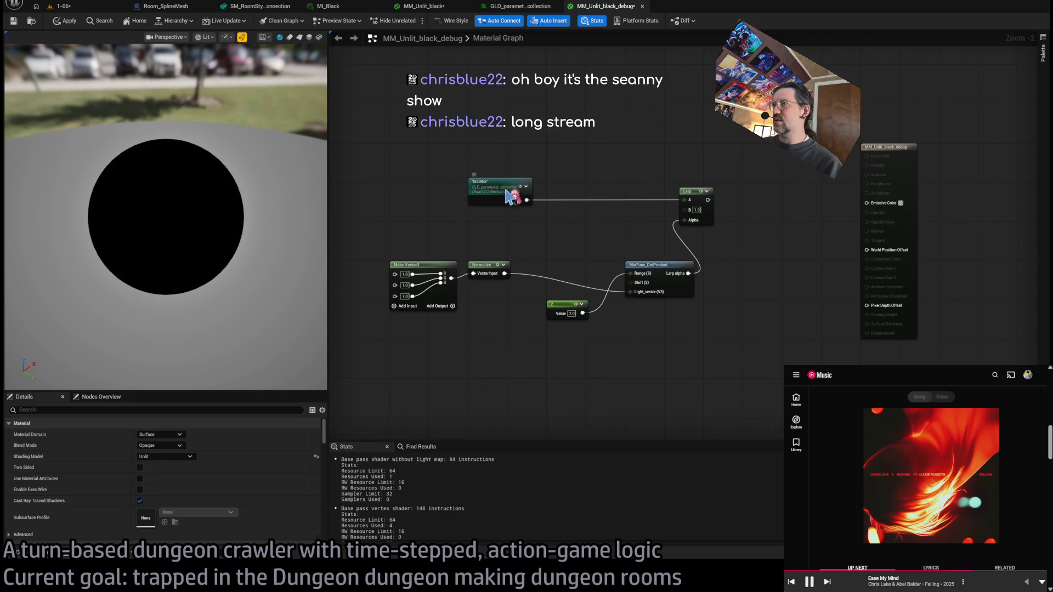
left_click_drag(516, 197, 516, 202)
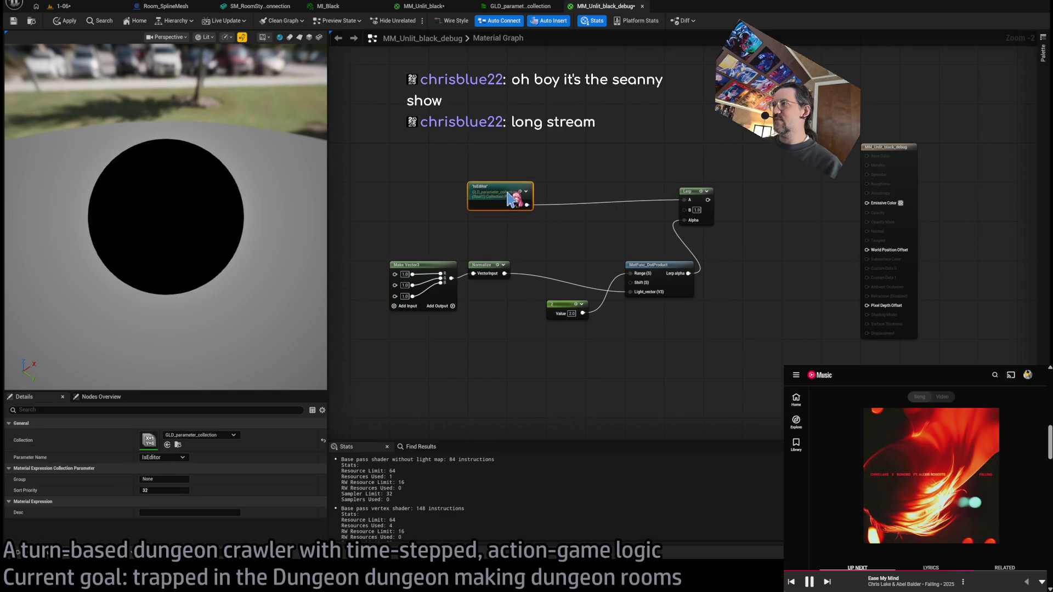
Step: Unlink IsEditor from Lerp A, route Lerp to Emissive Color, and insert a Multiply before Lerp alpha
left_click(722, 285)
mouse_move(688, 219)
left_mouse_down()
mouse_move(631, 242)
mouse_move(686, 211)
mouse_move(867, 203)
left_mouse_up()
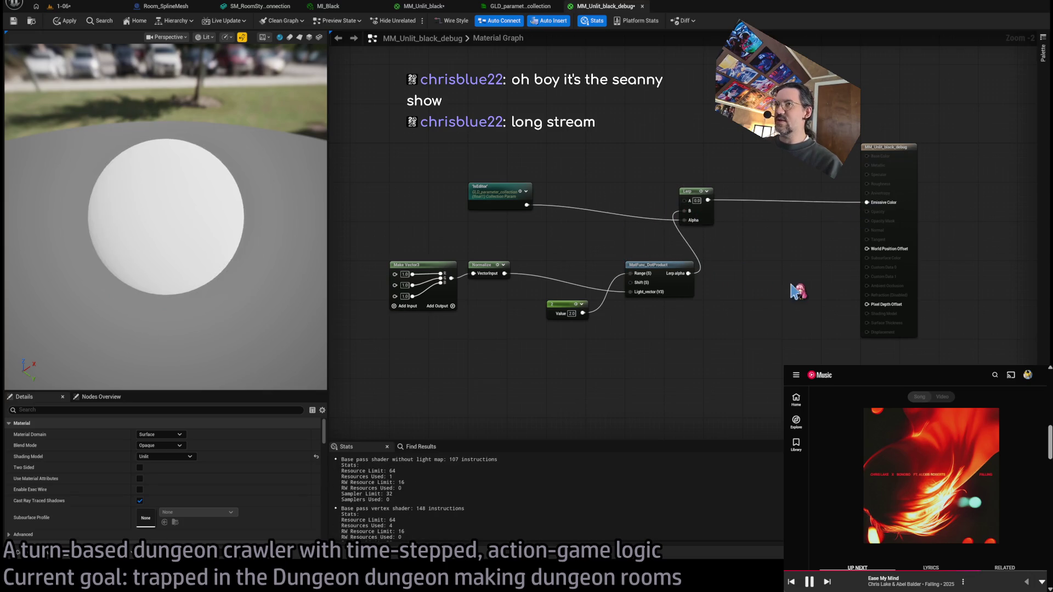
left_click_drag(706, 198, 731, 193)
left_click(733, 260)
mouse_move(688, 273)
left_mouse_down()
mouse_move(636, 249)
mouse_move(644, 239)
left_mouse_up()
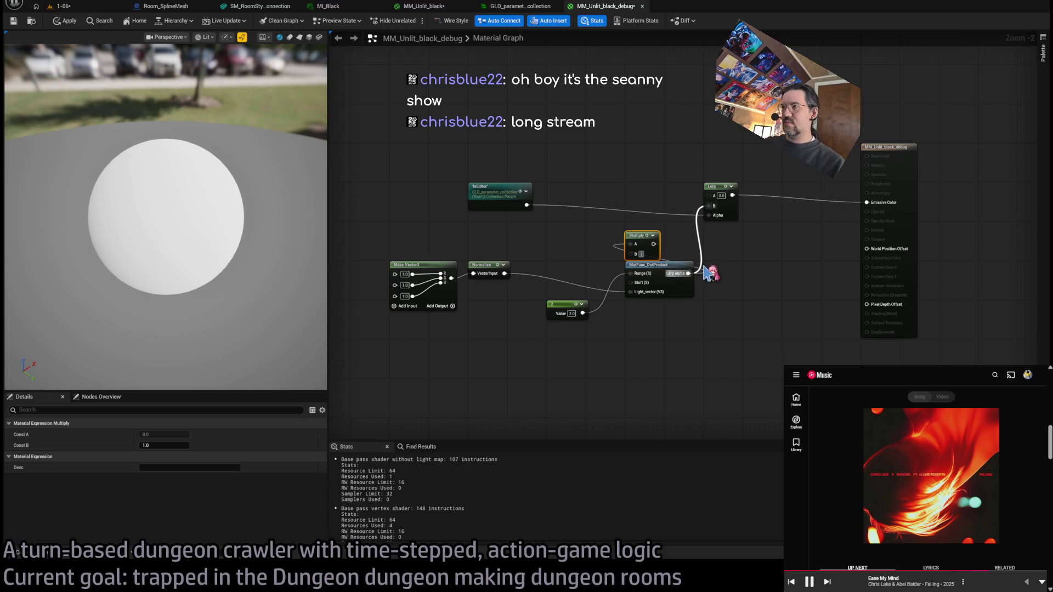
left_click_drag(658, 244, 708, 215)
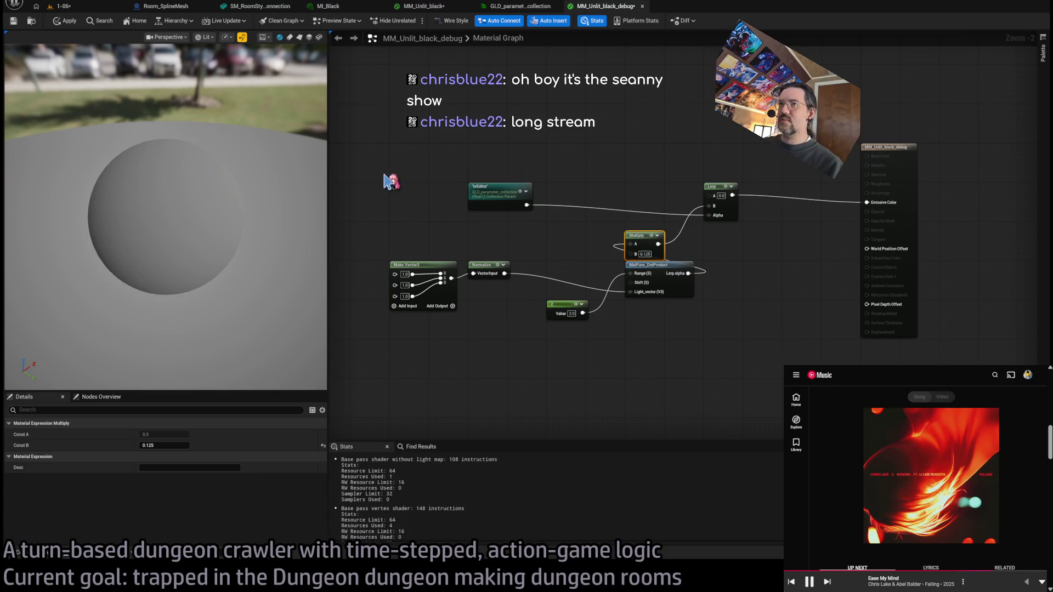
Step: Change the Multiply B value to 0.0625, apply the material, and switch to the 1-06 level
left_click(65, 21)
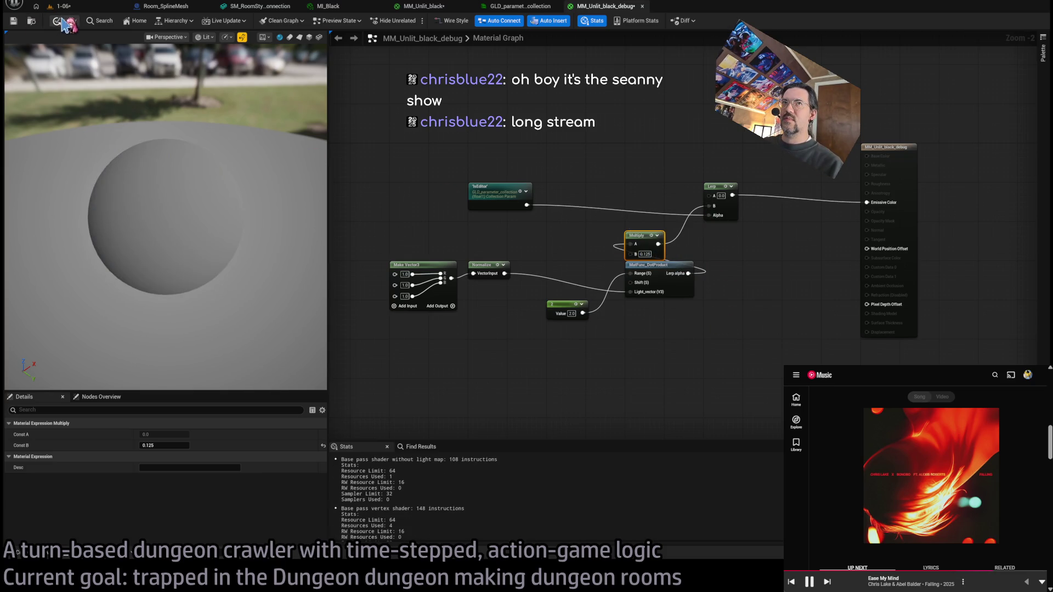
left_click(644, 254)
type("0.0625")
key("Return")
left_click(57, 21)
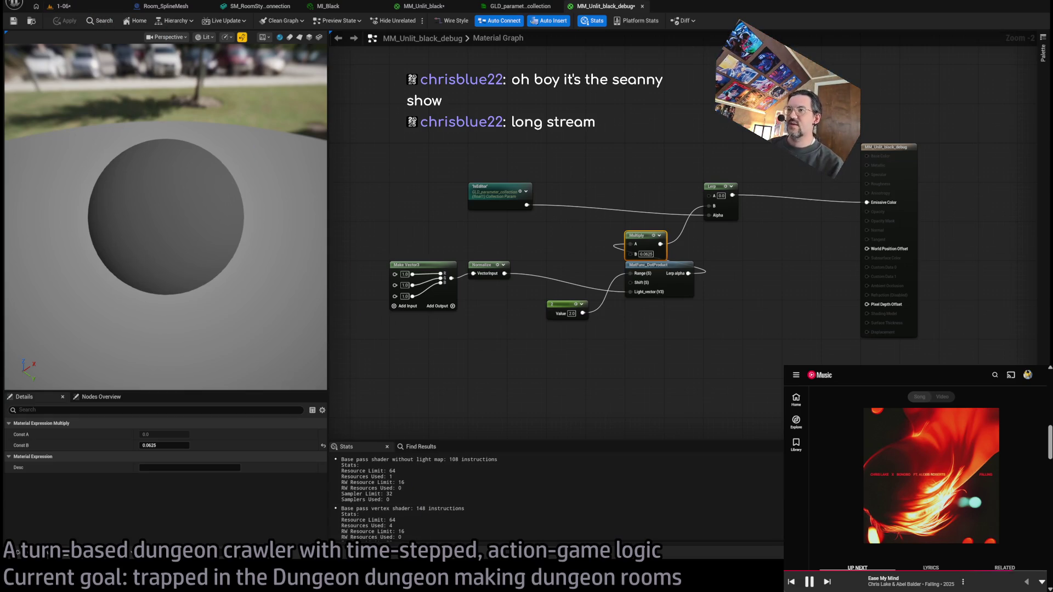
left_click(518, 125)
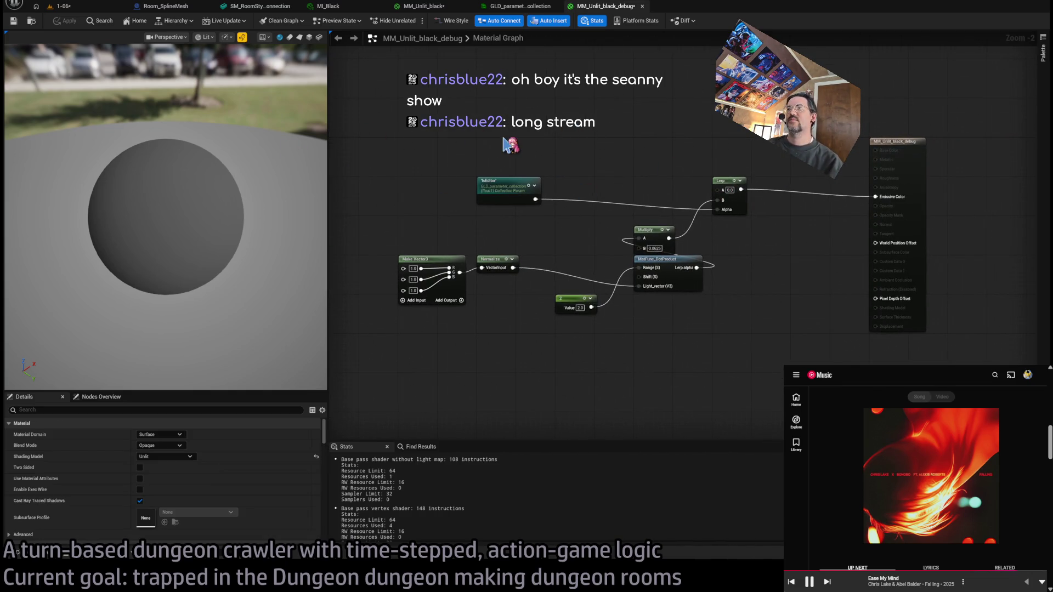
left_click(68, 6)
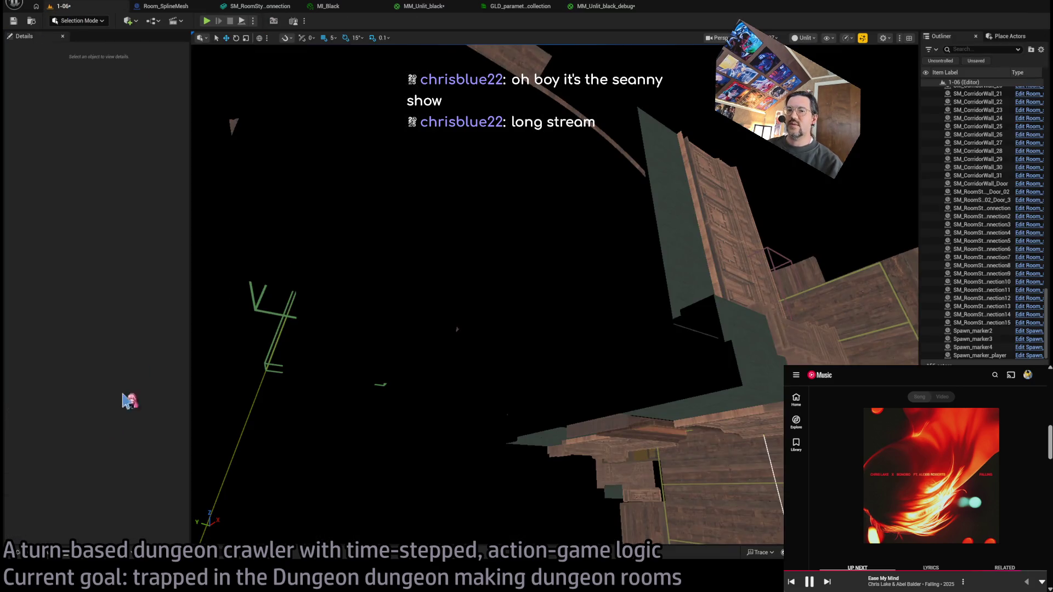
Step: Find and open the Parameter_collection_manager Blueprint from the Content Drawer
left_click(49, 555)
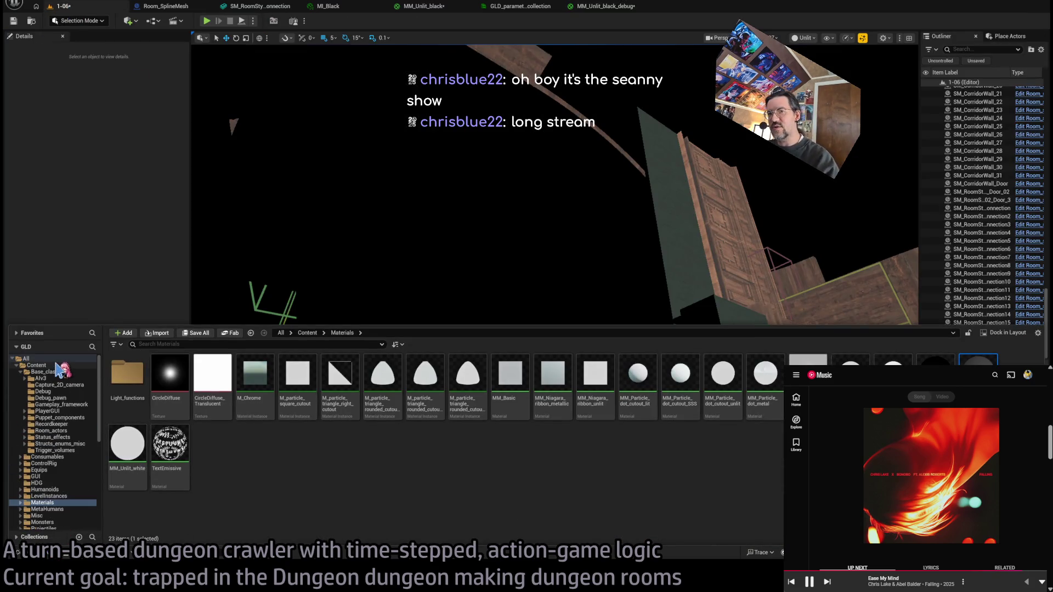
left_click(55, 366)
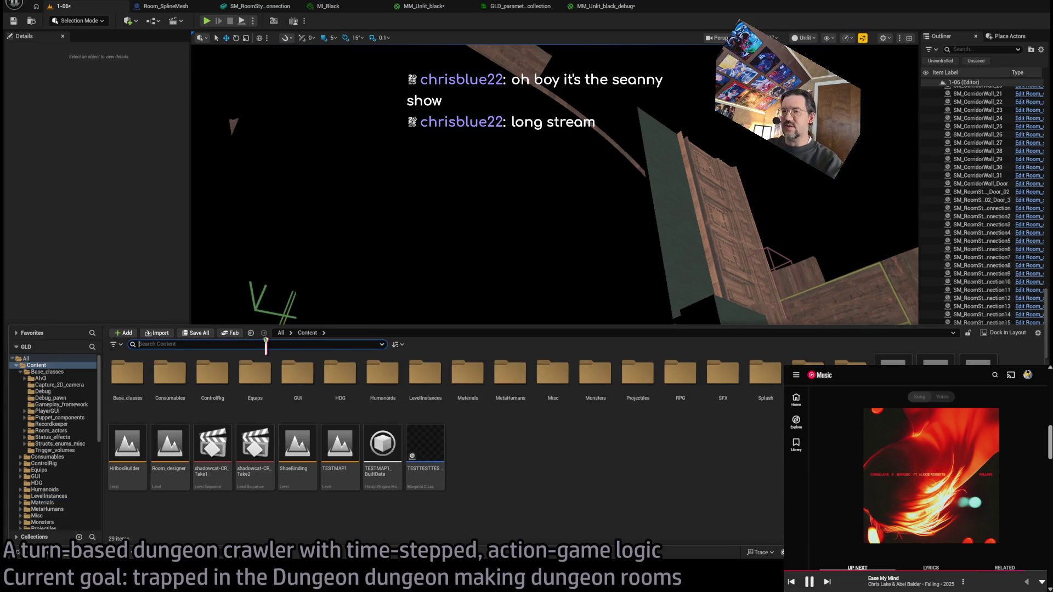
type("param")
double_click(254, 381)
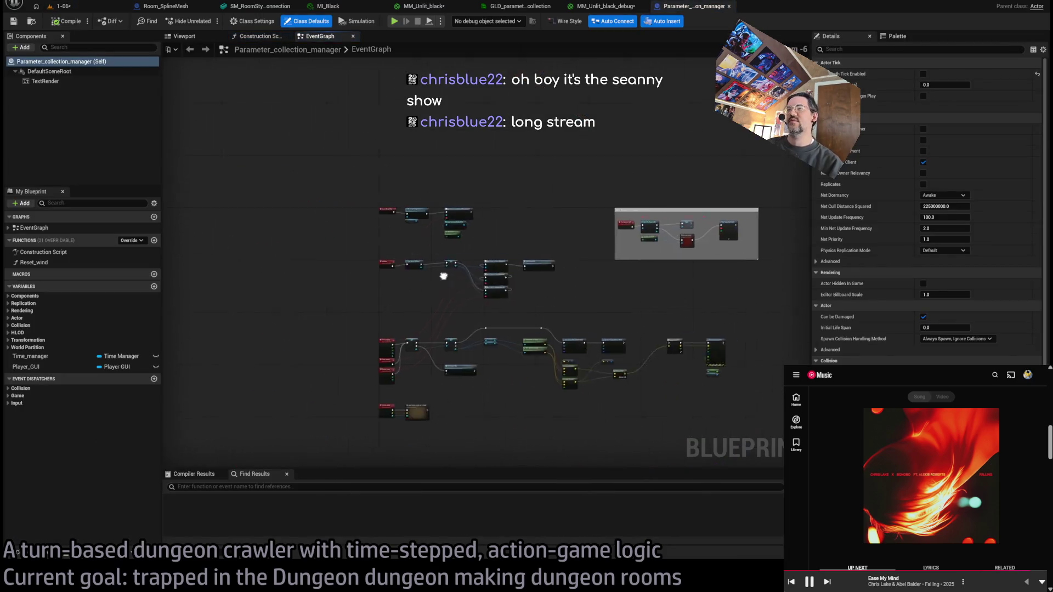
Step: Navigate the event graph from the Find Player GUI event to the Set Vector Parameter Value nodes
scroll(461, 242, "up", 3)
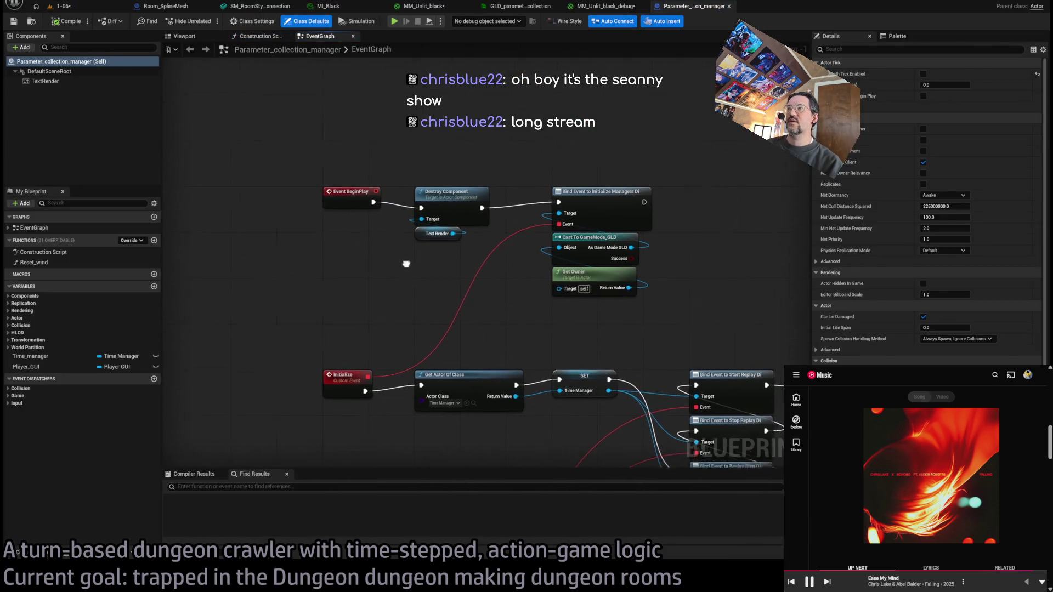
scroll(483, 267, "down", 2)
scroll(658, 308, "down", 2)
left_click_drag(664, 233, 397, 254)
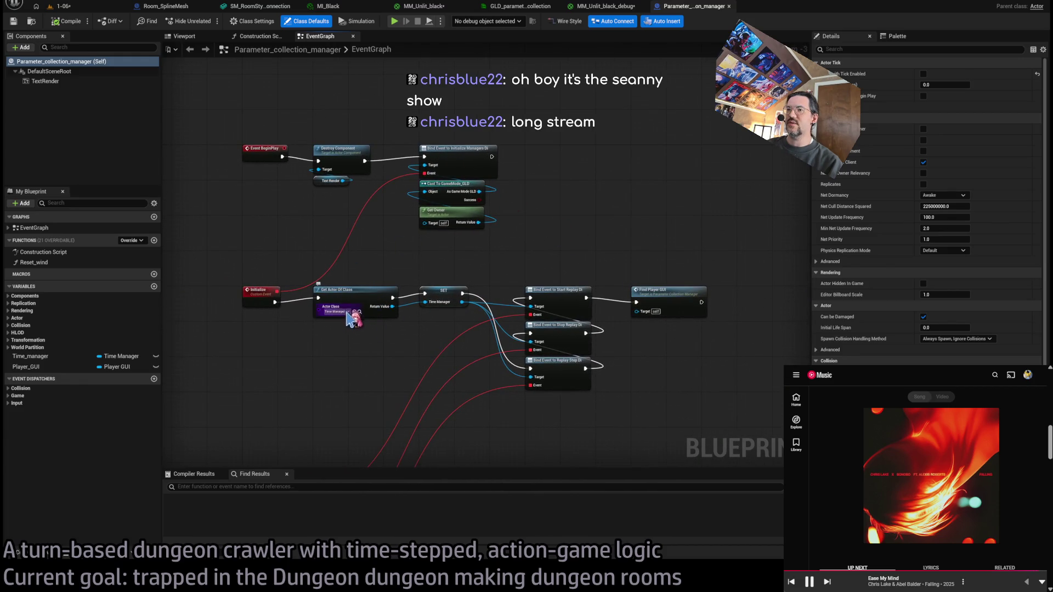
double_click(704, 305)
left_click_drag(340, 294, 790, 165)
left_click_drag(347, 254, 371, 293)
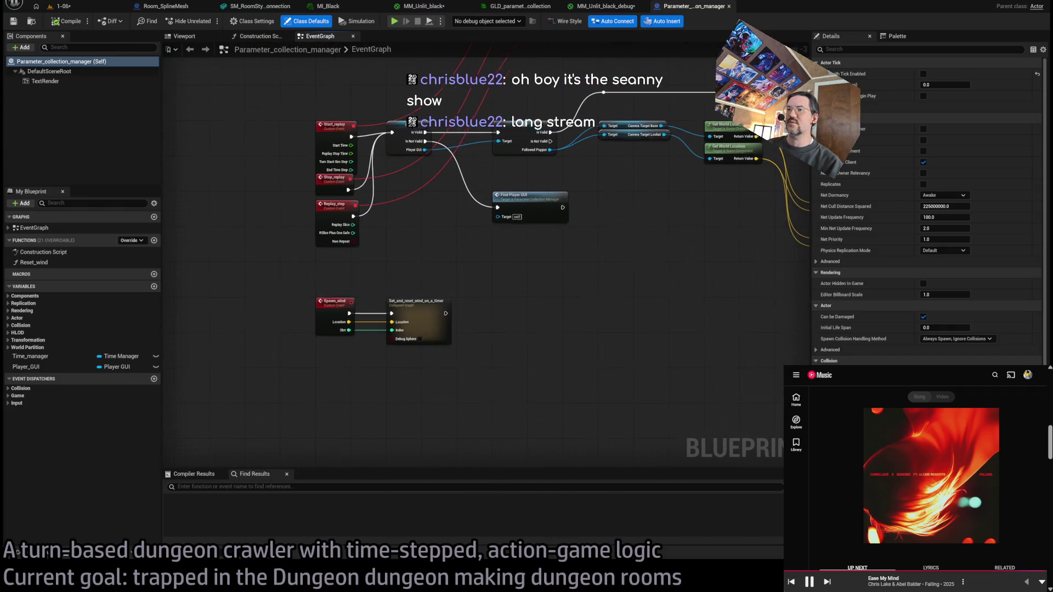
left_click_drag(676, 306, 359, 315)
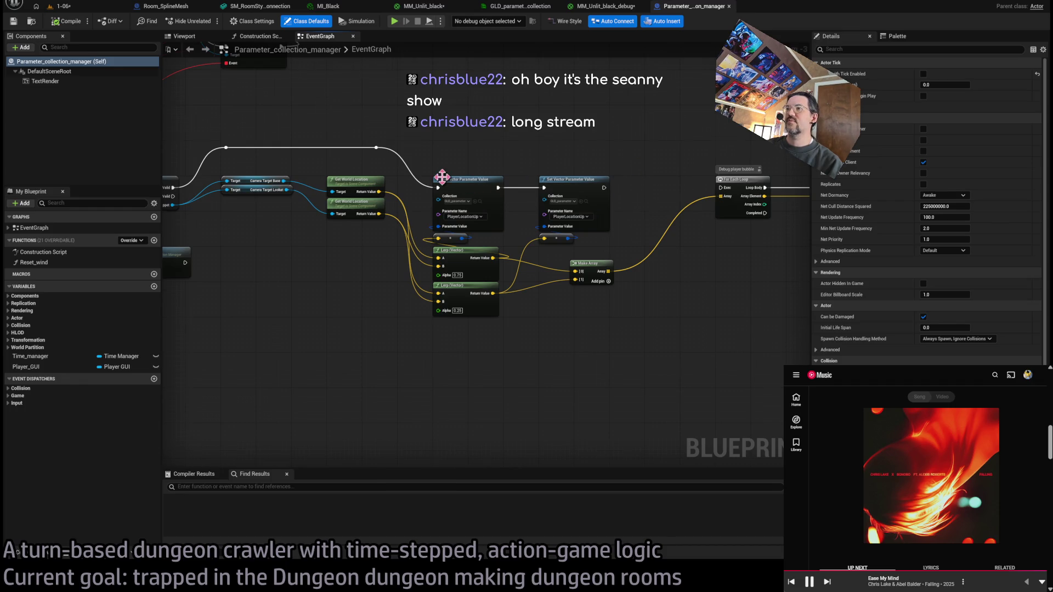
scroll(442, 177, "up", 1)
Step: Inspect the first Set Vector Parameter Value node alongside the Bind Event and loop nodes
left_click(541, 238)
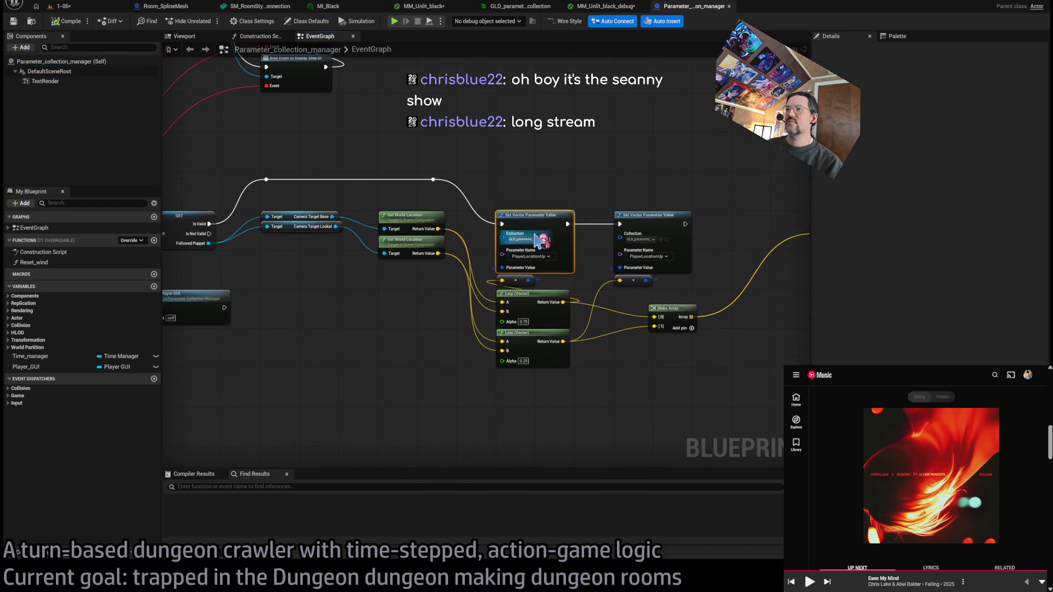
scroll(541, 238, "down", 1)
mouse_move(548, 305)
left_mouse_down()
mouse_move(571, 251)
mouse_move(524, 254)
left_mouse_up()
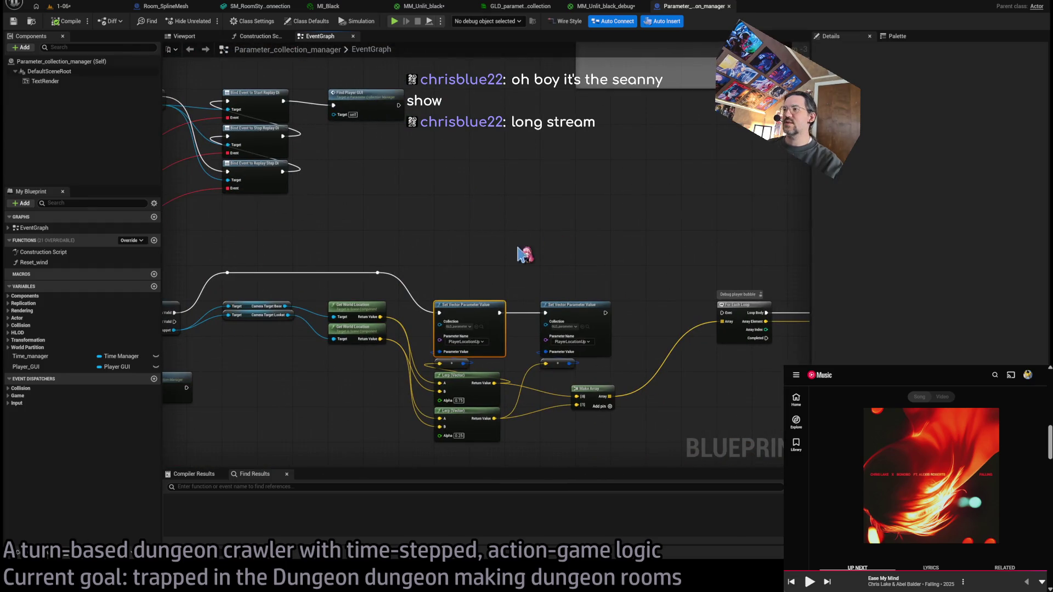
left_click(552, 279)
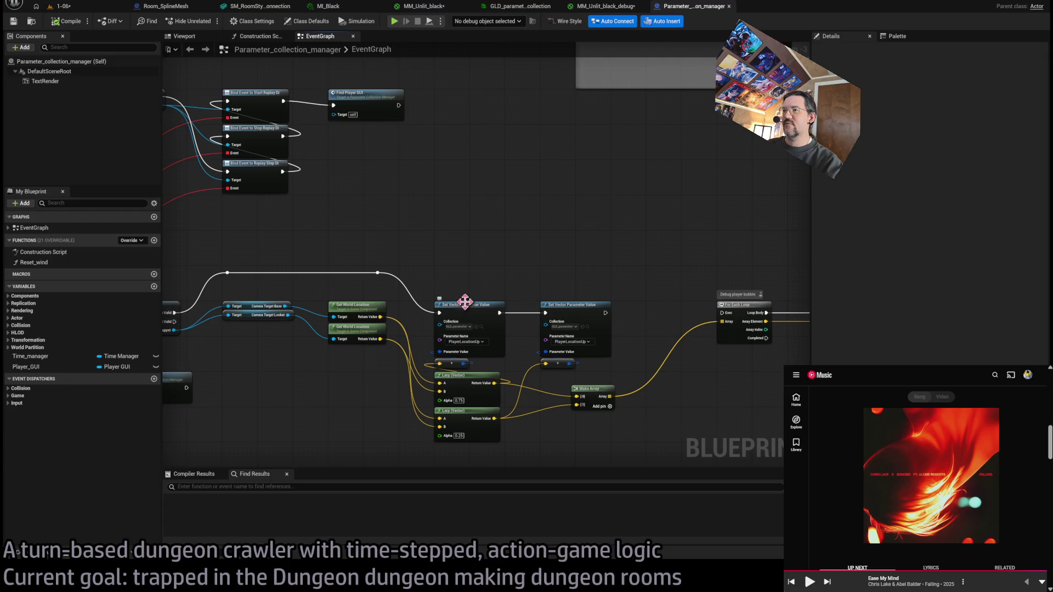
Step: Paste a Set Scalar Parameter Value node and place it beside the Bind Event nodes
left_click_drag(385, 110, 540, 309)
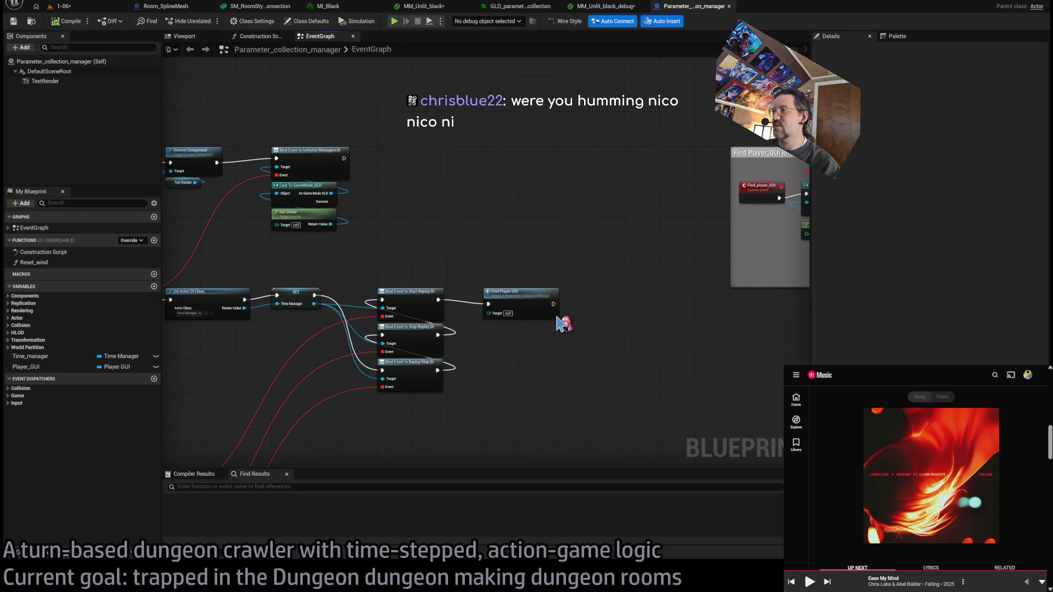
key("ctrl+v")
mouse_move(468, 237)
left_mouse_down()
mouse_move(450, 166)
mouse_move(404, 159)
left_mouse_up()
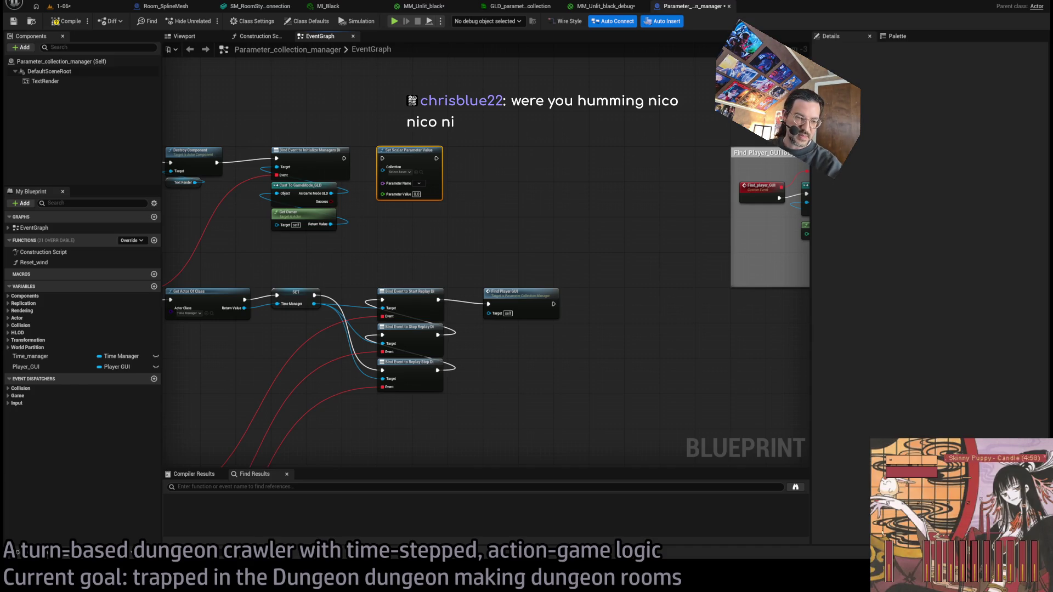
Step: Wire the Bind Event exec output into Set Scalar Parameter Value, then return to level 1-06
left_click_drag(250, 465, 250, 465)
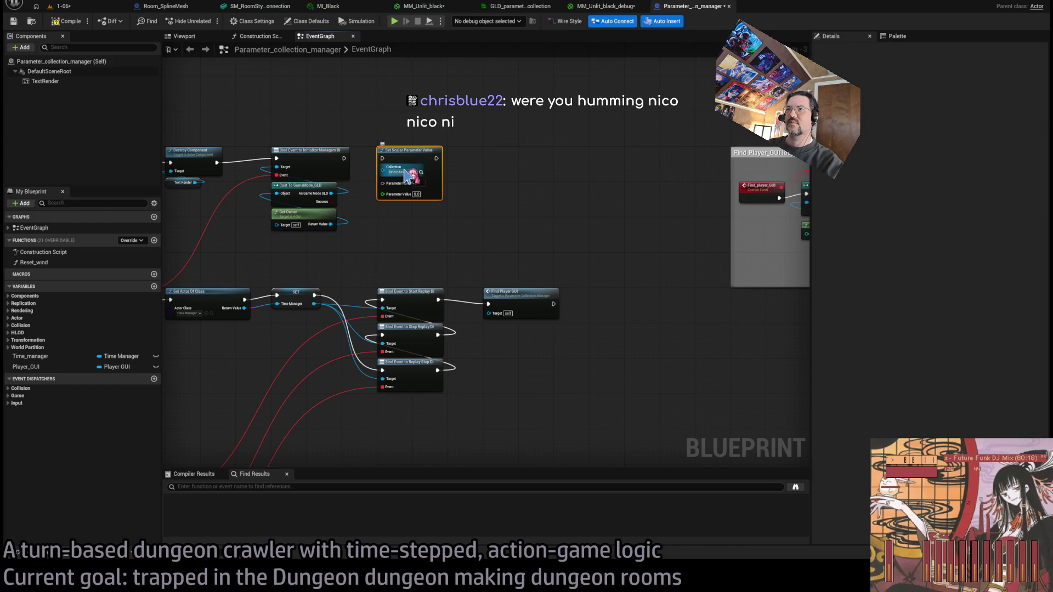
scroll(362, 123, "up", 3)
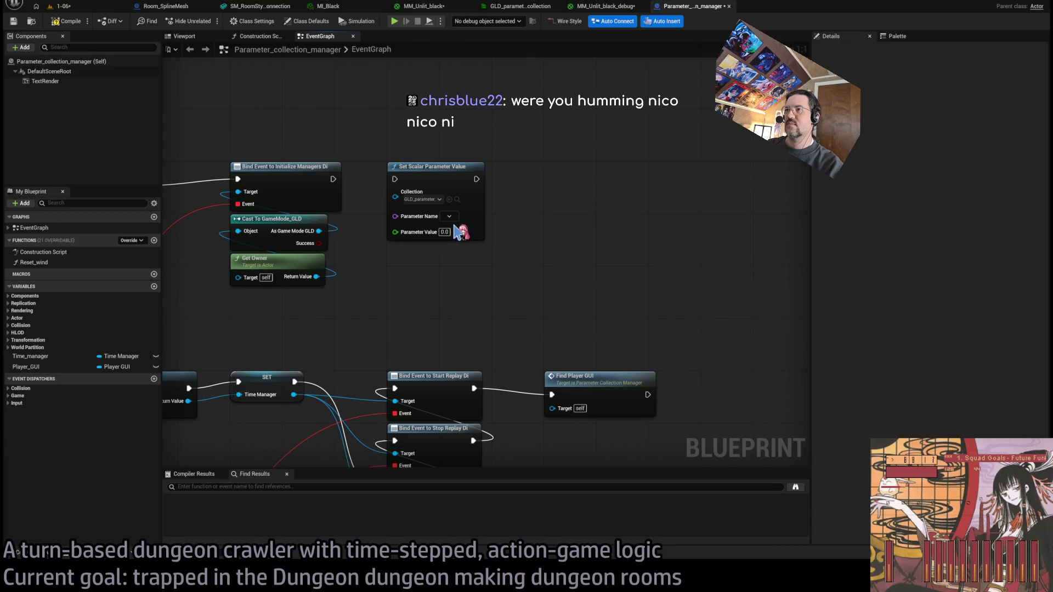
left_click_drag(333, 179, 394, 178)
left_click(63, 6)
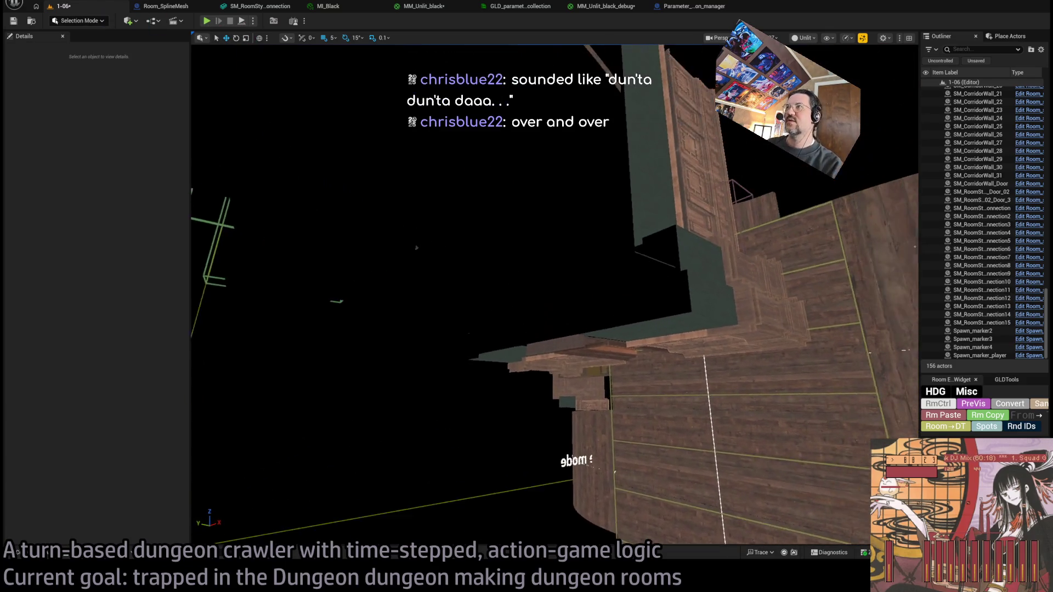
Step: Close the MM_Unlit_black material and look around the dungeon rooms in level 1-06
left_click(606, 6)
left_click(518, 7)
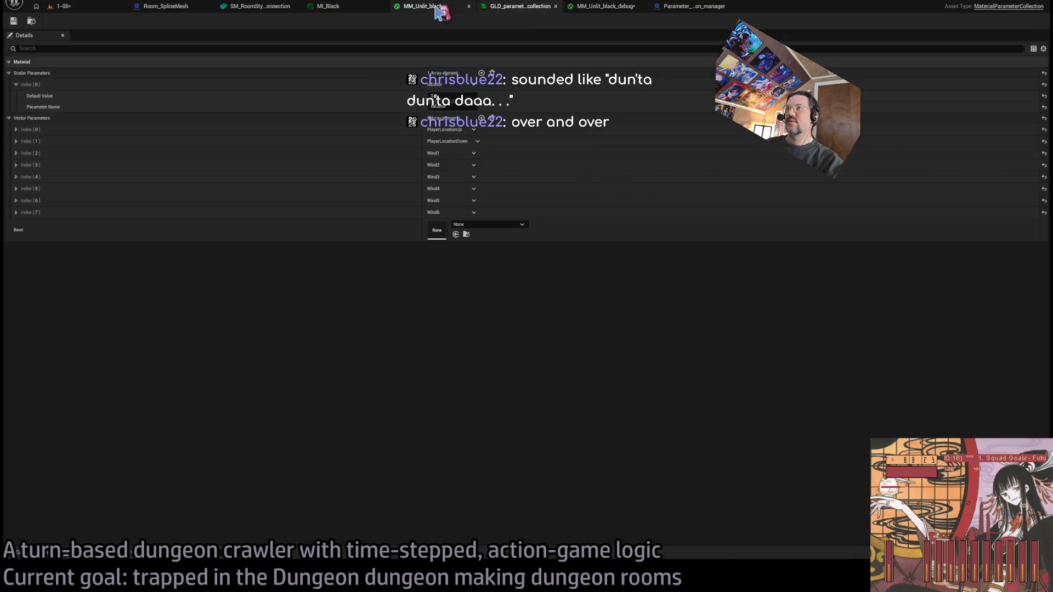
left_click(436, 8)
middle_click(409, 10)
left_click(341, 7)
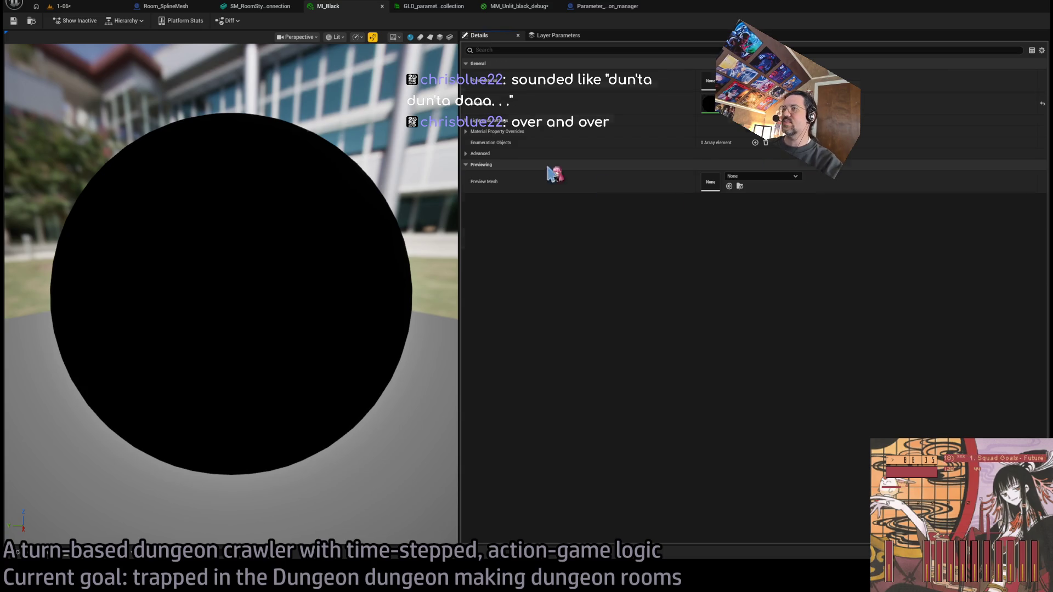
left_click(55, 8)
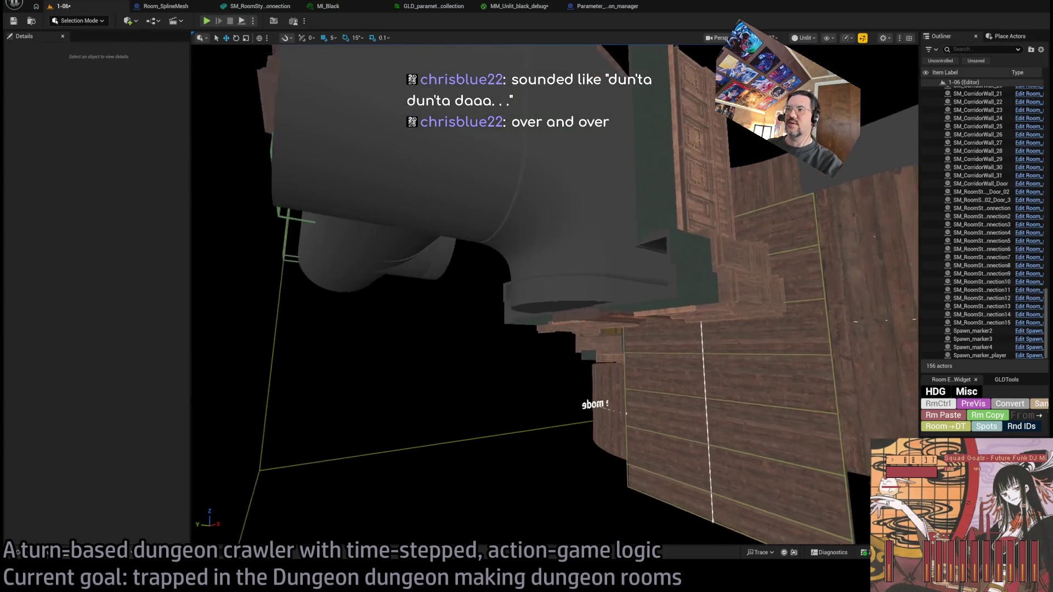
left_click_drag(276, 44, 276, 44)
left_click_drag(518, 165, 517, 164)
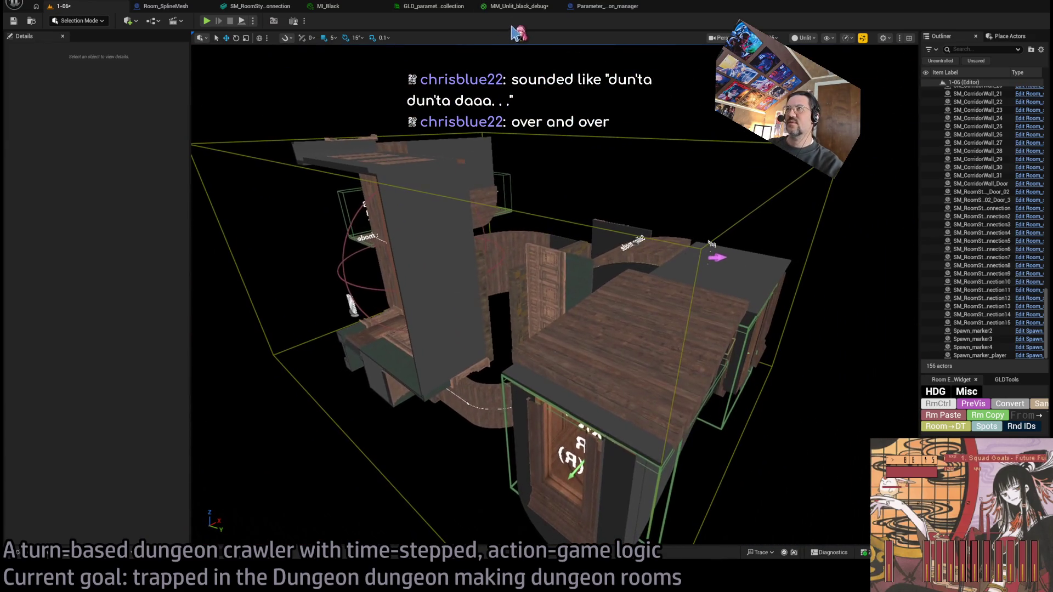
Step: Set MM_Unlit_black_debug's Multiply factor to 0.03125 (0.0625/2) and return to level 1-06
left_click(510, 8)
scroll(699, 211, "up", 2)
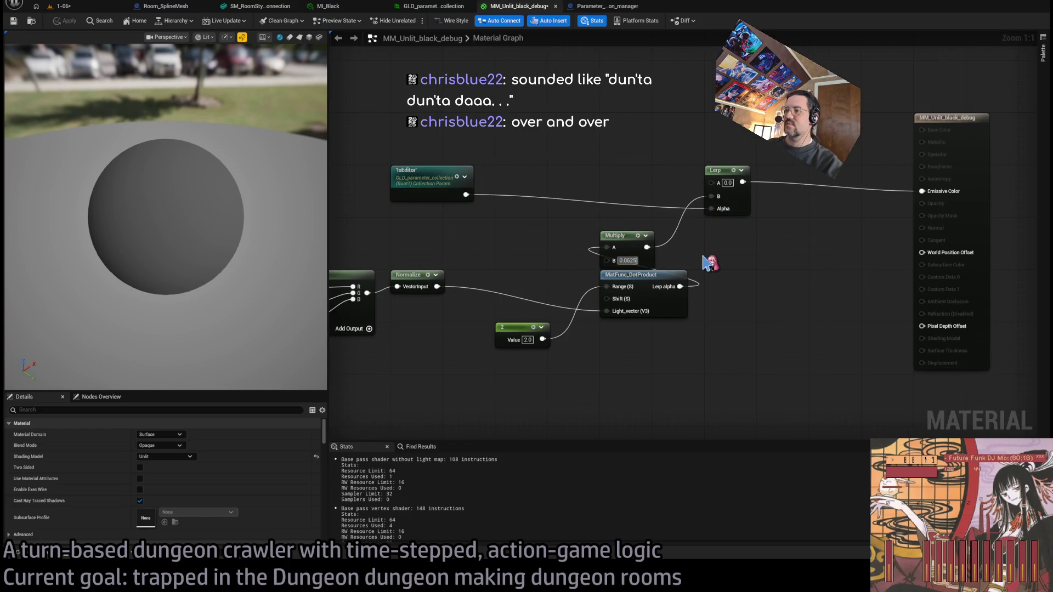
key("Return")
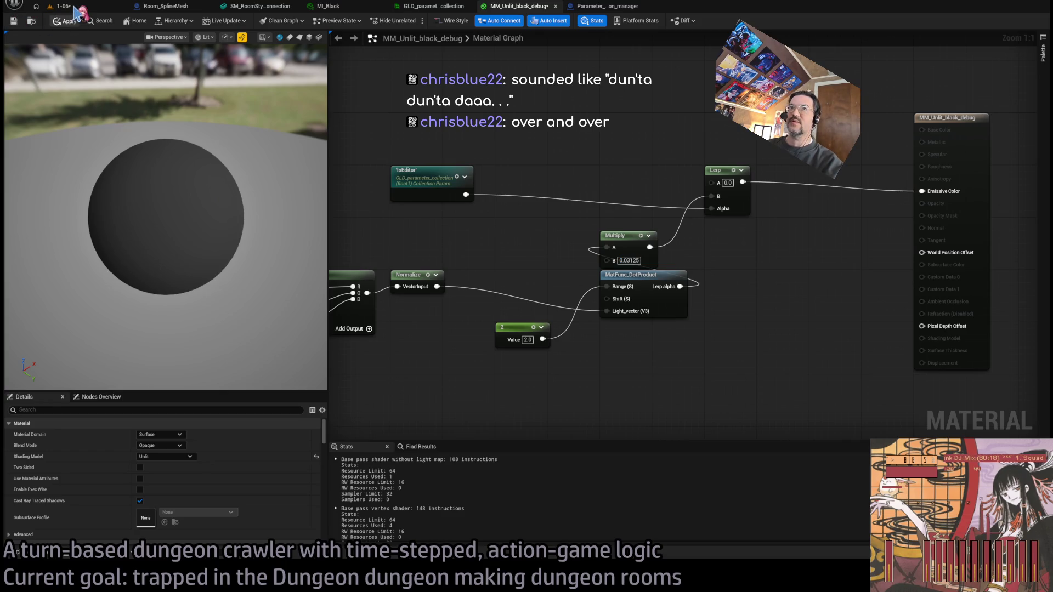
left_click(75, 10)
left_click_drag(604, 147, 584, 147)
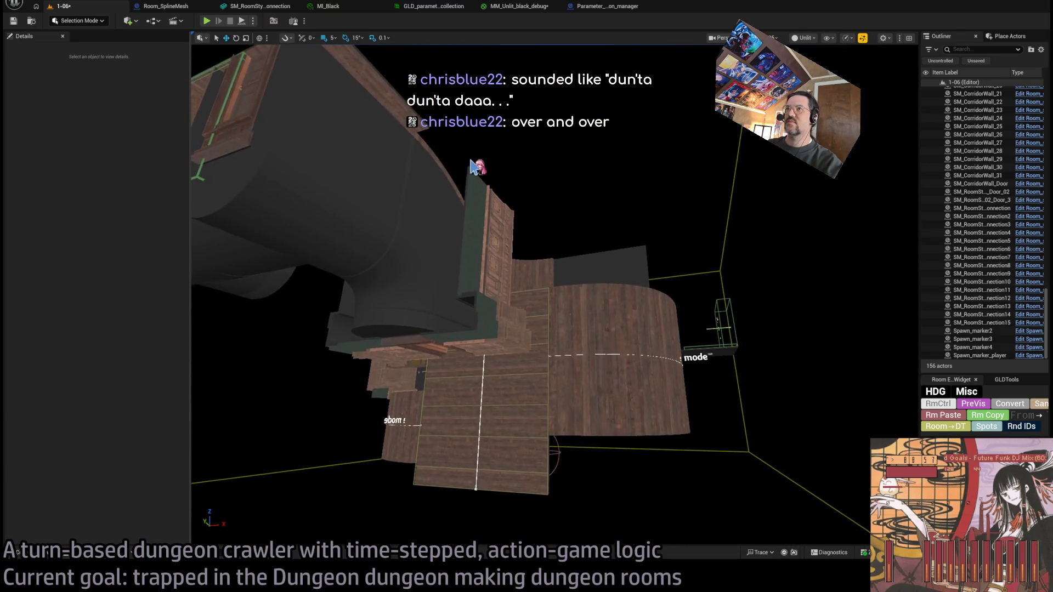
Step: Play-test several queued D-pad turns along the panelled wall, then stop and view the wall panels
left_click(207, 22)
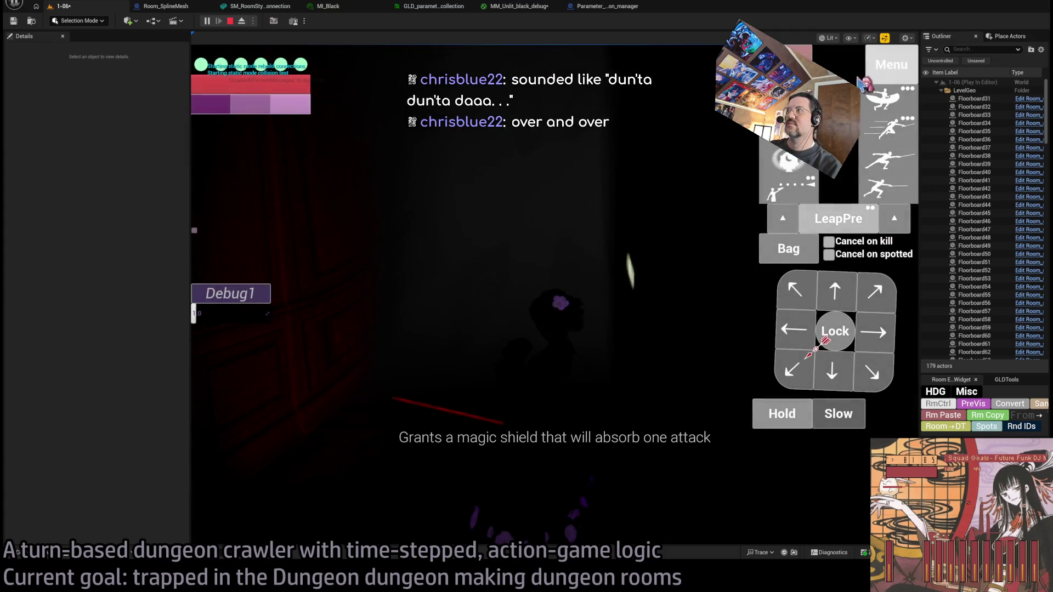
left_click(506, 320)
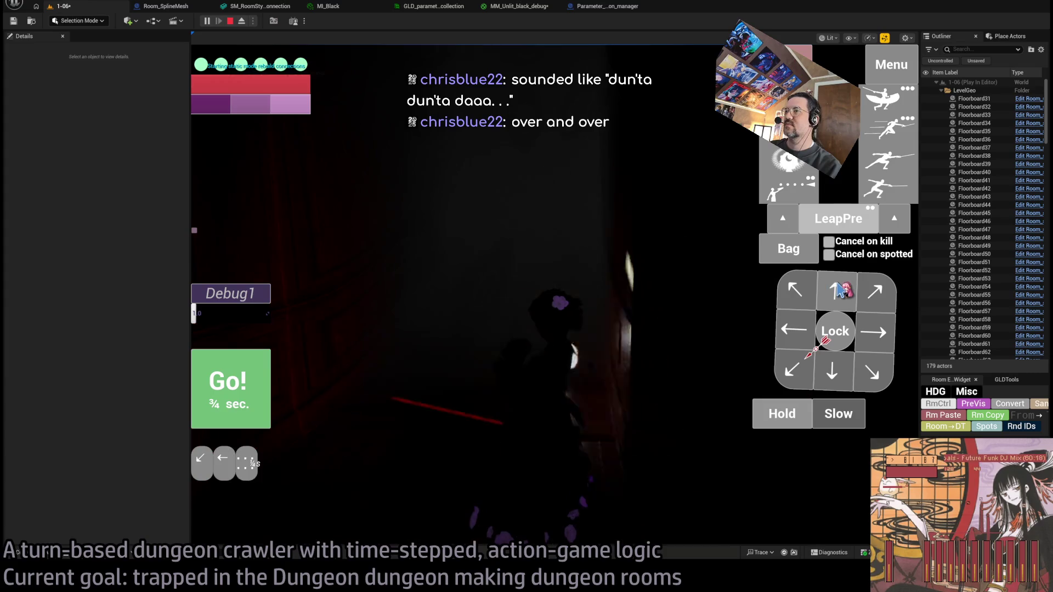
left_click(505, 324)
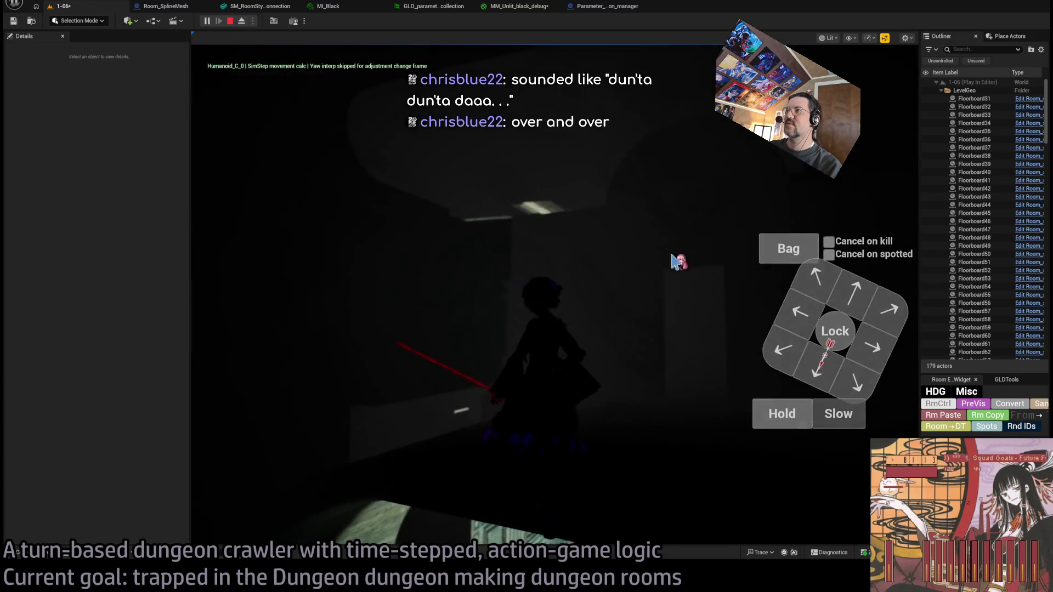
left_click(256, 405)
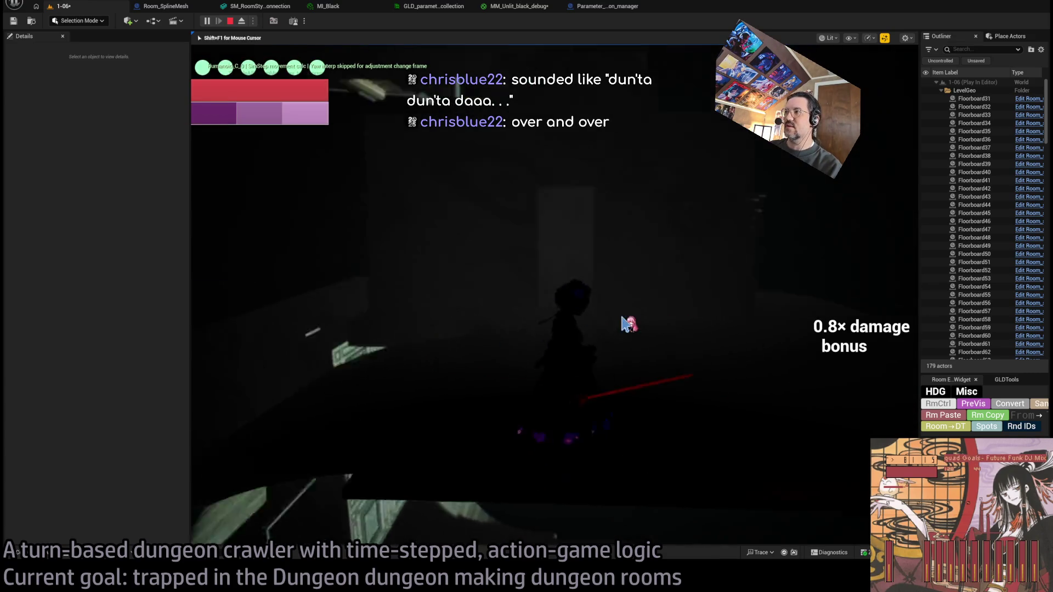
left_click(840, 311)
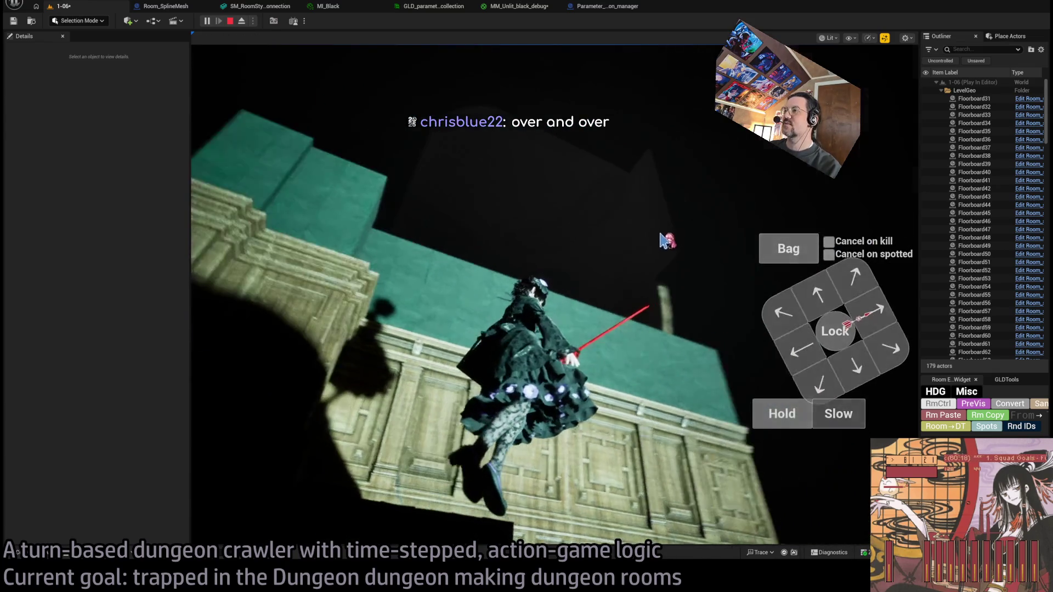
left_click(204, 393)
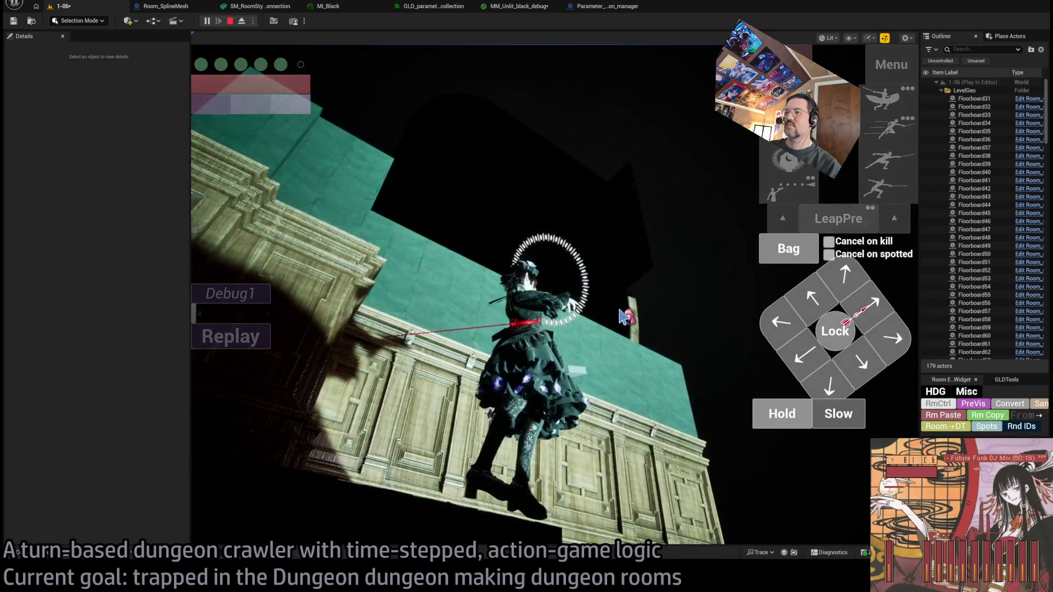
left_click(621, 316)
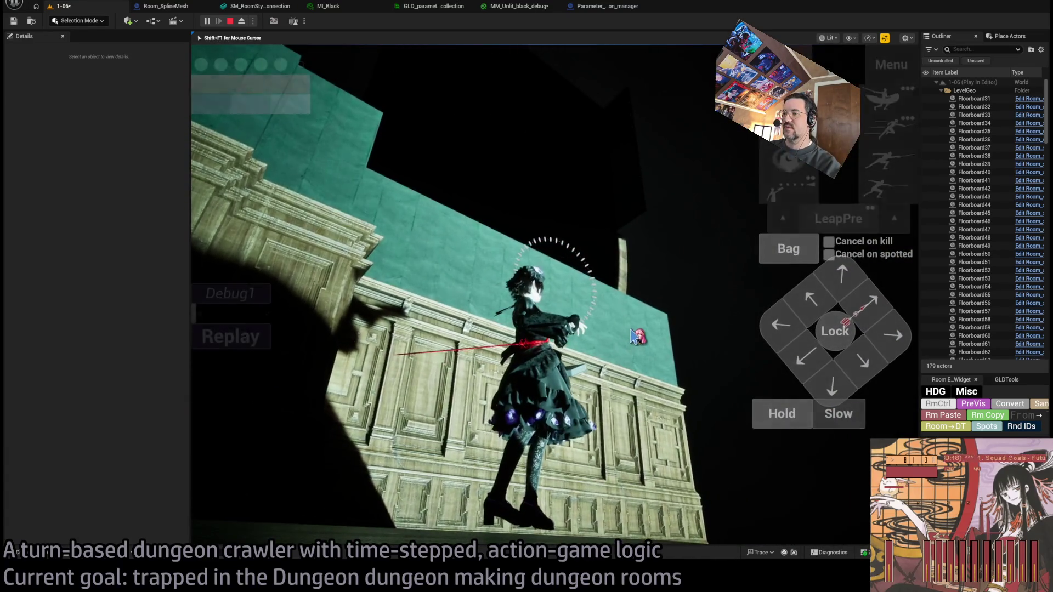
key("Escape")
mouse_move(554, 297)
left_mouse_down()
mouse_move(518, 169)
mouse_move(440, 146)
mouse_move(437, 498)
mouse_move(592, 435)
mouse_move(570, 367)
left_mouse_up()
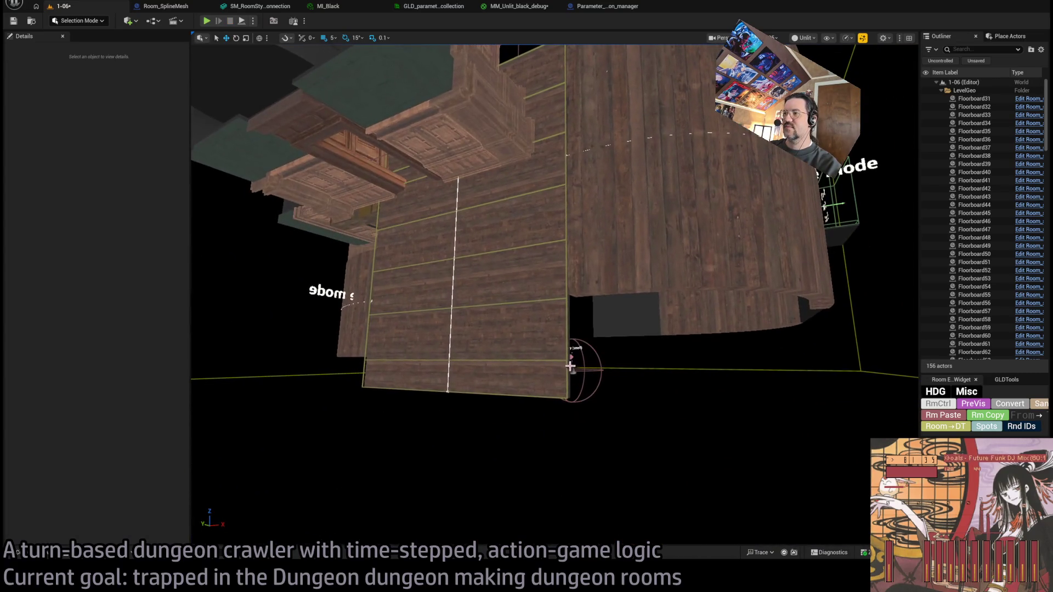
Step: Check Room_nav_surface's Height_offset_up and Height_offset_down variables, then play level 1-06 again
left_click(554, 363)
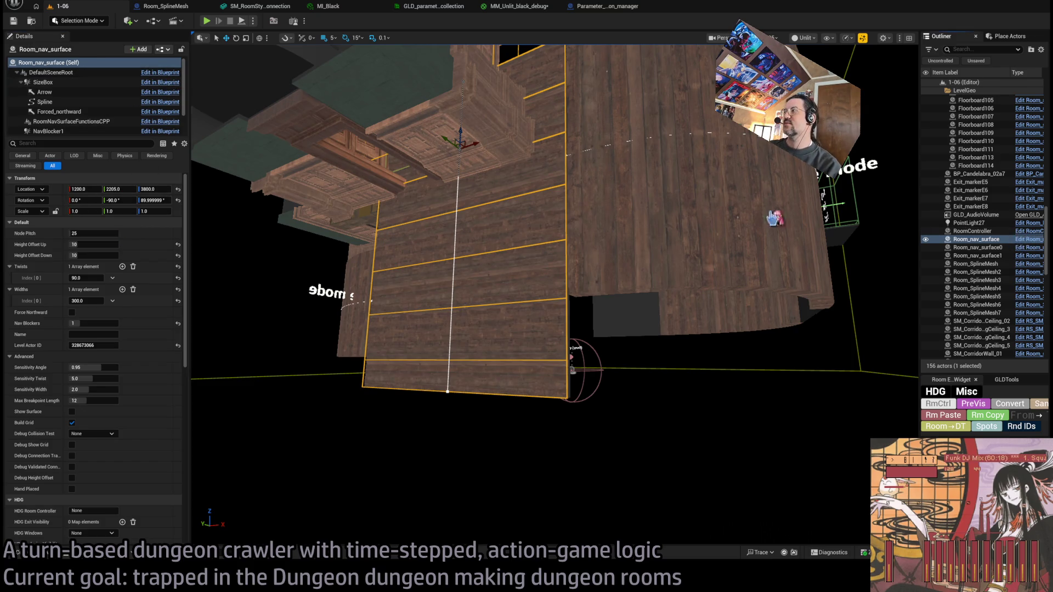
double_click(376, 212)
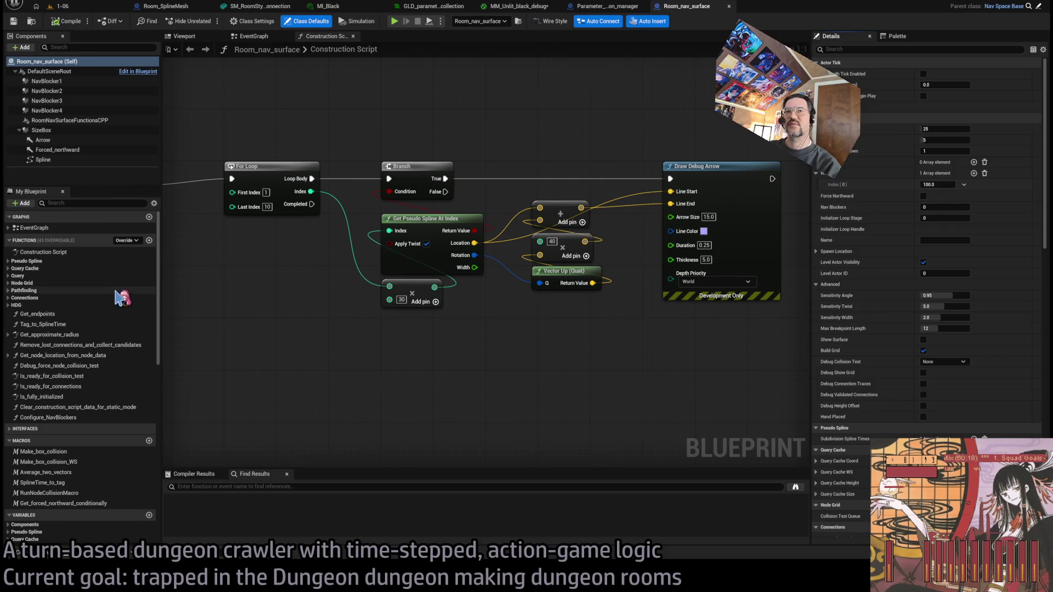
scroll(117, 301, "down", 10)
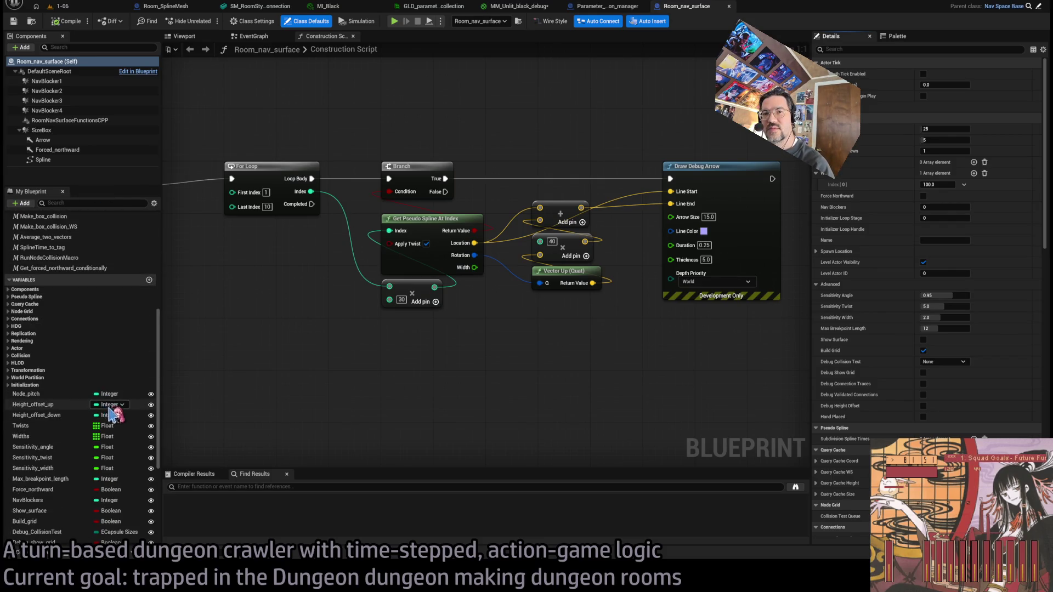
left_click(55, 405)
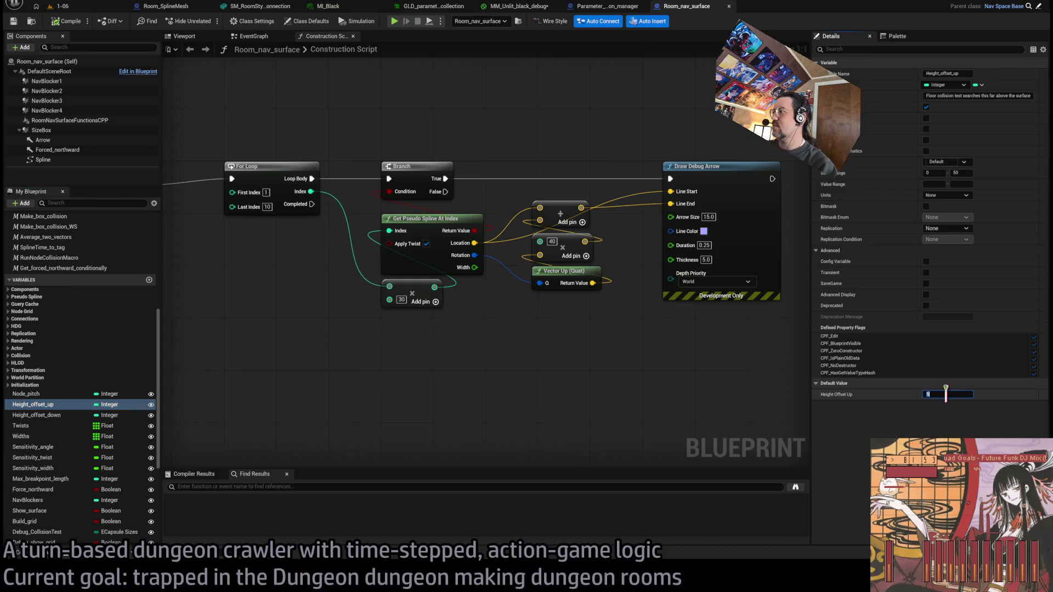
left_click(65, 415)
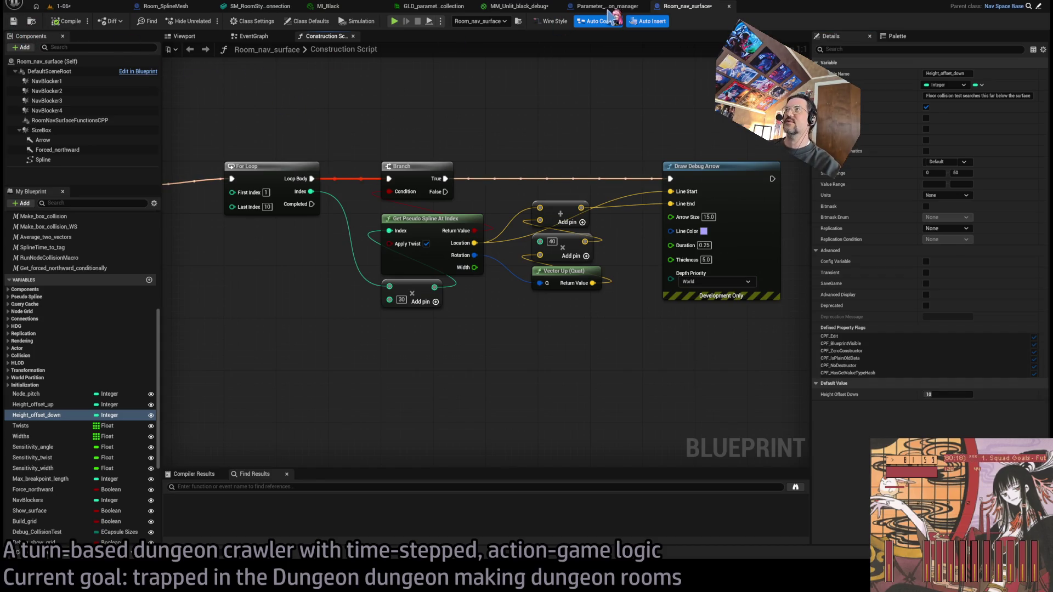
left_click(98, 6)
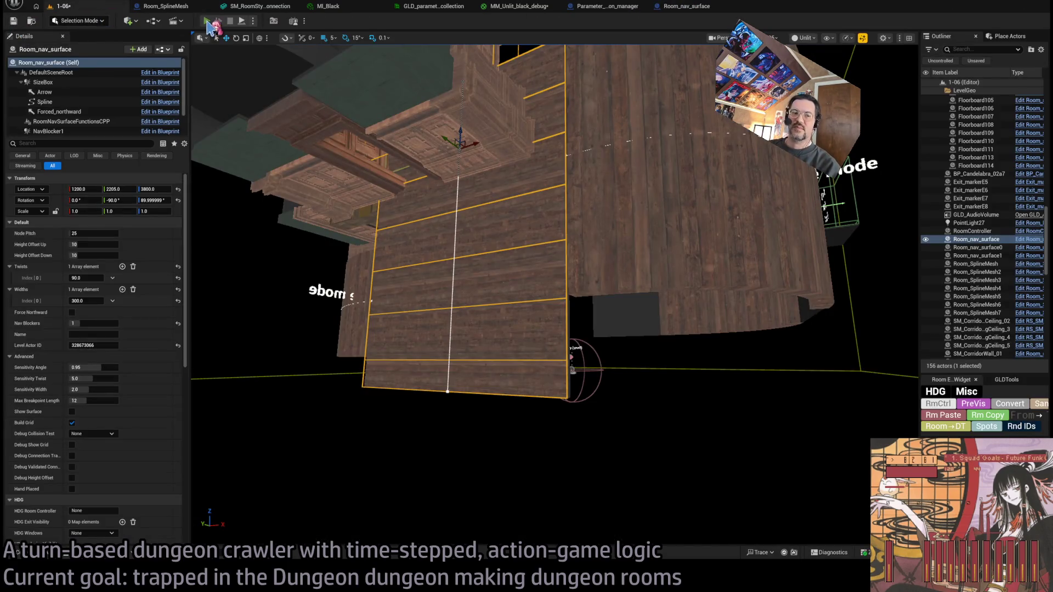
left_click(206, 21)
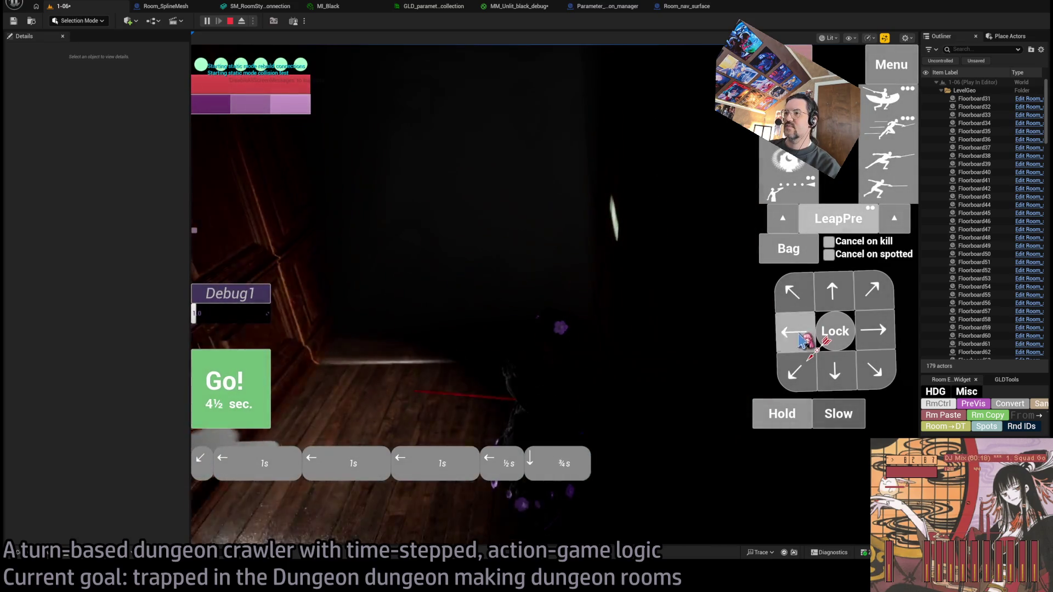
Step: Run a turn and queue two more character moves along the wall, then stop Play In Editor
left_click(258, 394)
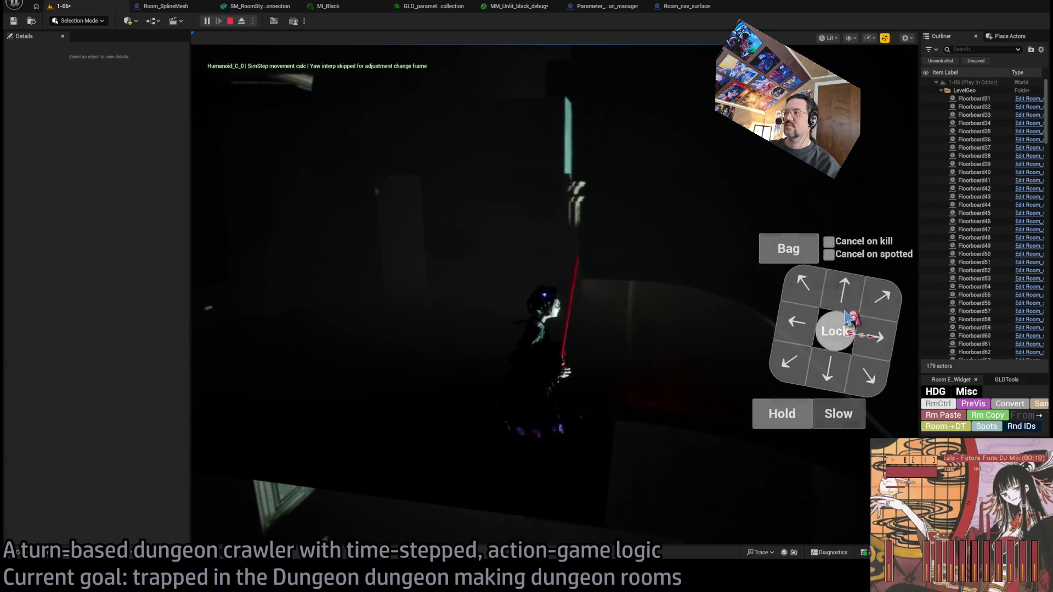
left_click(847, 301)
left_click(231, 387)
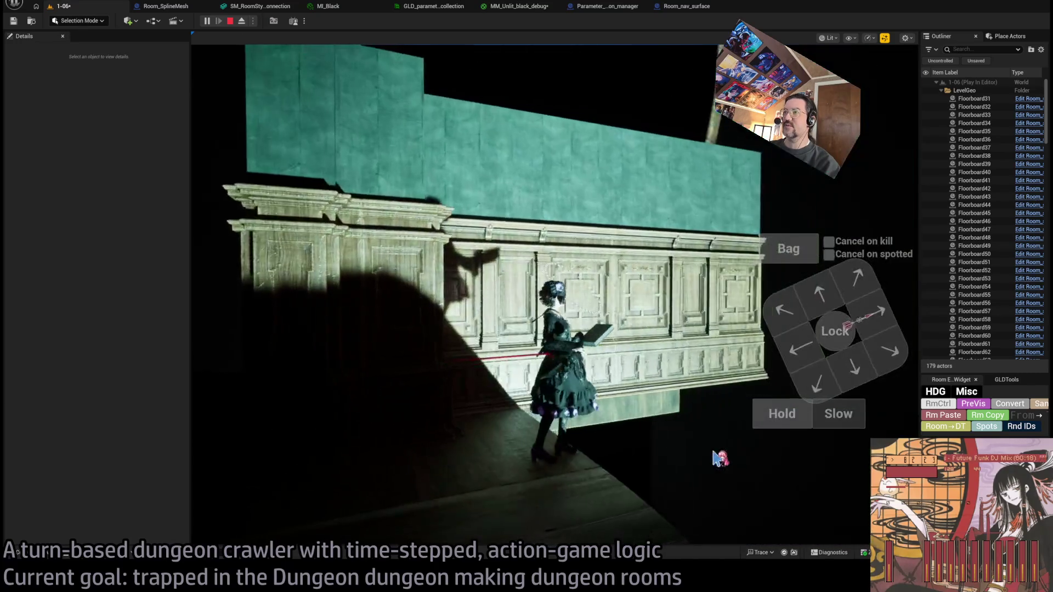
key("Escape")
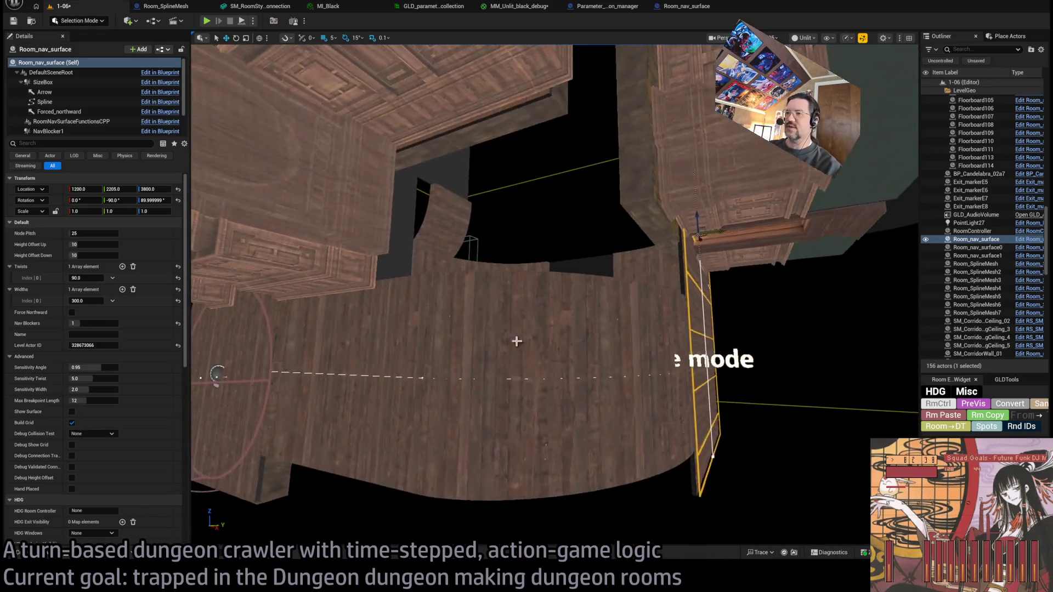
Step: Select the curved wall, Spawn_marker2 and RoomController, viewing its directional light and fog settings
left_click(565, 359)
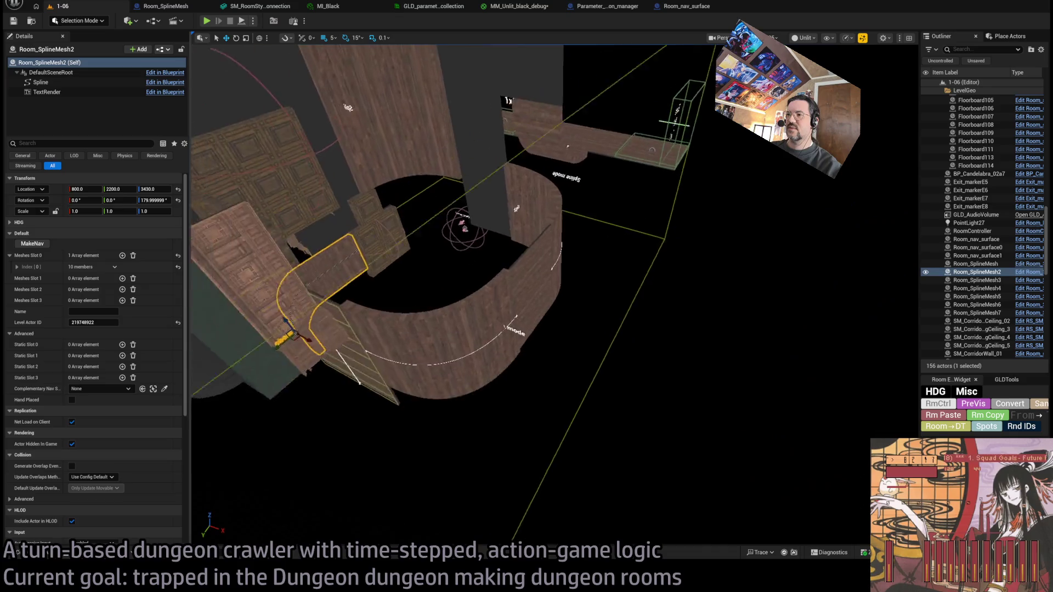
left_click(554, 278)
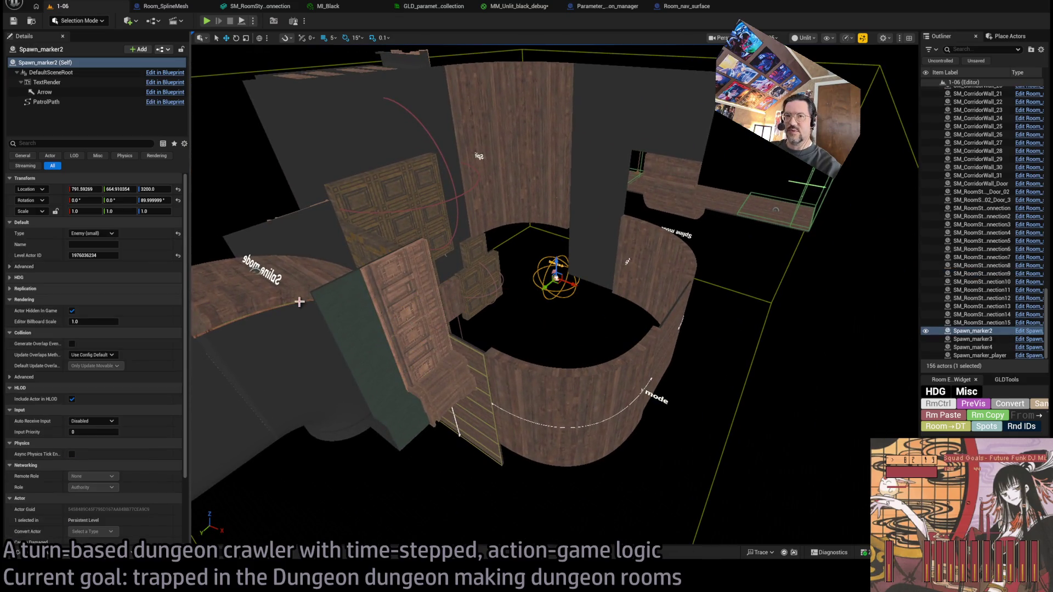
scroll(132, 362, "down", 3)
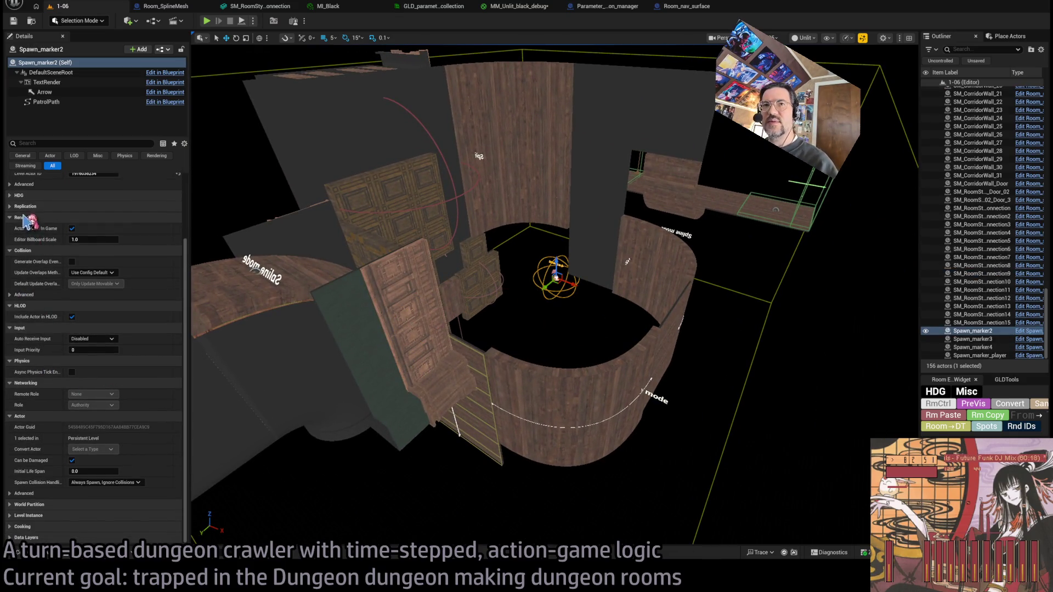
scroll(33, 230, "up", 3)
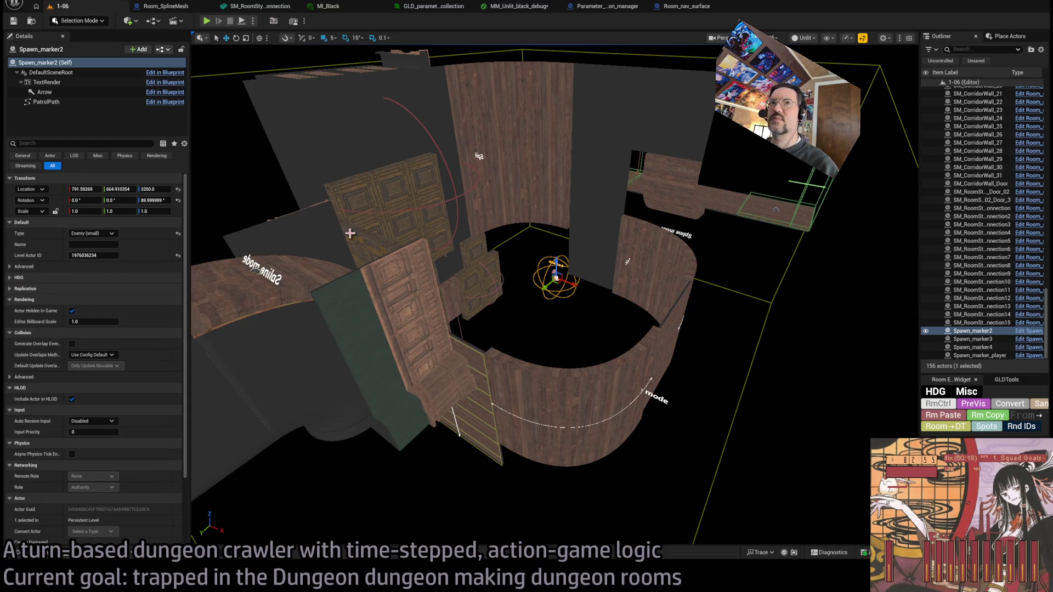
left_click(963, 408)
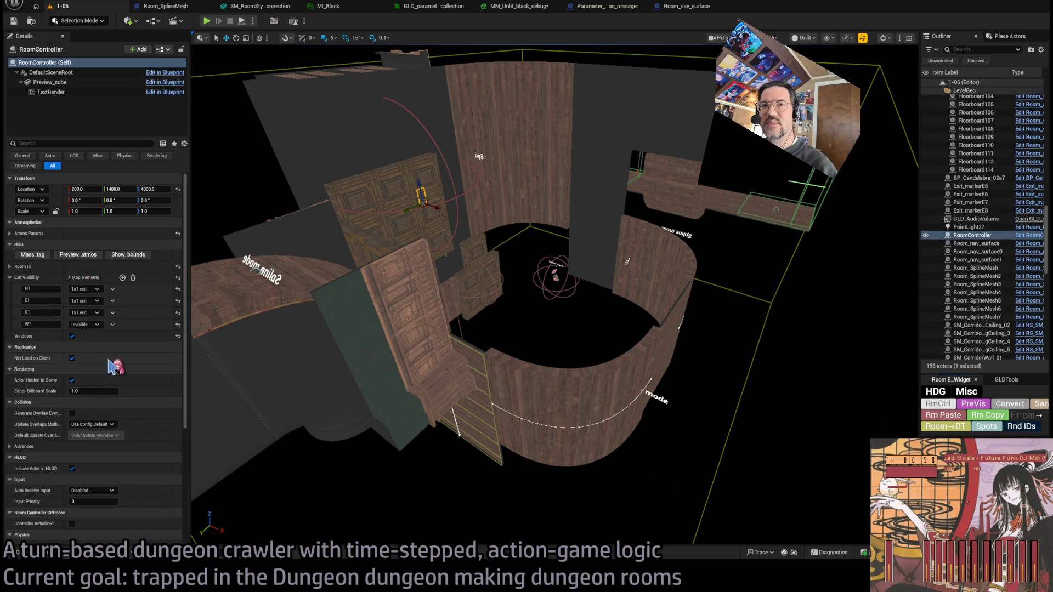
left_click(29, 235)
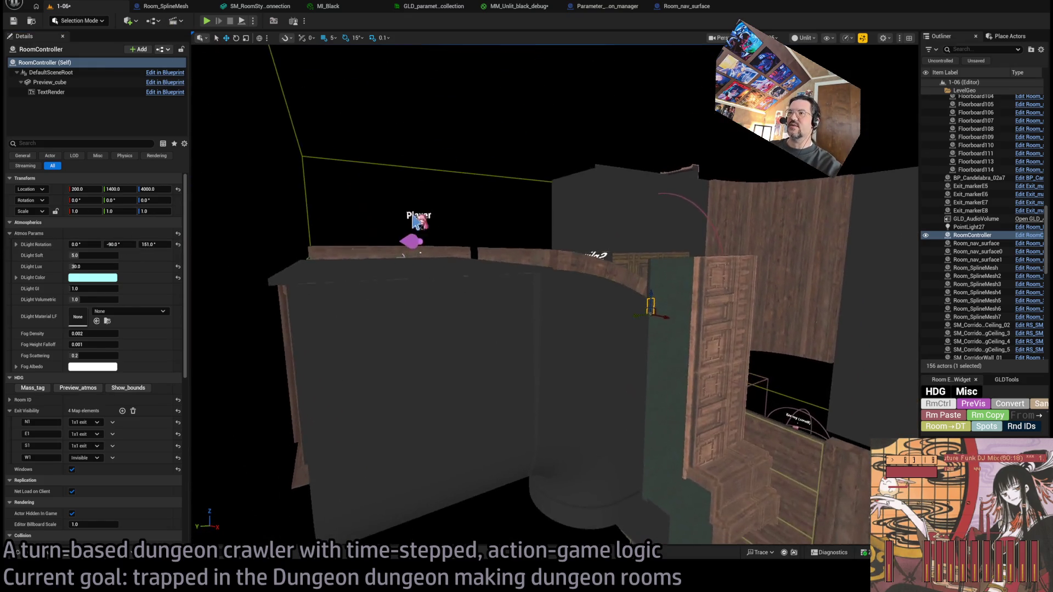
Step: Lower Spawn_marker_player to about 963.9, 2251.8, 3510.0 beside the curved wall and play
left_click(423, 241)
left_click(430, 242)
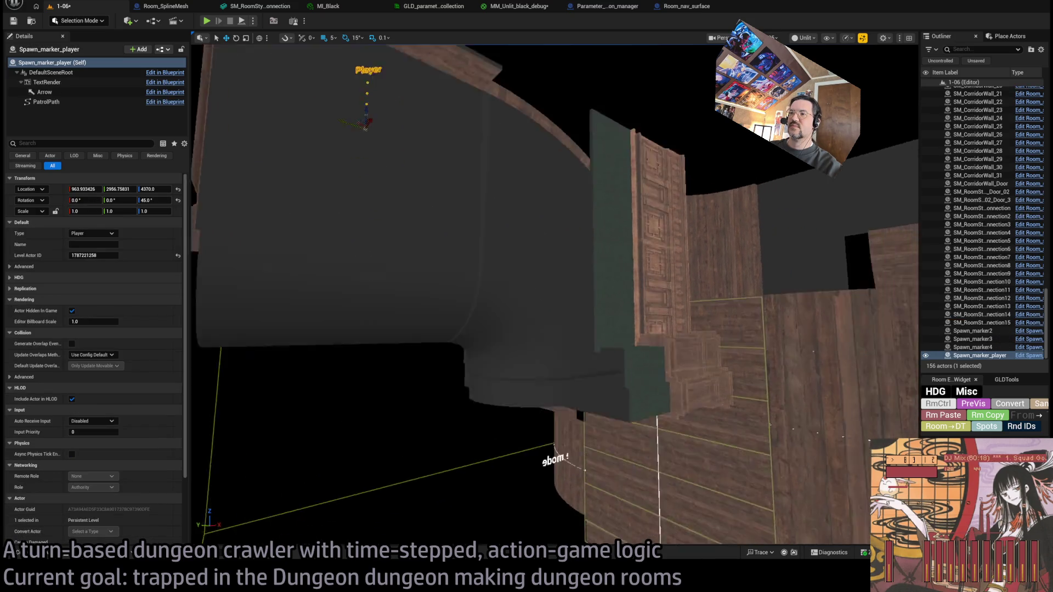
left_click_drag(481, 439, 386, 332)
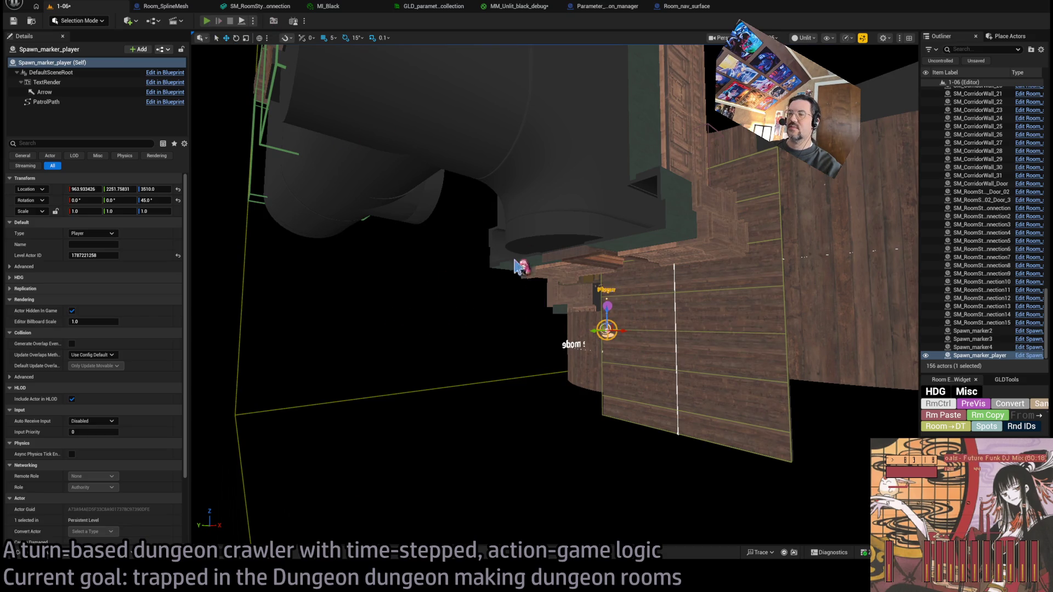
key("alt+p")
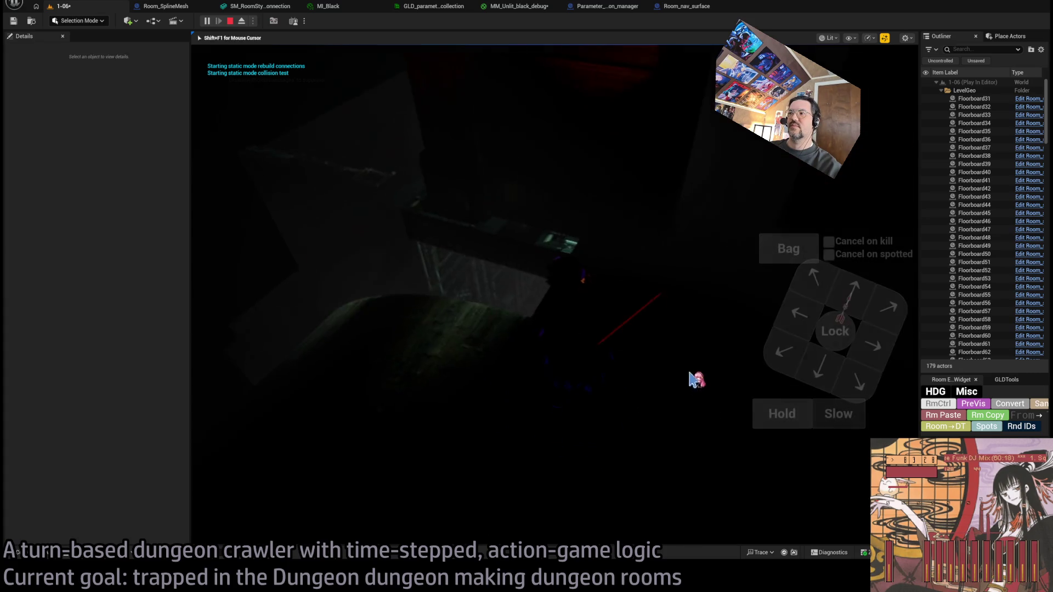
Step: Run a turn from the new spawn, then replay and eject to inspect the scene before stopping
left_click(878, 324)
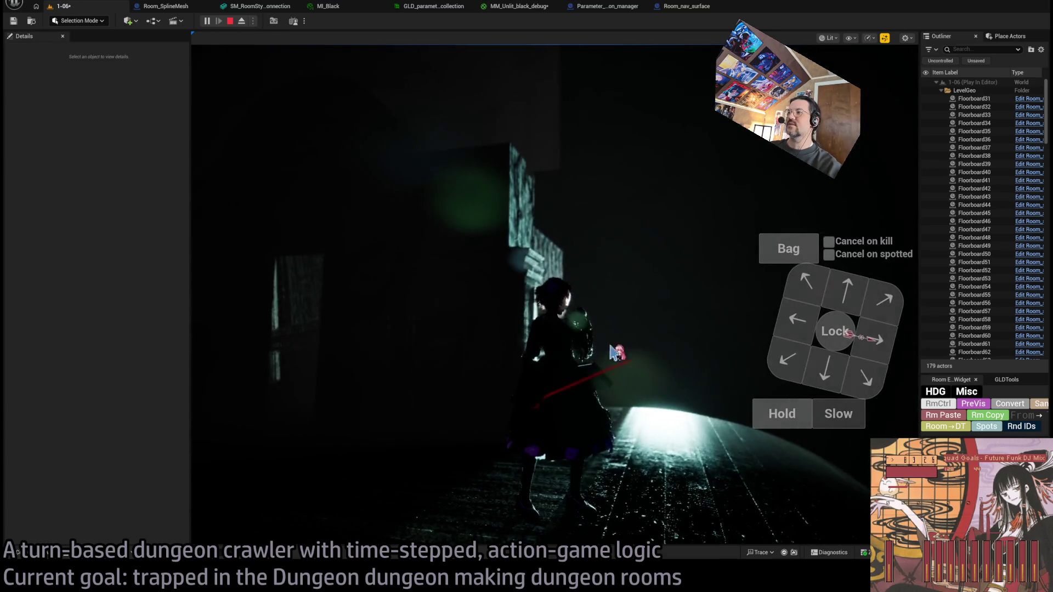
key("Escape")
mouse_move(674, 344)
left_mouse_down()
mouse_move(674, 361)
mouse_move(616, 371)
mouse_move(610, 330)
left_mouse_up()
left_click(208, 22)
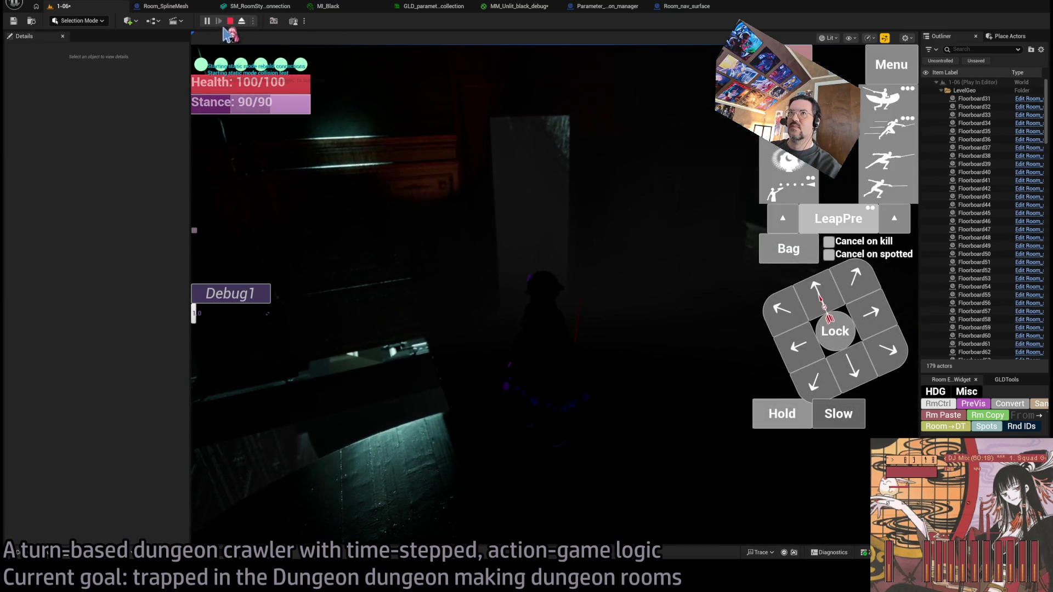
left_click(241, 22)
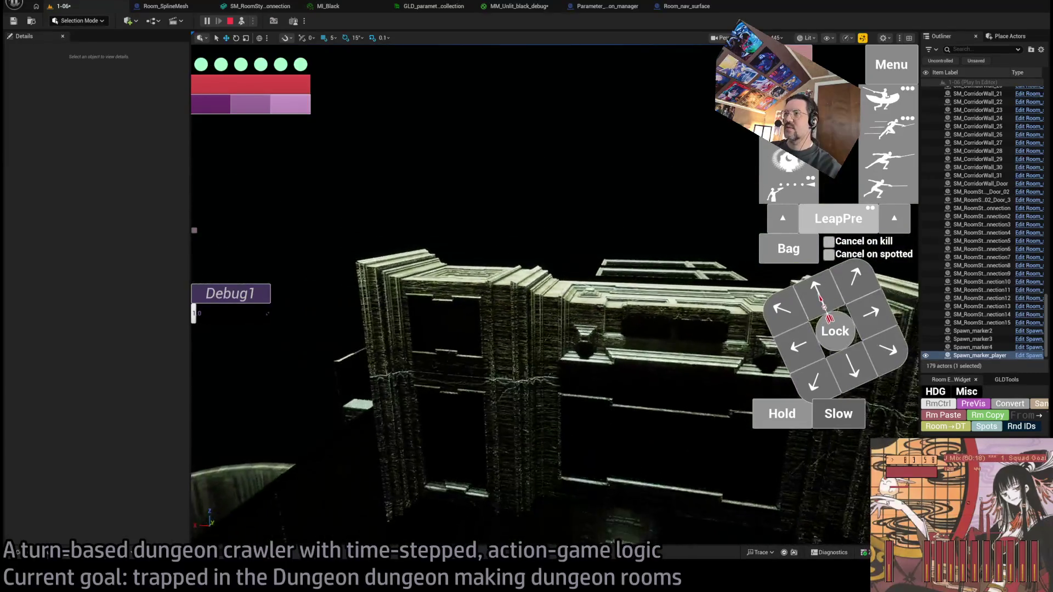
key("Escape")
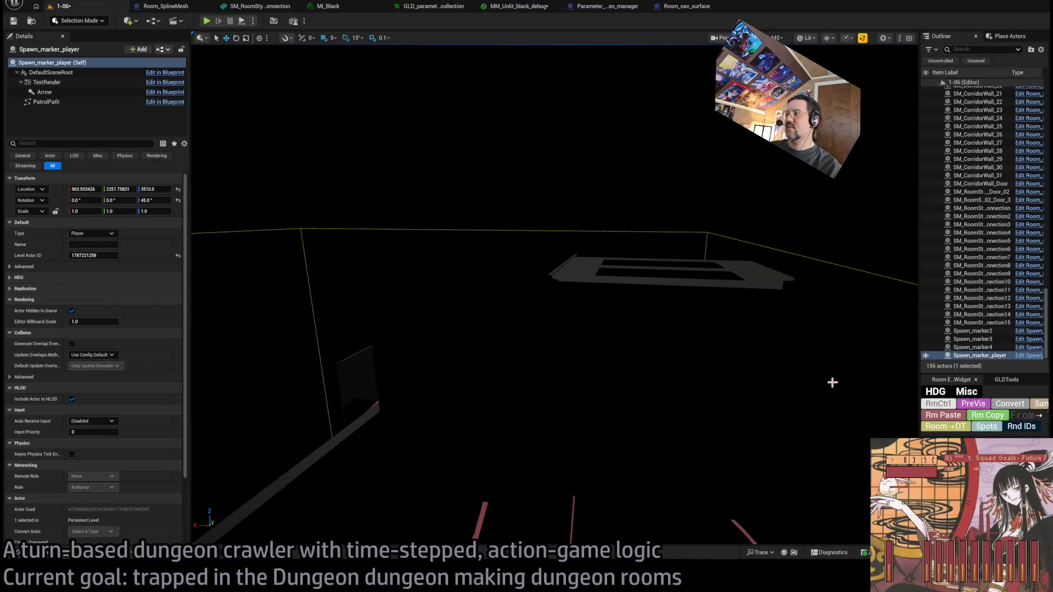
Step: Change RoomController's DLight rotation and play-test, ejecting to look around the dark room
left_click(938, 405)
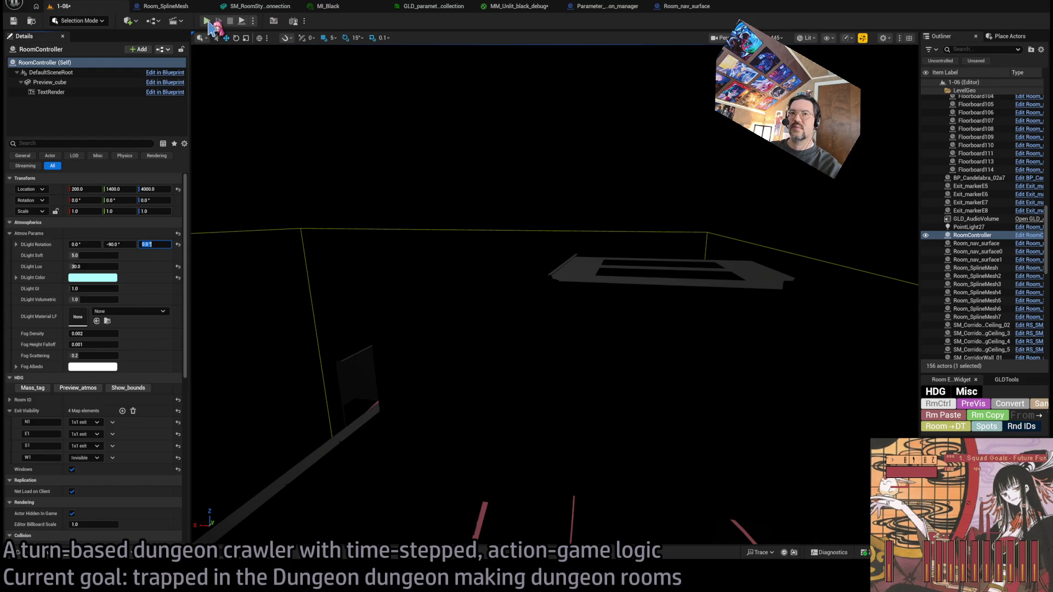
type("0")
type("151")
key("Return")
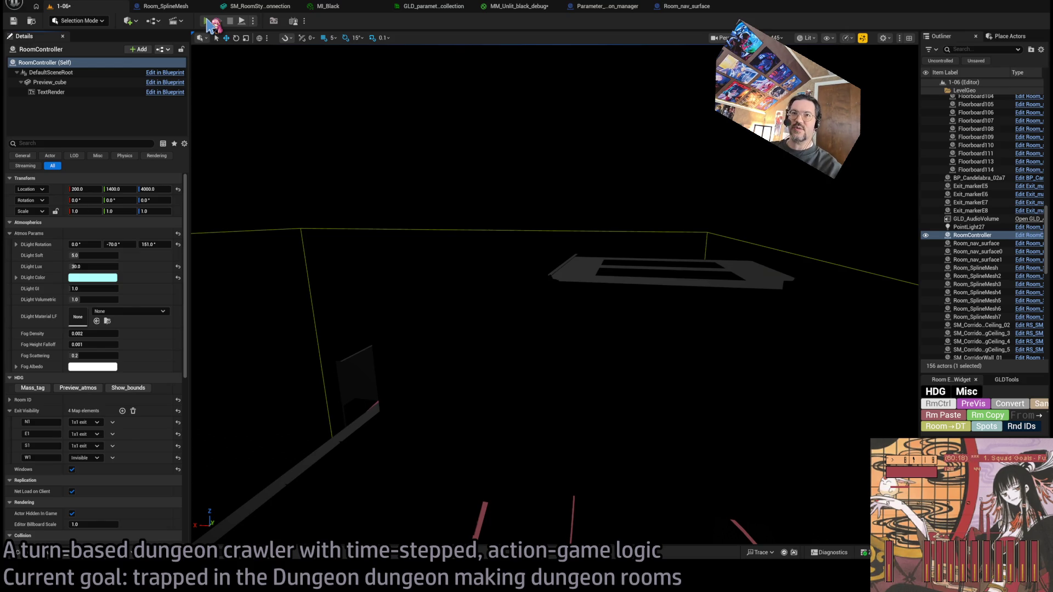
left_click(207, 22)
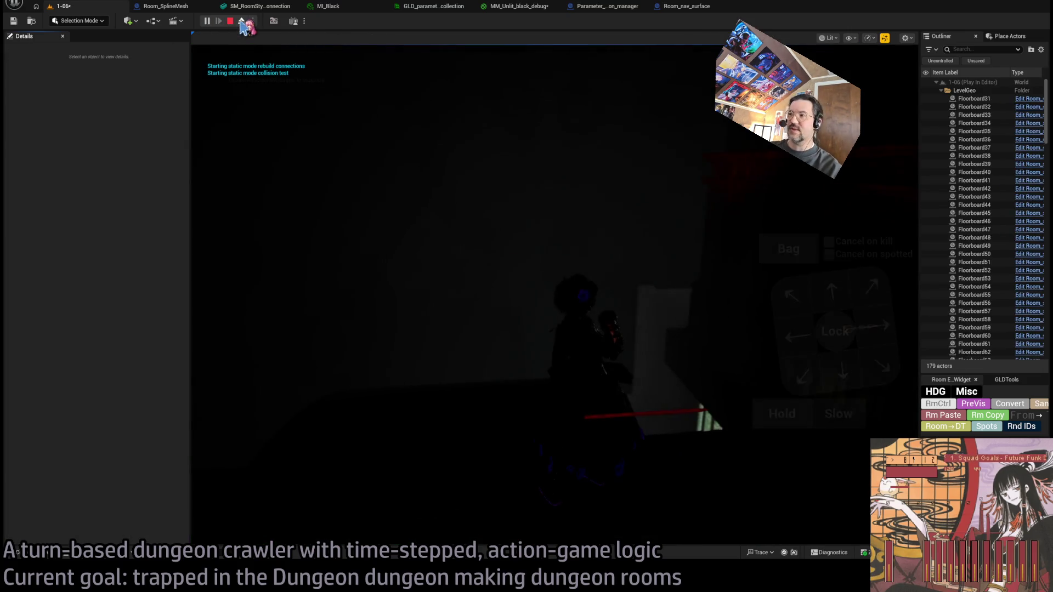
left_click(241, 22)
left_click_drag(439, 274, 368, 261)
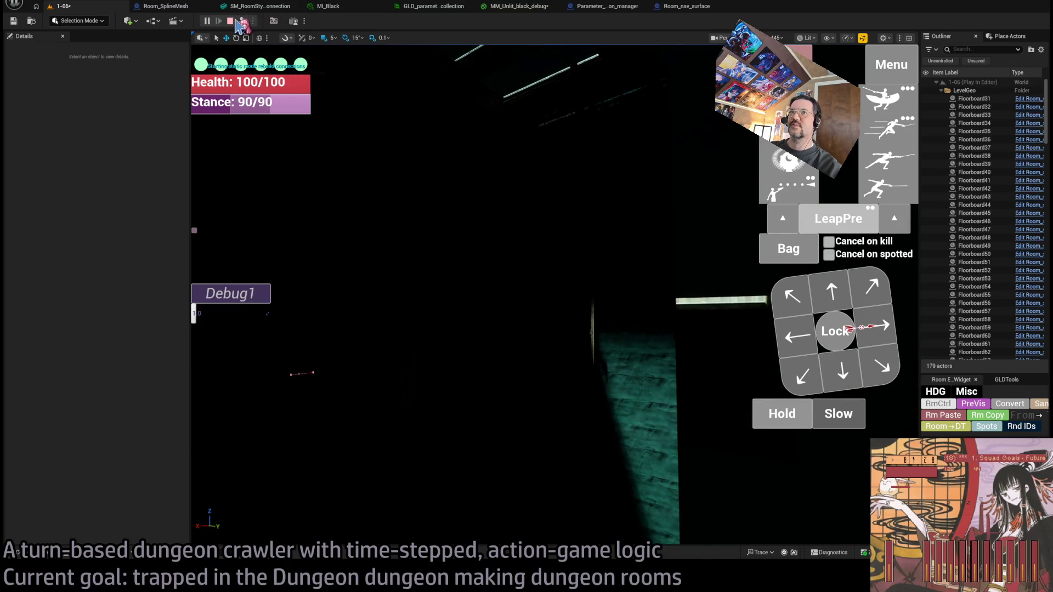
left_click(233, 21)
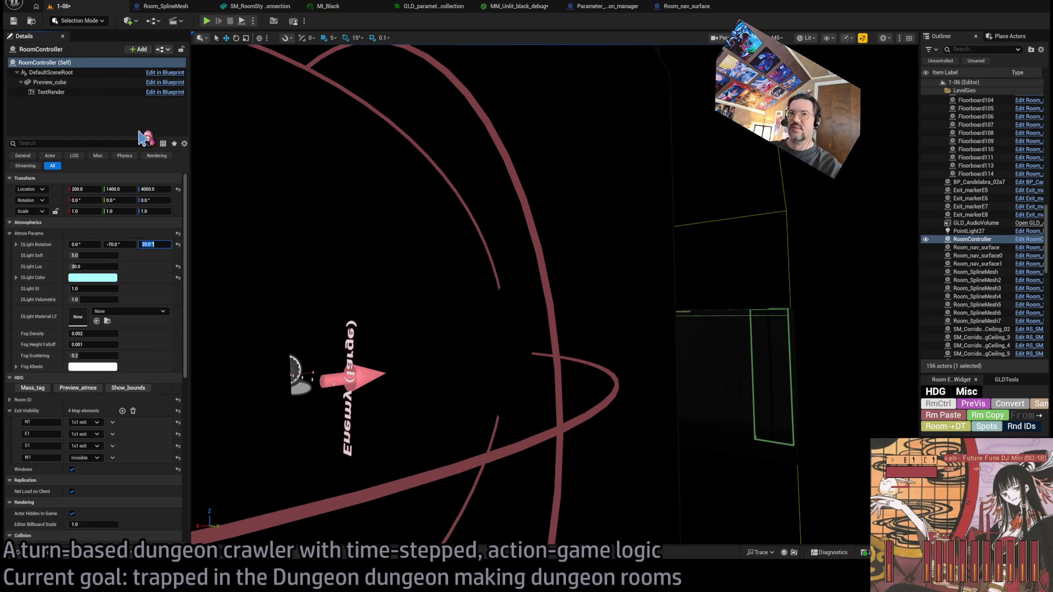
Step: Play-test twice more, ejecting into a free camera to check the dungeon lighting
left_click(207, 21)
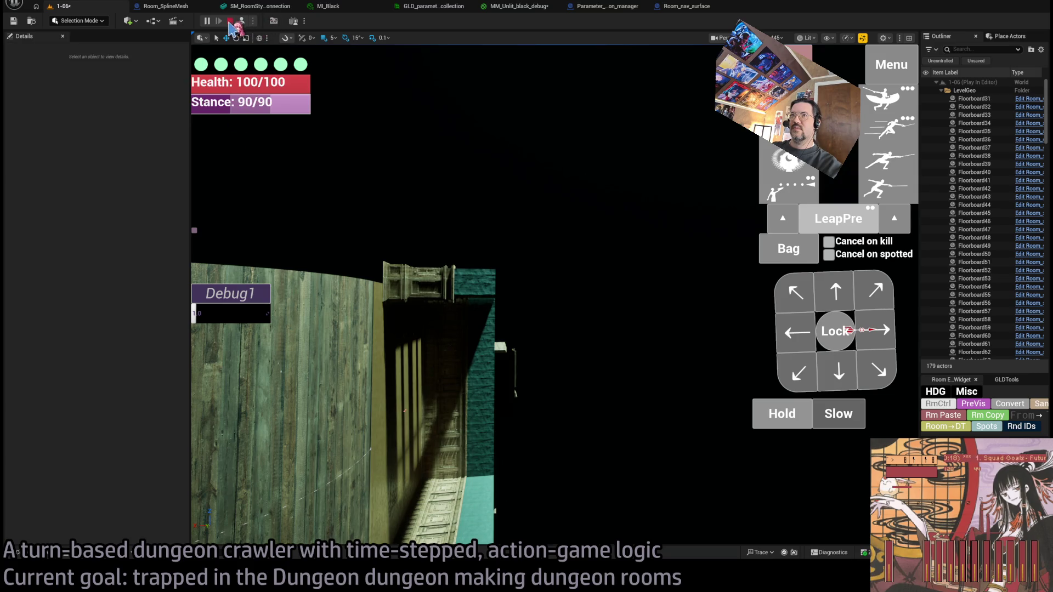
left_click(230, 22)
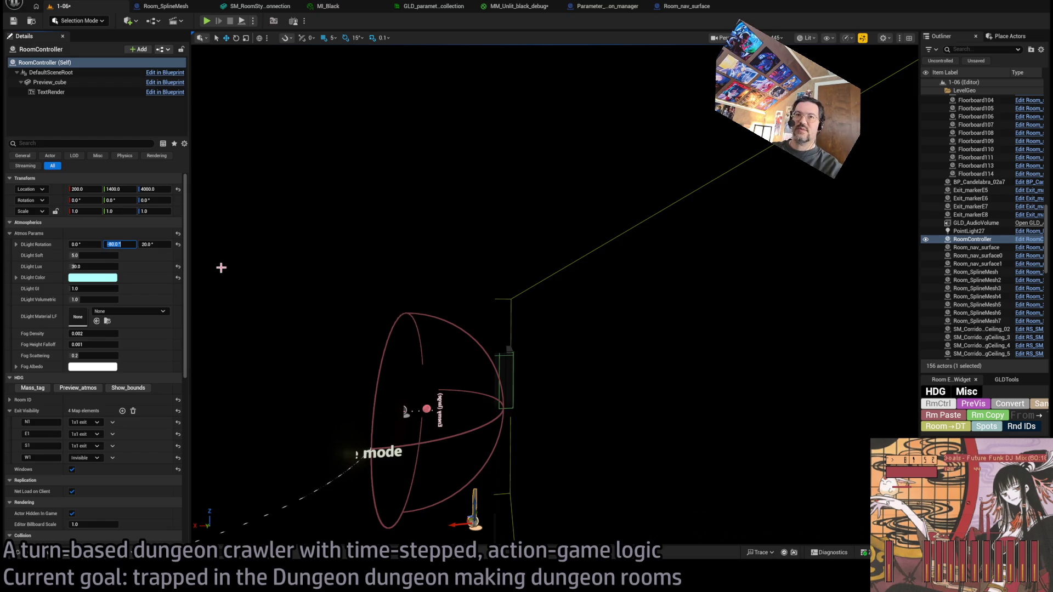
left_click(207, 22)
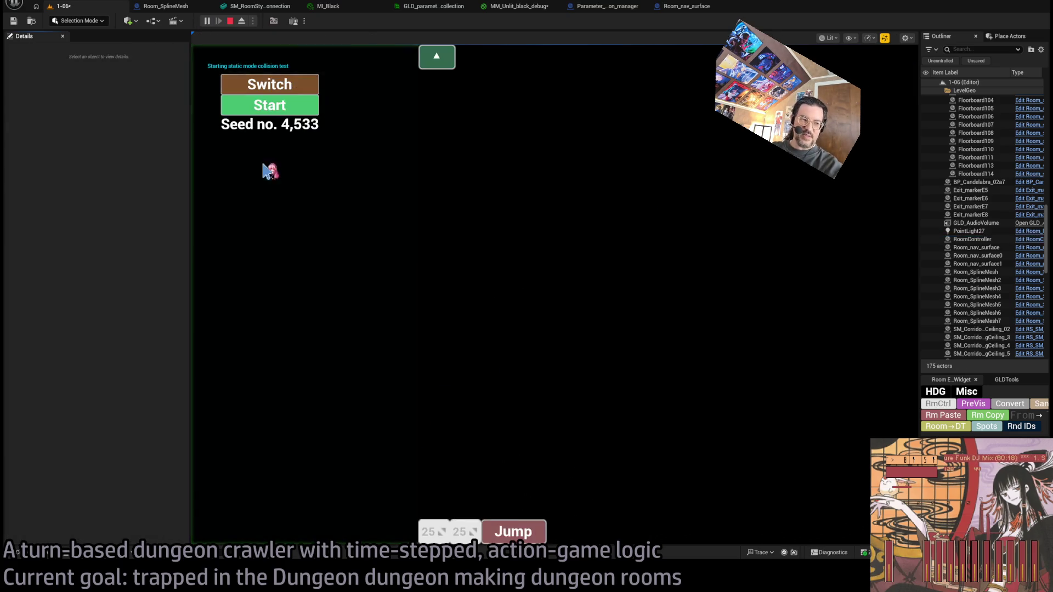
left_click(240, 24)
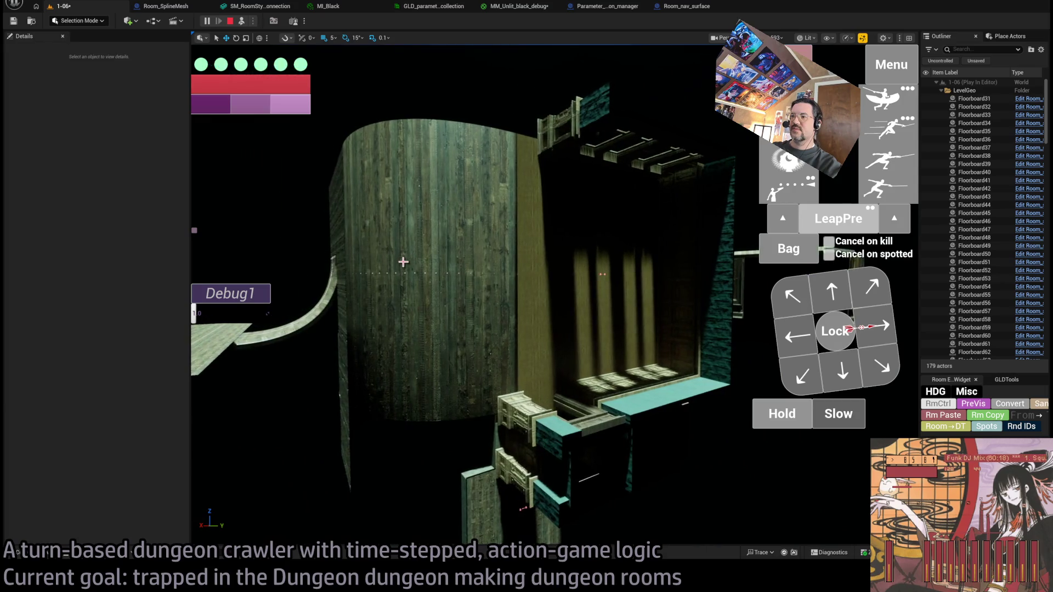
key("Escape")
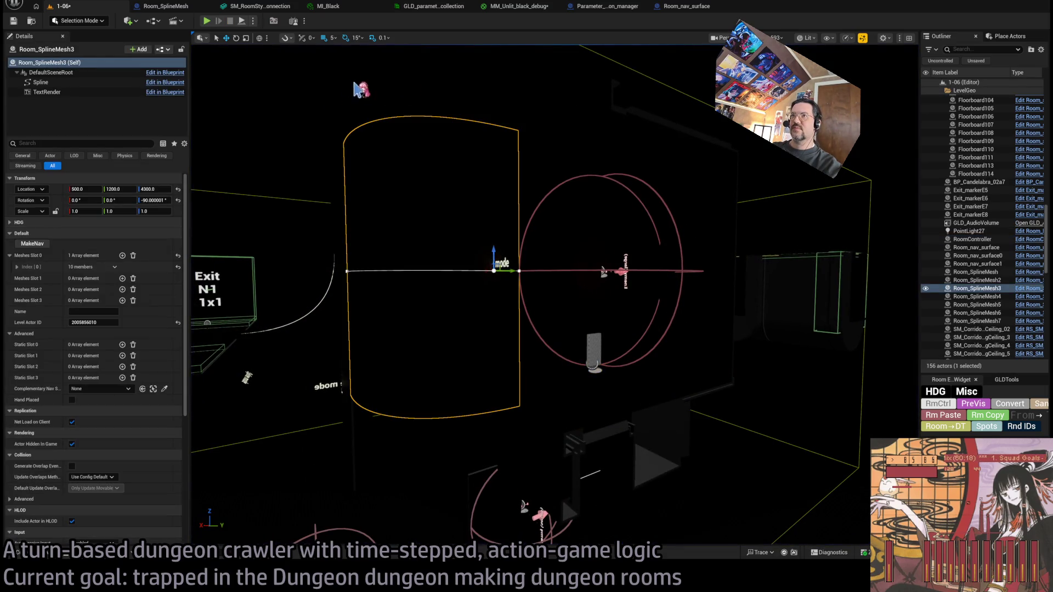
Step: Switch to Unlit view and generate a nav surface along the curved Room_SplineMesh2 wall with MakeNav
key("alt+3")
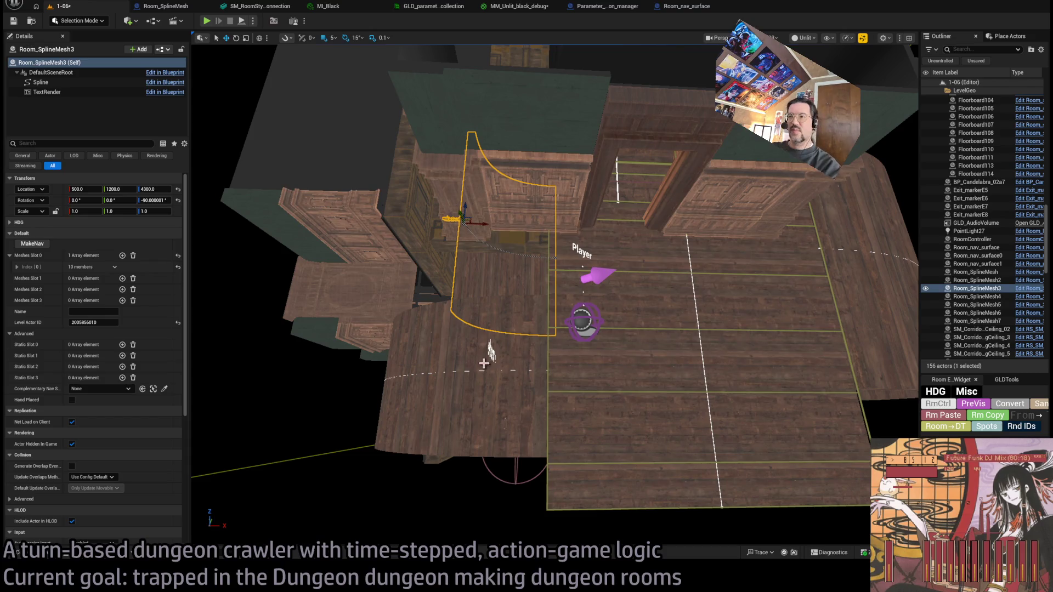
left_click(491, 351)
key("f")
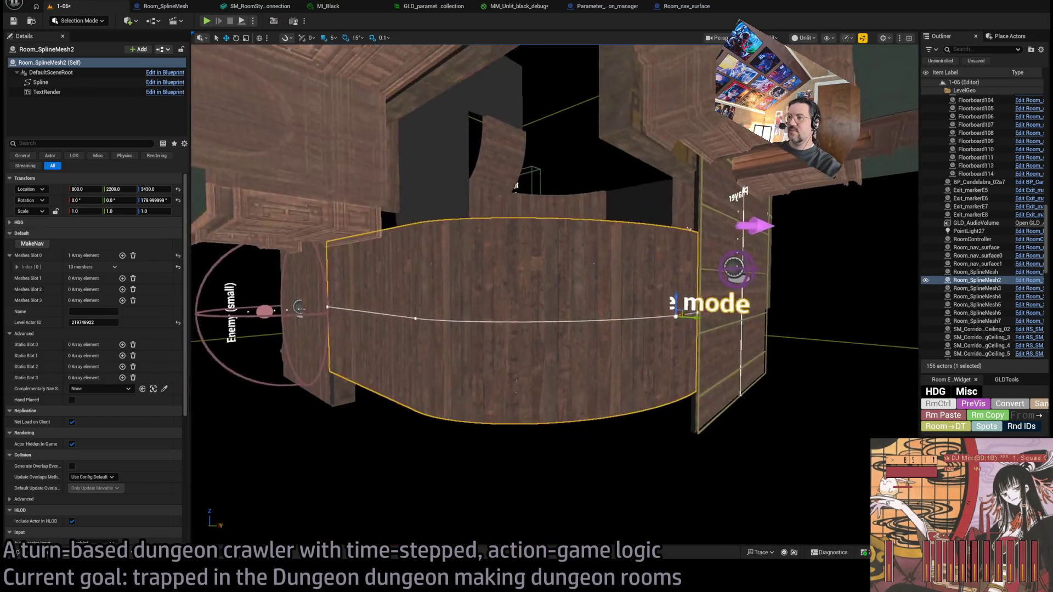
mouse_move(533, 361)
left_mouse_down()
mouse_move(533, 351)
mouse_move(533, 361)
left_mouse_up()
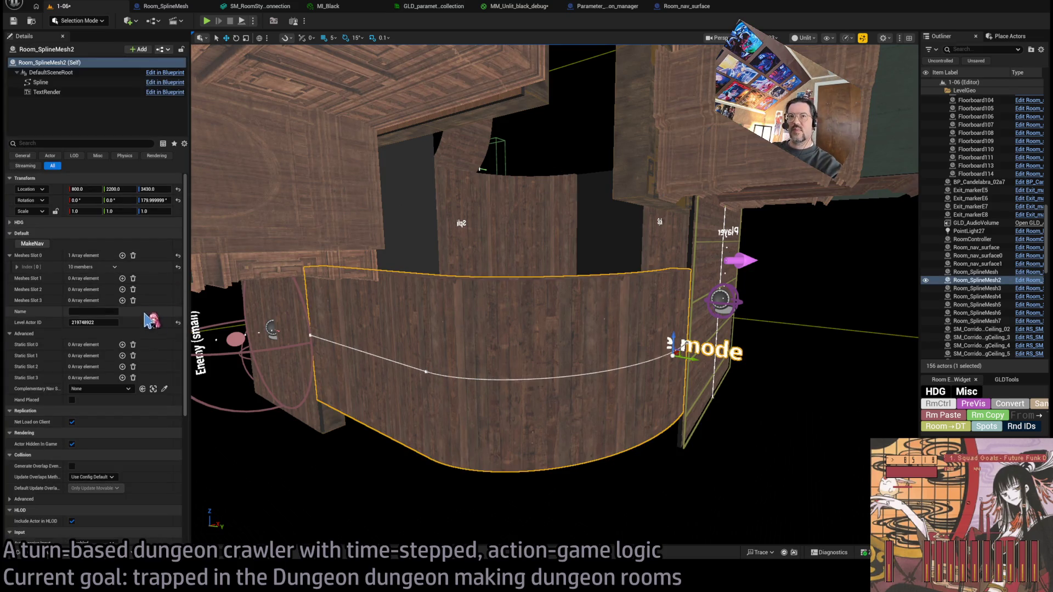
left_click(42, 245)
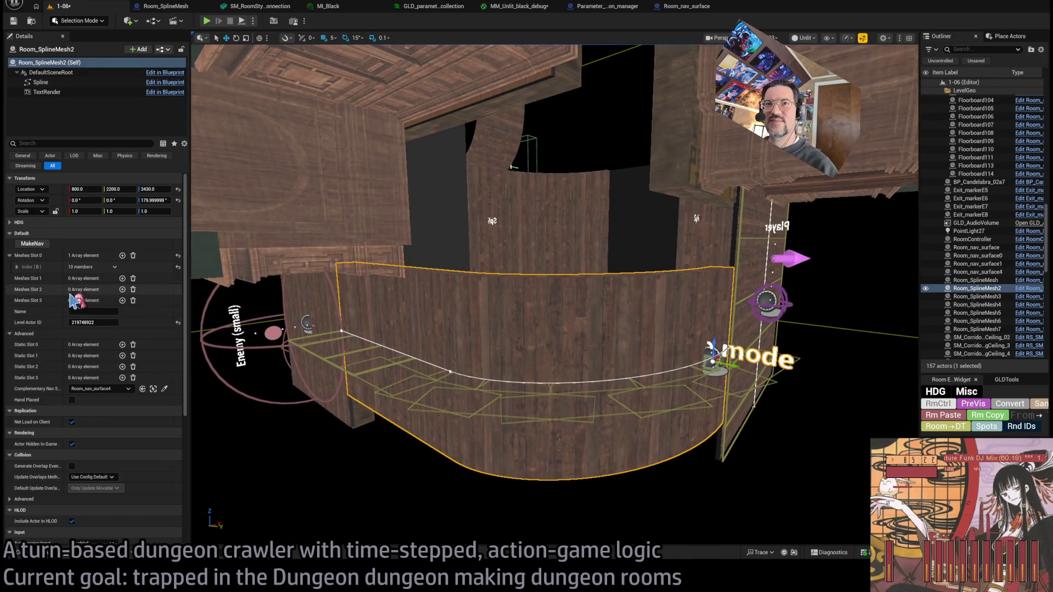
Step: Shift a Room_SplineMesh2 spline point from 300, 300 to roughly 305, 300
key("f")
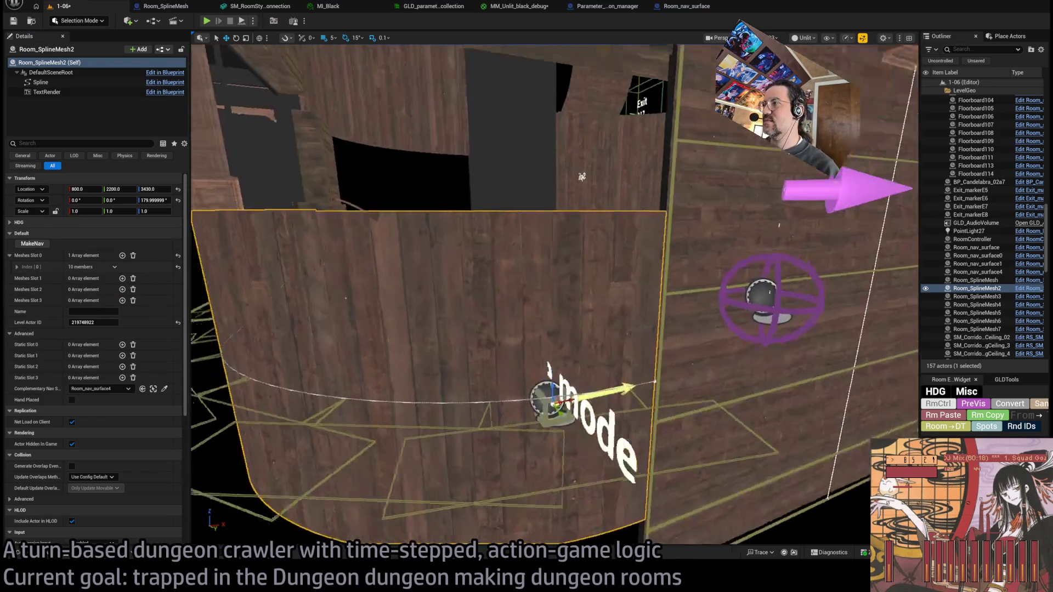
left_click(621, 384)
left_click_drag(630, 393, 633, 393)
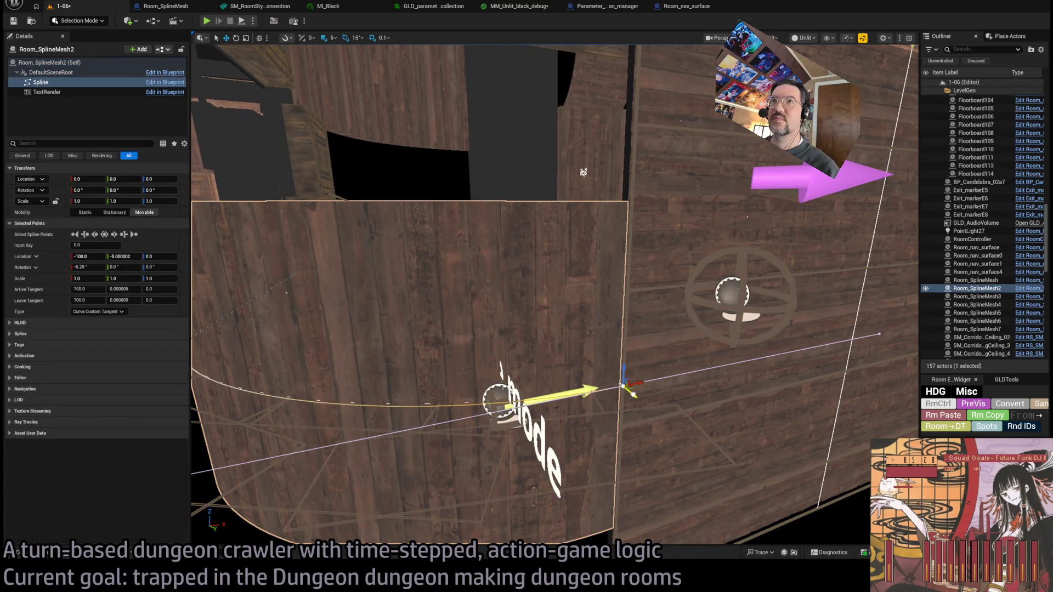
key("f")
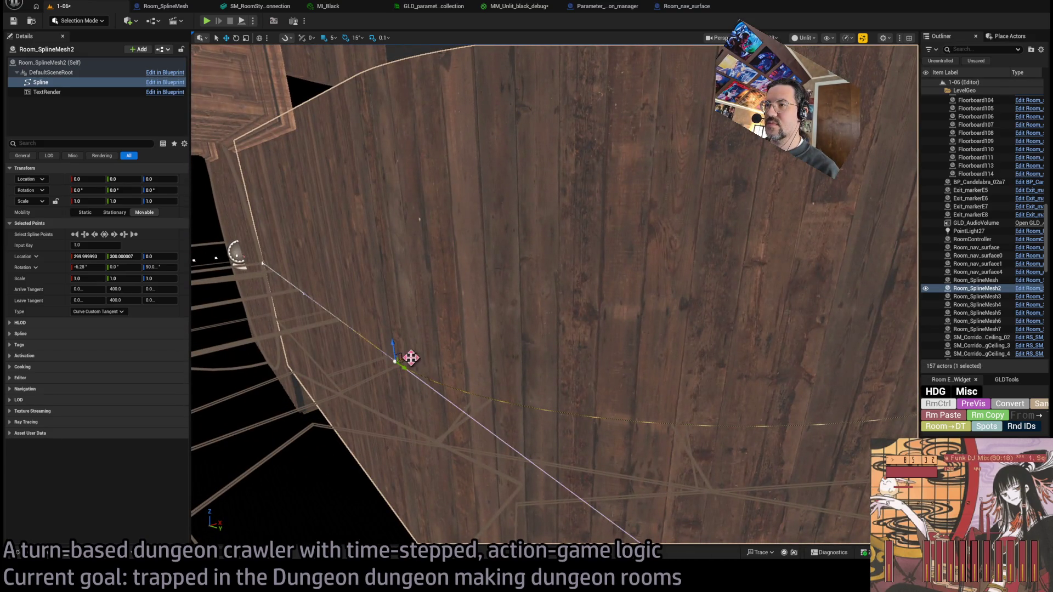
left_click_drag(407, 358, 308, 278)
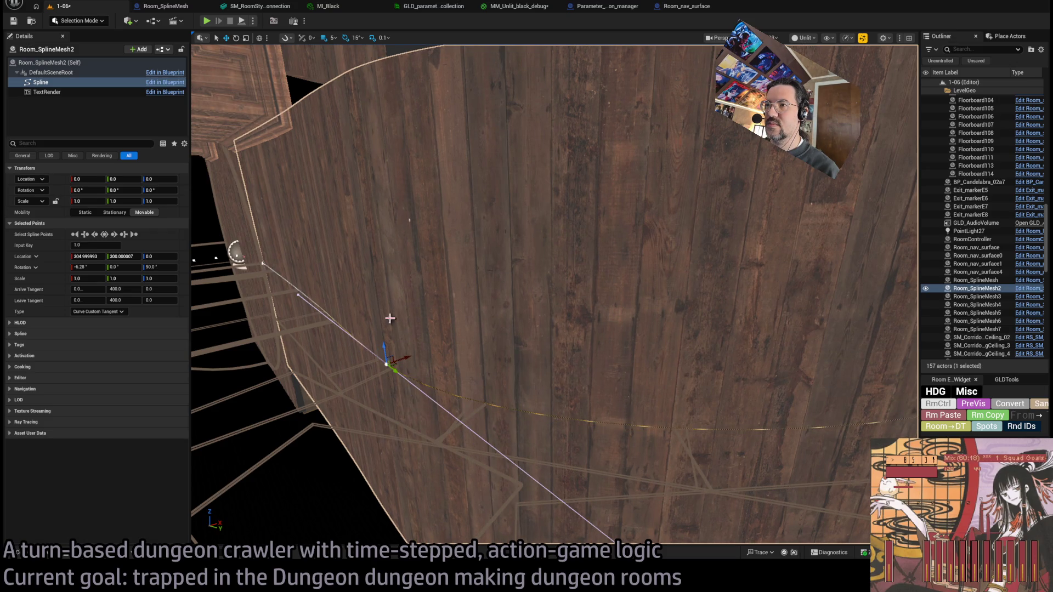
key("f")
left_click_drag(582, 333, 583, 334)
Step: Select the new Room_nav_surface4 and one of its spline points
left_click(537, 387)
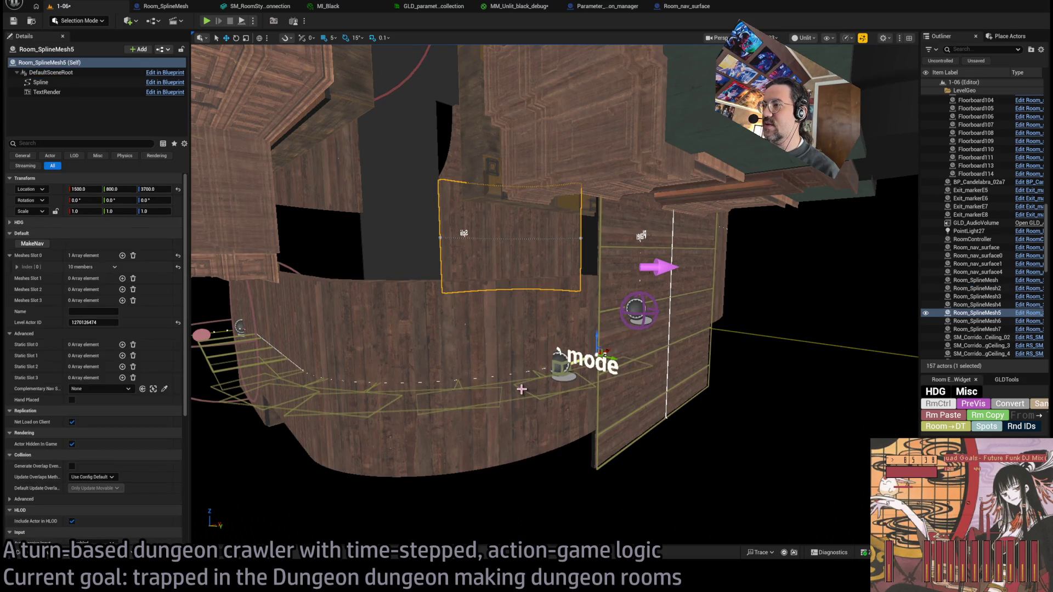
left_click(522, 390)
left_click(600, 353)
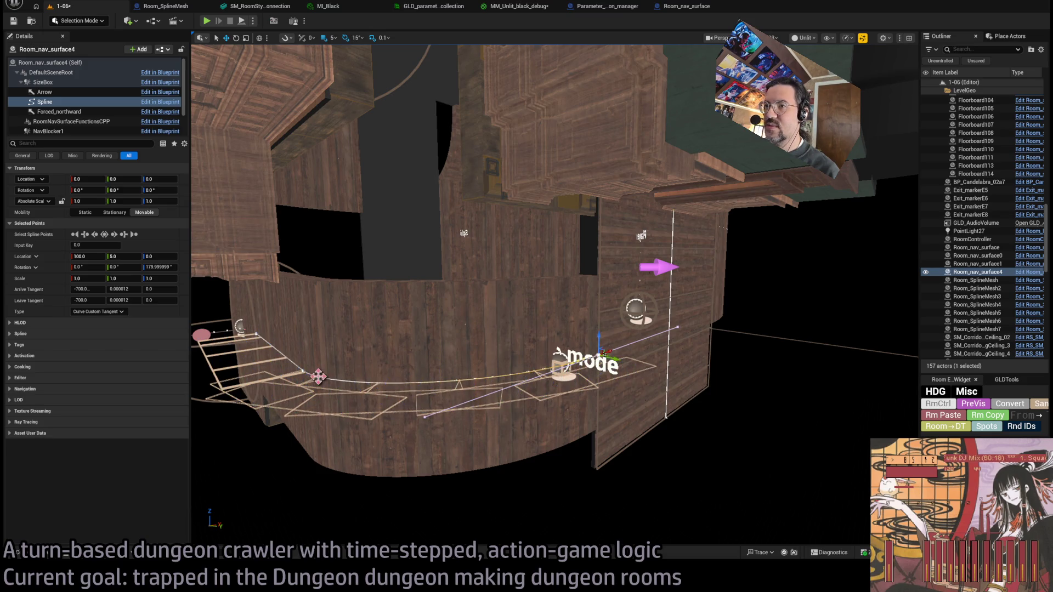
Step: Nudge the spline point along X and give Room_nav_surface4 a Twists entry of -90 degrees
left_click_drag(319, 366, 274, 331)
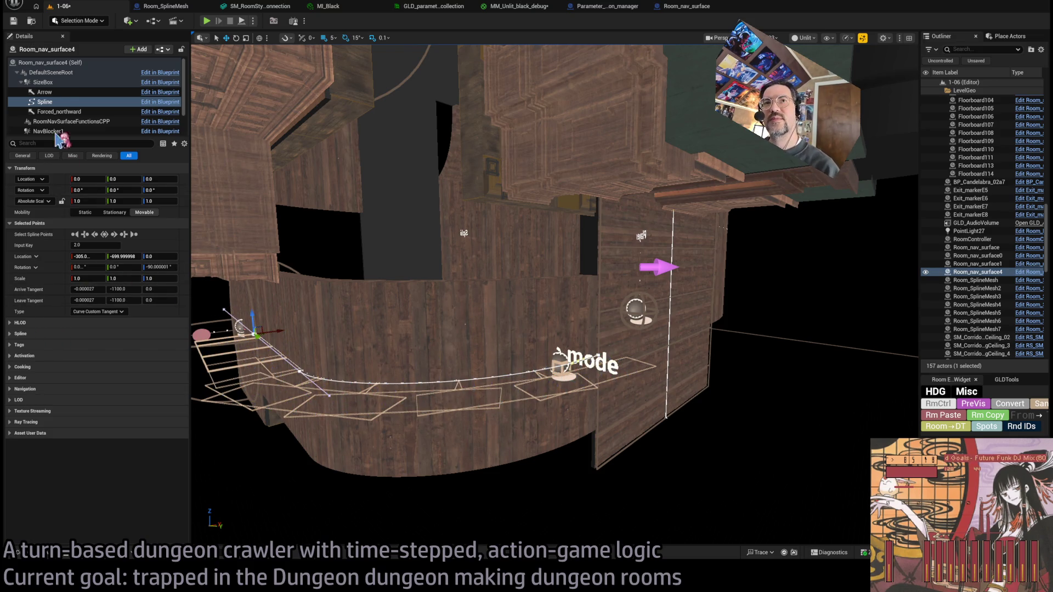
left_click(52, 62)
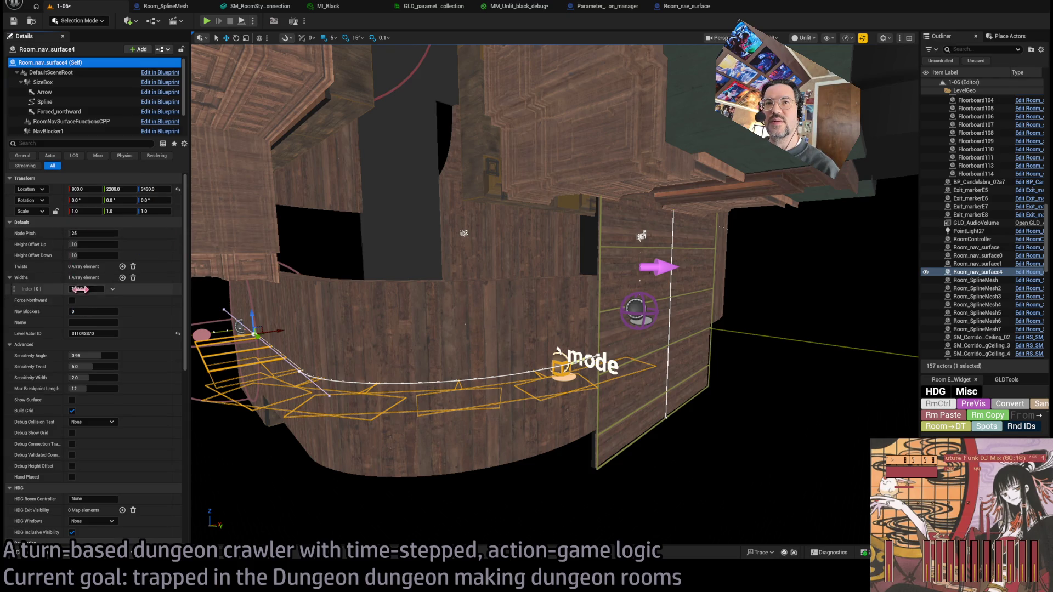
left_click(122, 267)
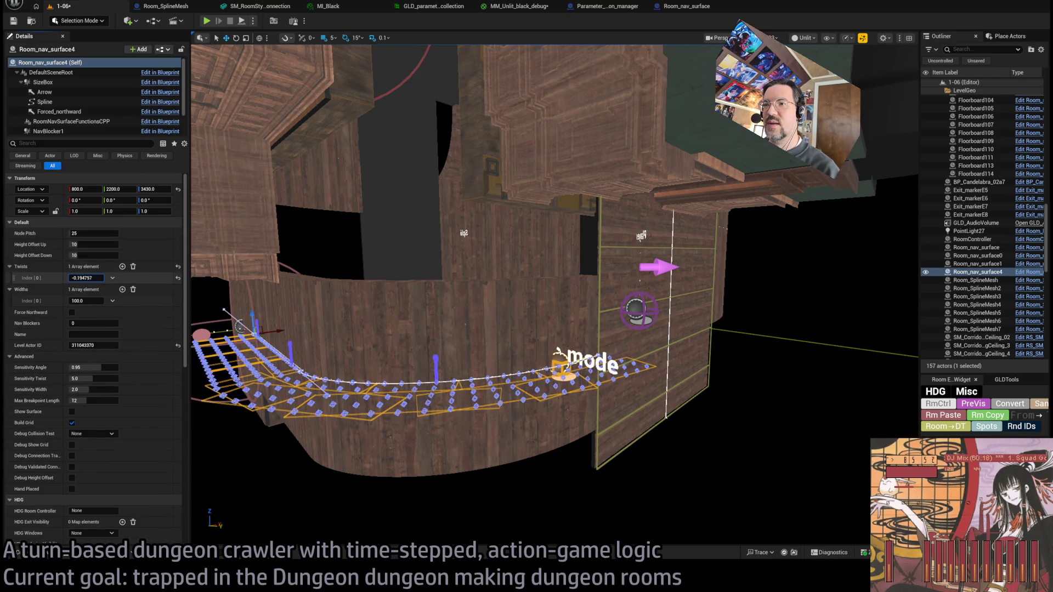
mouse_move(85, 278)
left_mouse_down()
mouse_move(69, 278)
mouse_move(85, 270)
left_mouse_up()
key("Return")
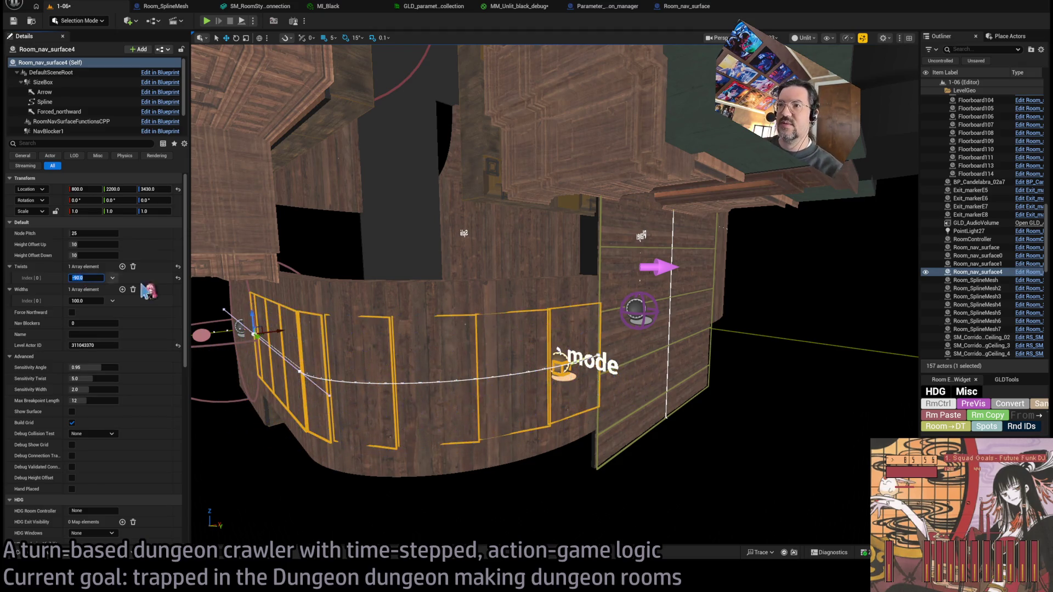
Step: Widen Room_nav_surface4's Widths Index[0] to about 140 and check it along the curved wall
key("f")
left_click_drag(88, 301, 110, 300)
left_click_drag(549, 274, 549, 274)
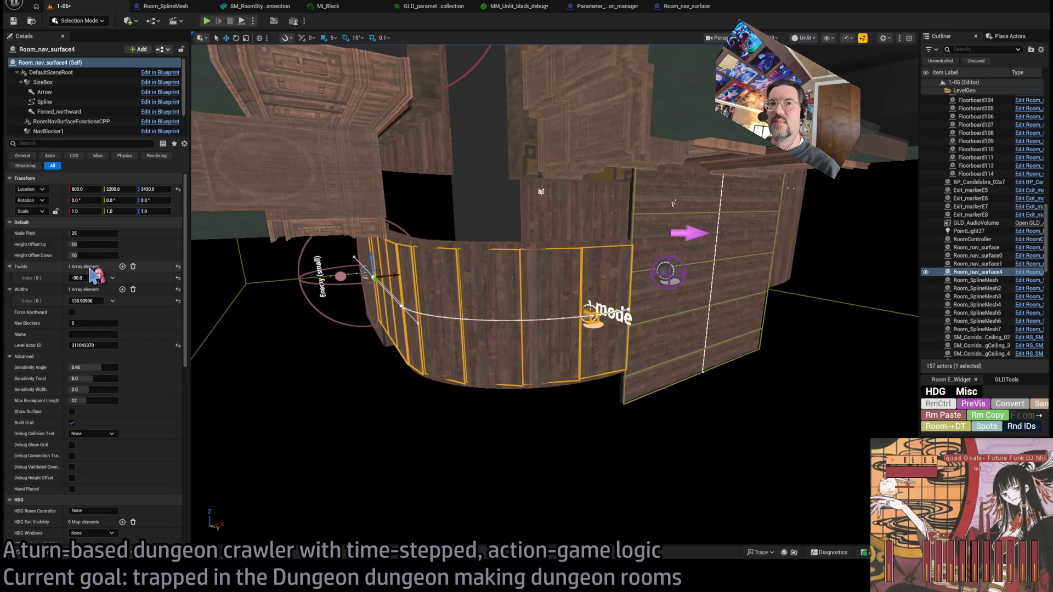